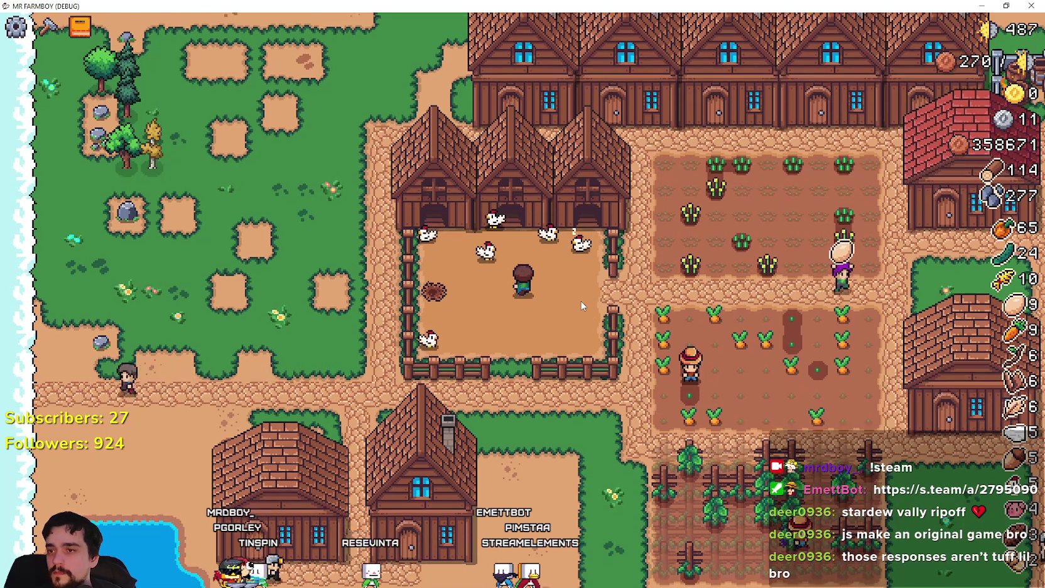
Zoom in on the coop and open then close its management panel
{"action": "scroll", "coordinate": [577, 292], "scroll_direction": "up", "scroll_amount": 3}
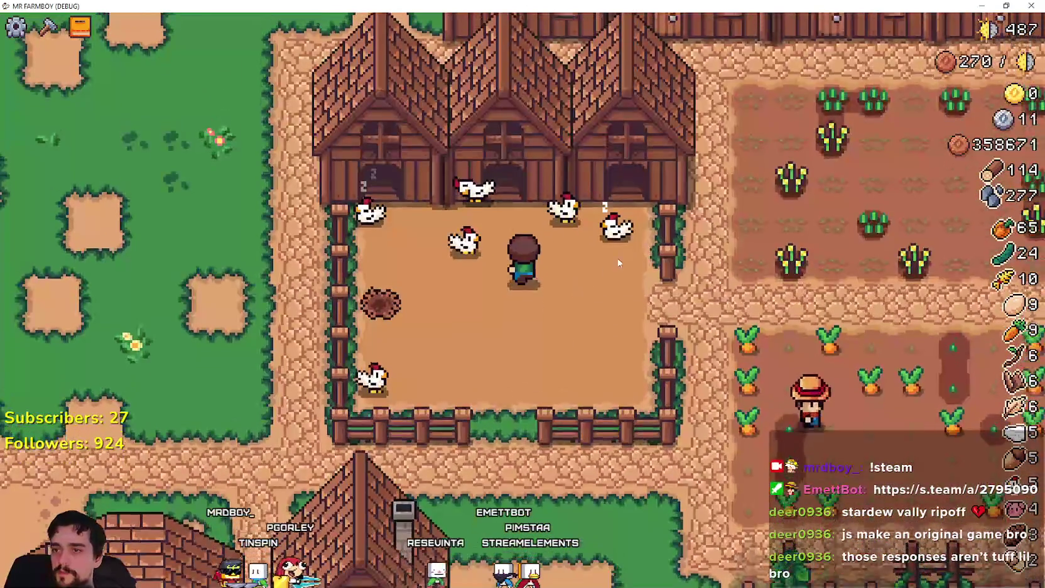
{"action": "left_click", "coordinate": [618, 262]}
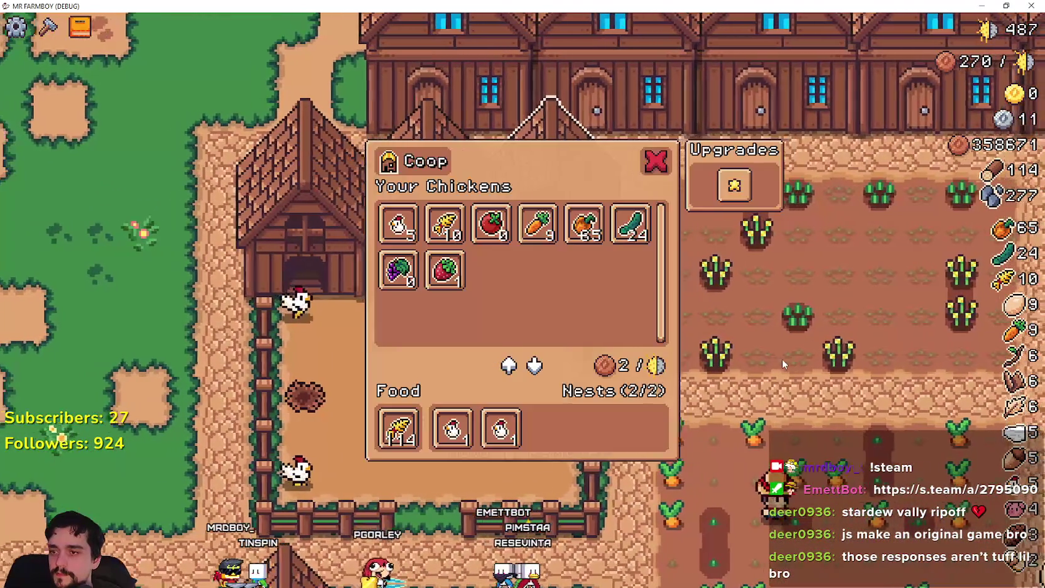
{"action": "left_click", "coordinate": [782, 363]}
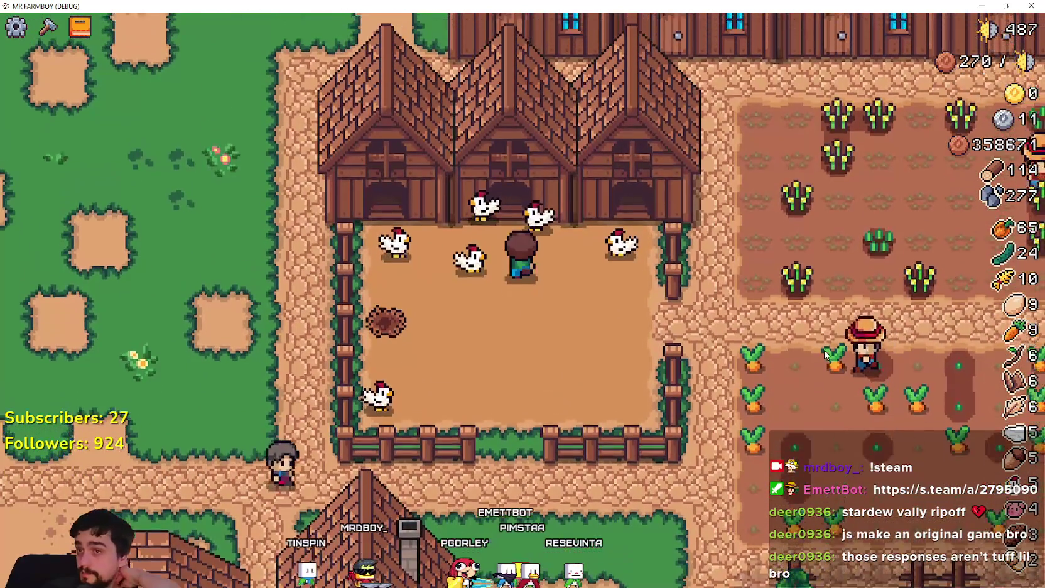
{"action": "key", "text": "e"}
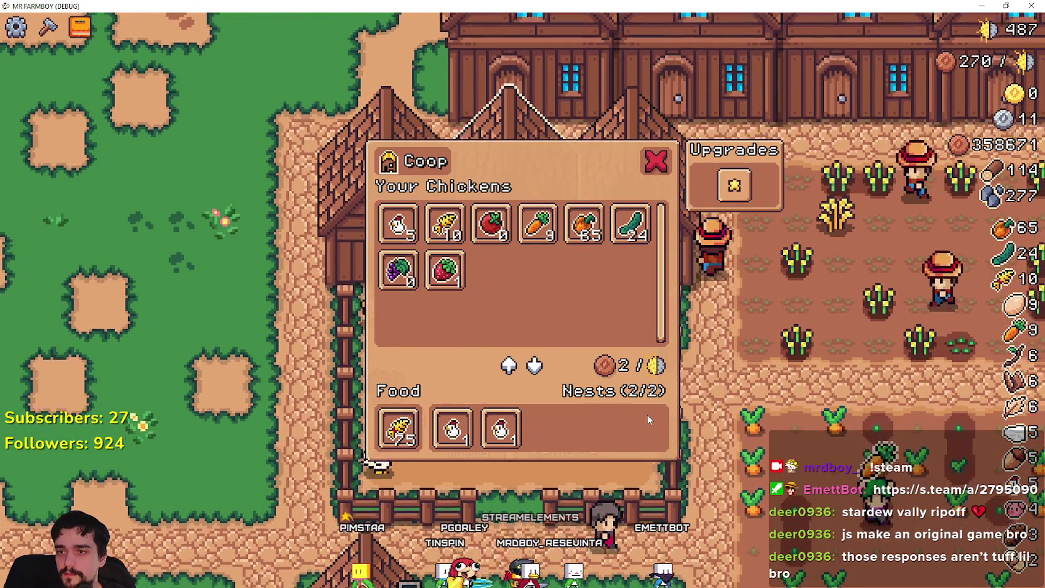
{"action": "key", "text": "Escape"}
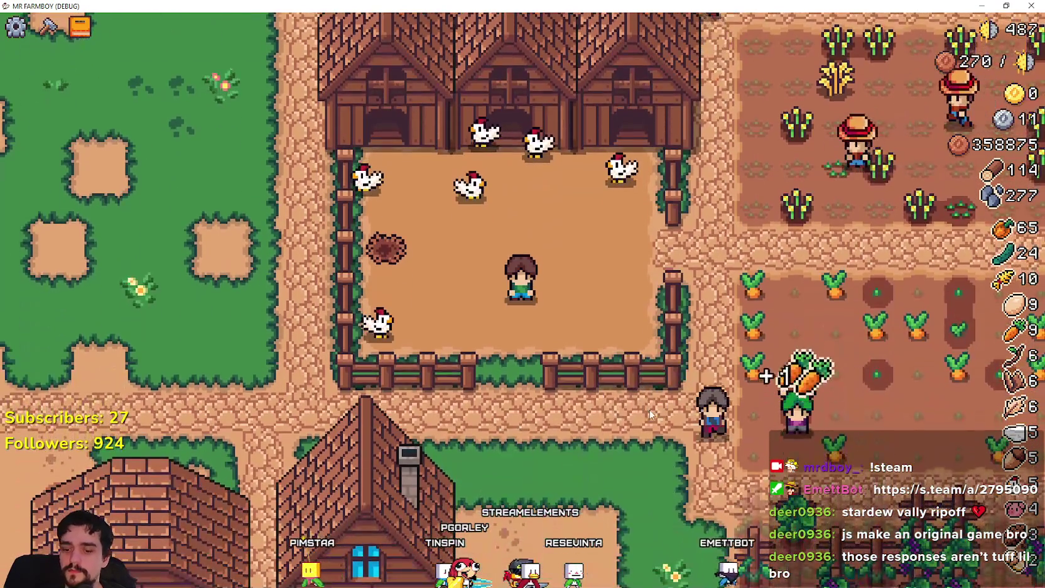
Toggle the crafting panel, recheck the coop panel, then zoom out and return to the editor
{"action": "key", "text": "c"}
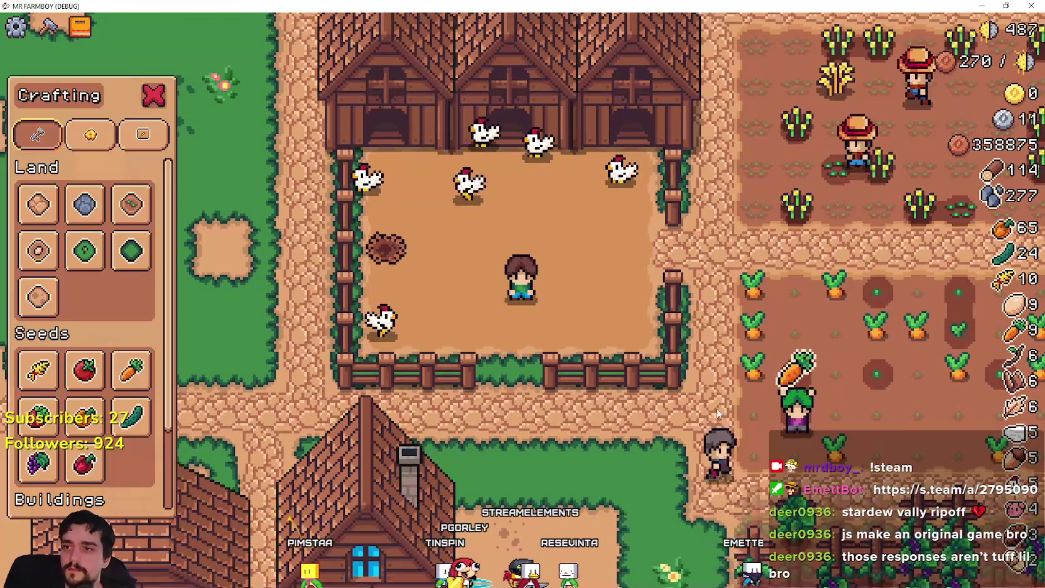
{"action": "key", "text": "Escape"}
{"action": "key", "text": "w"}
{"action": "left_click", "coordinate": [718, 412]}
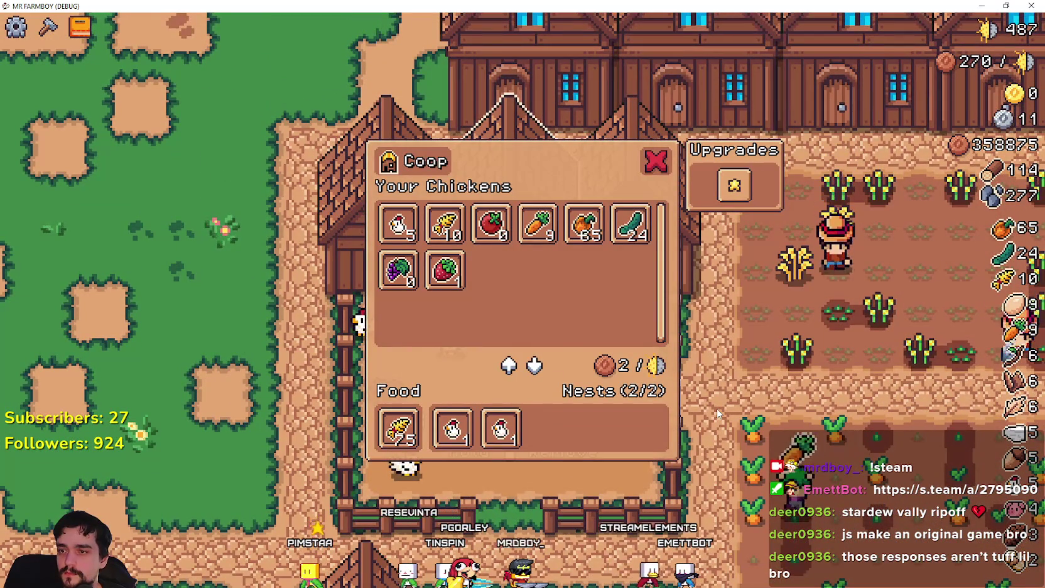
{"action": "key", "text": "Escape"}
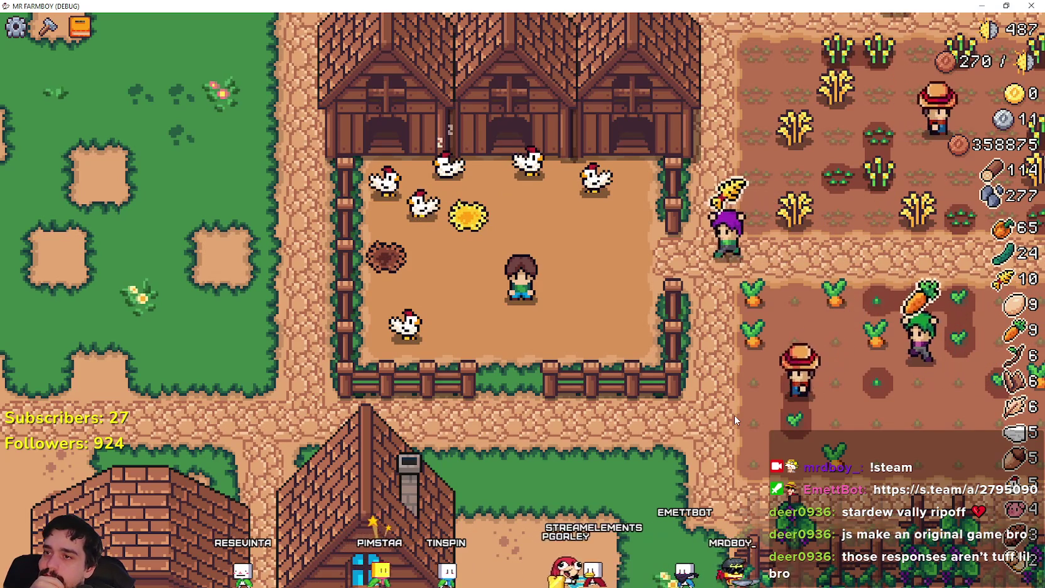
{"action": "scroll", "coordinate": [734, 415], "scroll_direction": "down", "scroll_amount": 4}
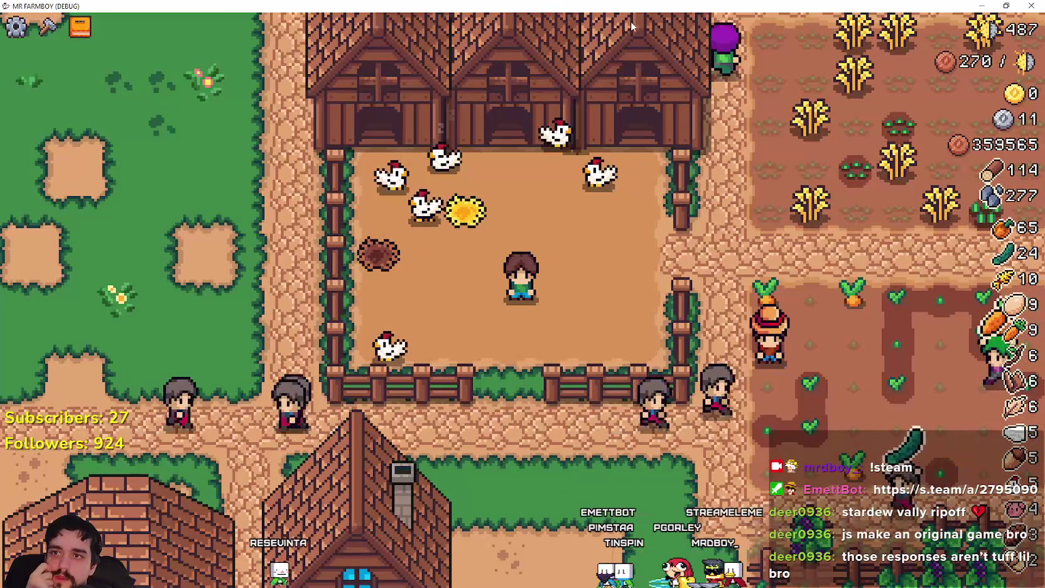
{"action": "key", "text": "alt+Tab"}
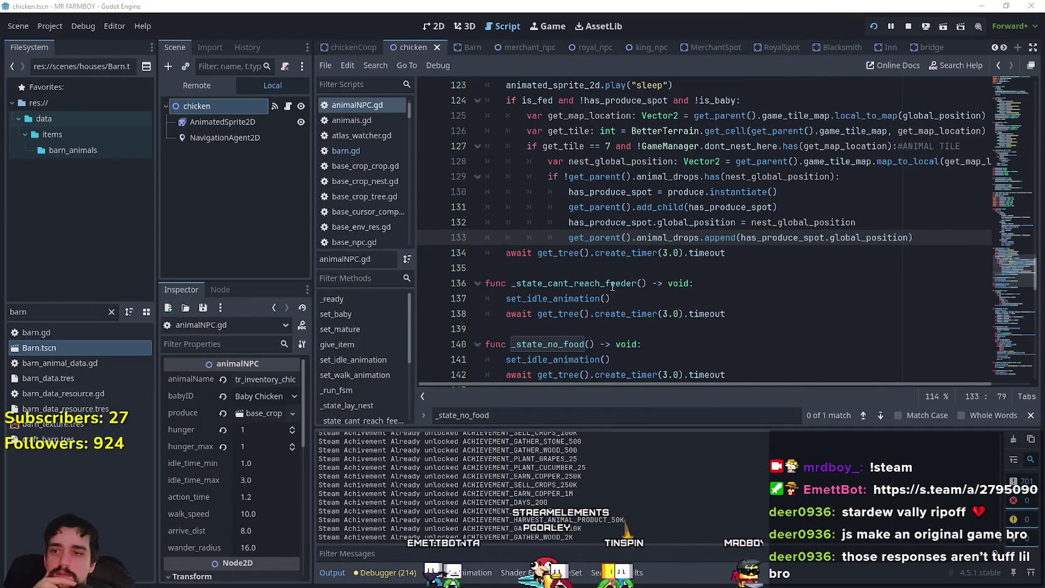
Review the chicken produce logic on lines 125–134, then quit to the Project List
{"action": "left_click", "coordinate": [732, 253]}
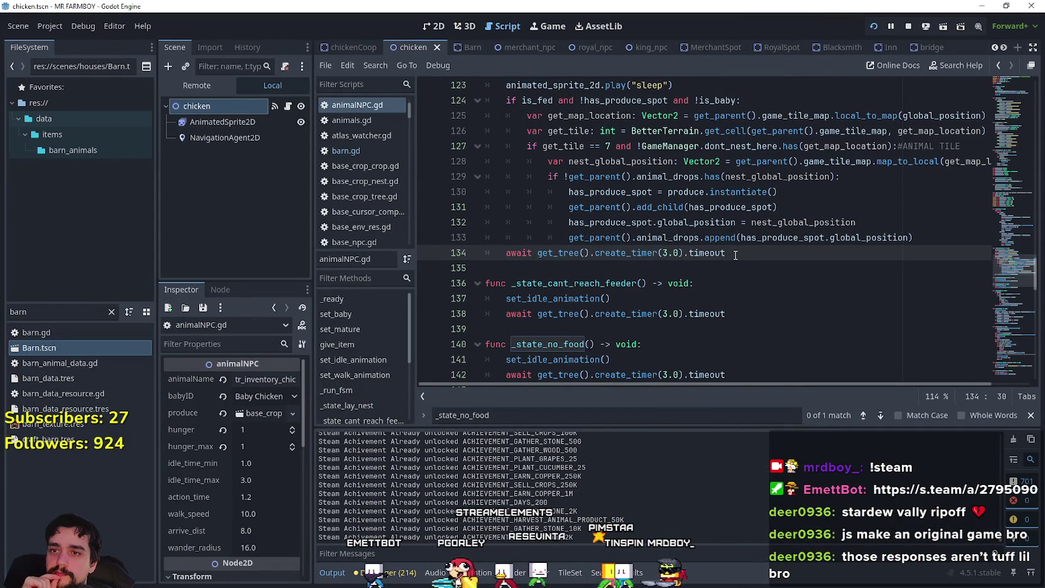
{"action": "scroll", "coordinate": [735, 255], "scroll_direction": "up", "scroll_amount": 1}
{"action": "left_click", "coordinate": [730, 192]}
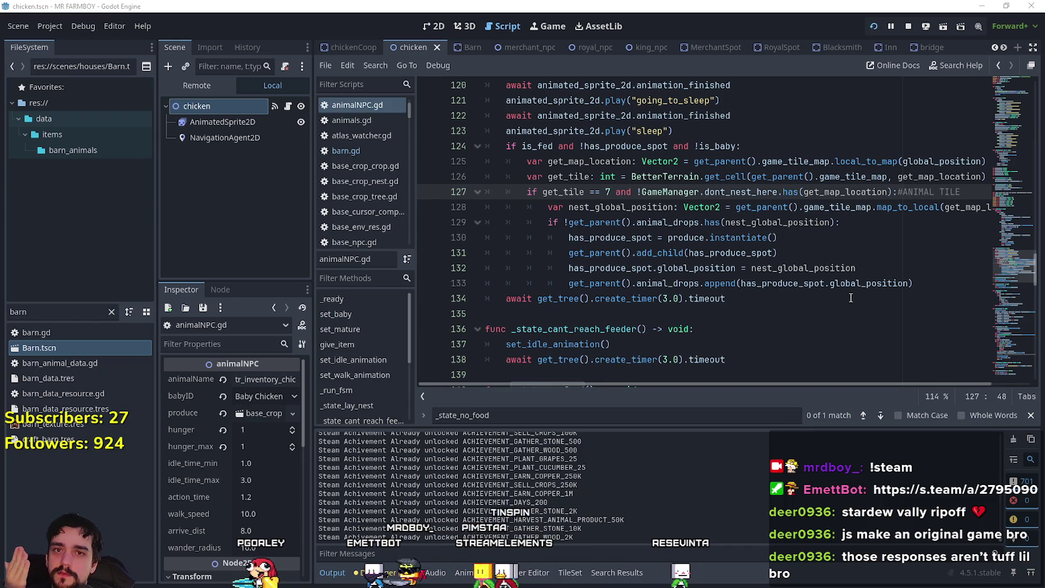
{"action": "left_click", "coordinate": [697, 164]}
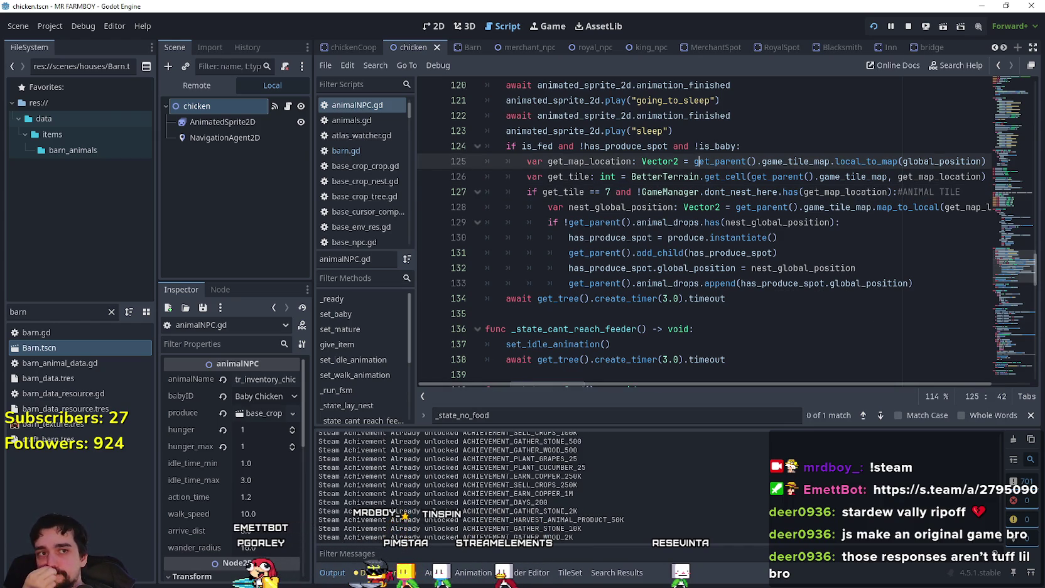
{"action": "key", "text": "ctrl+shift+q"}
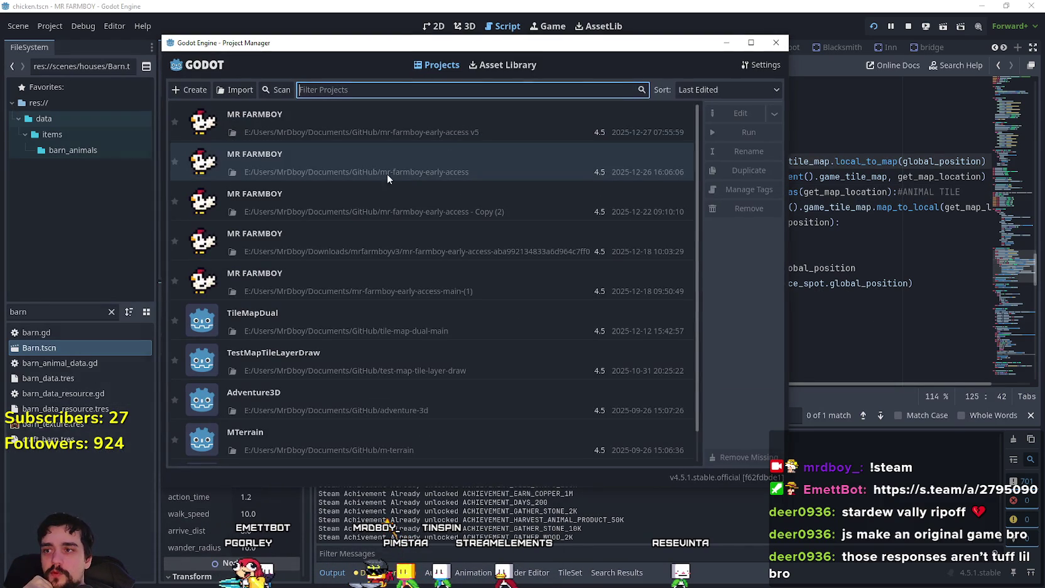
Open the mr-farmboy-early-access MR FARMBOY project and look through animalNPC.gd
{"action": "double_click", "coordinate": [302, 157]}
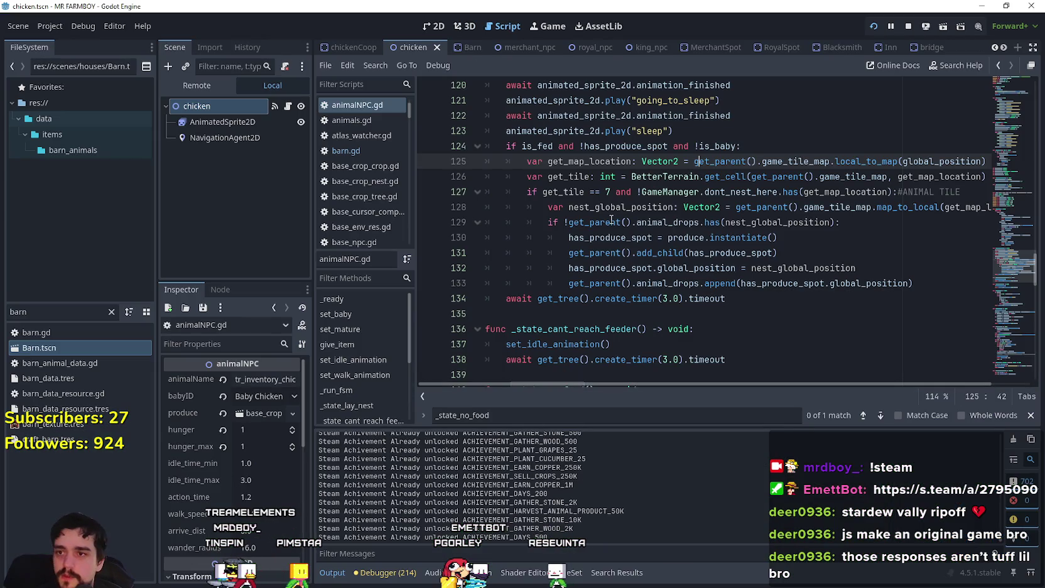
{"action": "left_click", "coordinate": [611, 221]}
{"action": "scroll", "coordinate": [611, 221], "scroll_direction": "up", "scroll_amount": 4}
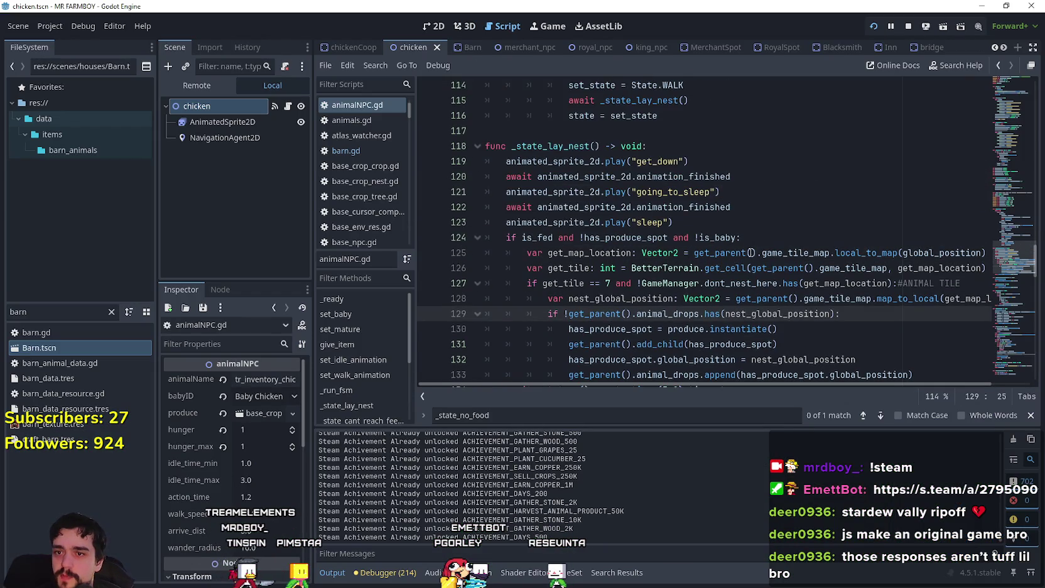
Switch to the chickenCoop scene and open its chicken_coop.gd script
{"action": "mouse_move", "coordinate": [1010, 253]}
{"action": "left_mouse_down"}
{"action": "mouse_move", "coordinate": [990, 95]}
{"action": "mouse_move", "coordinate": [986, 149]}
{"action": "mouse_move", "coordinate": [979, 115]}
{"action": "left_mouse_up"}
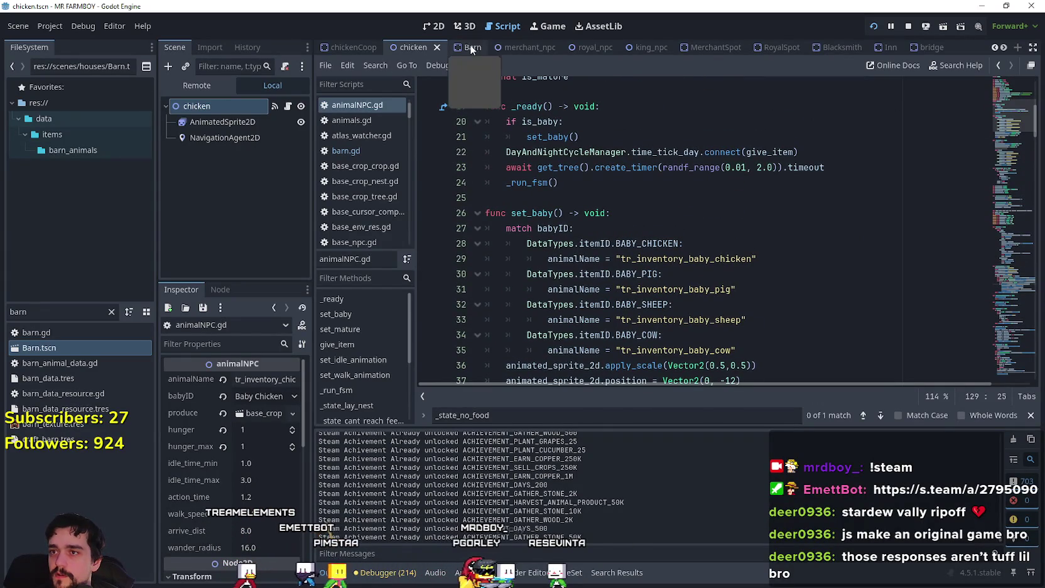
{"action": "left_click", "coordinate": [337, 45]}
{"action": "left_click", "coordinate": [287, 107]}
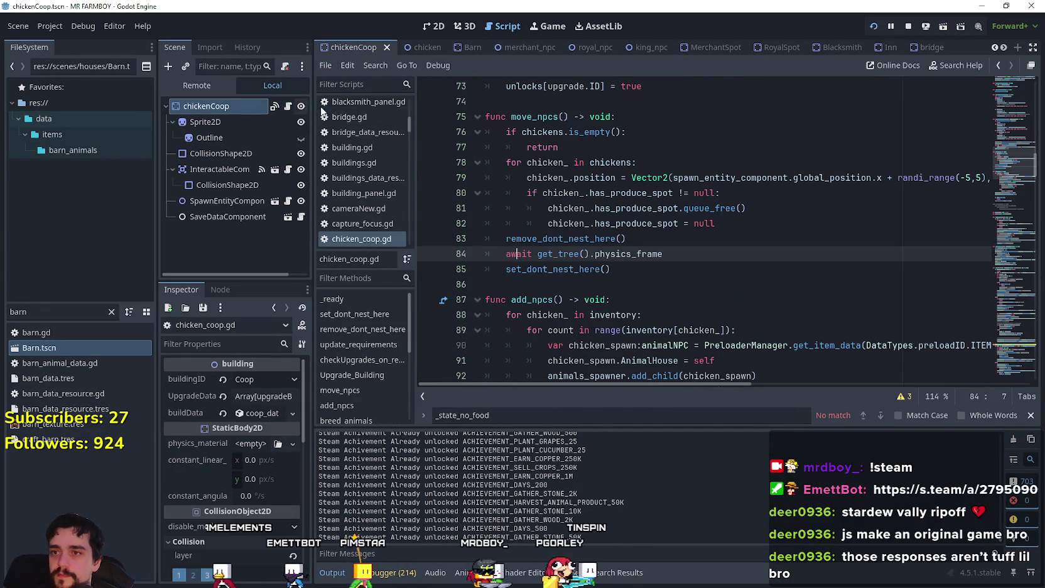
{"action": "left_click", "coordinate": [640, 275]}
{"action": "scroll", "coordinate": [1025, 222], "scroll_direction": "up", "scroll_amount": 4}
Select the set_dont_nest_here and remove_dont_nest_here functions on lines 20–35
{"action": "mouse_move", "coordinate": [1011, 149]}
{"action": "left_mouse_down"}
{"action": "mouse_move", "coordinate": [1013, 89]}
{"action": "mouse_move", "coordinate": [1008, 98]}
{"action": "left_mouse_up"}
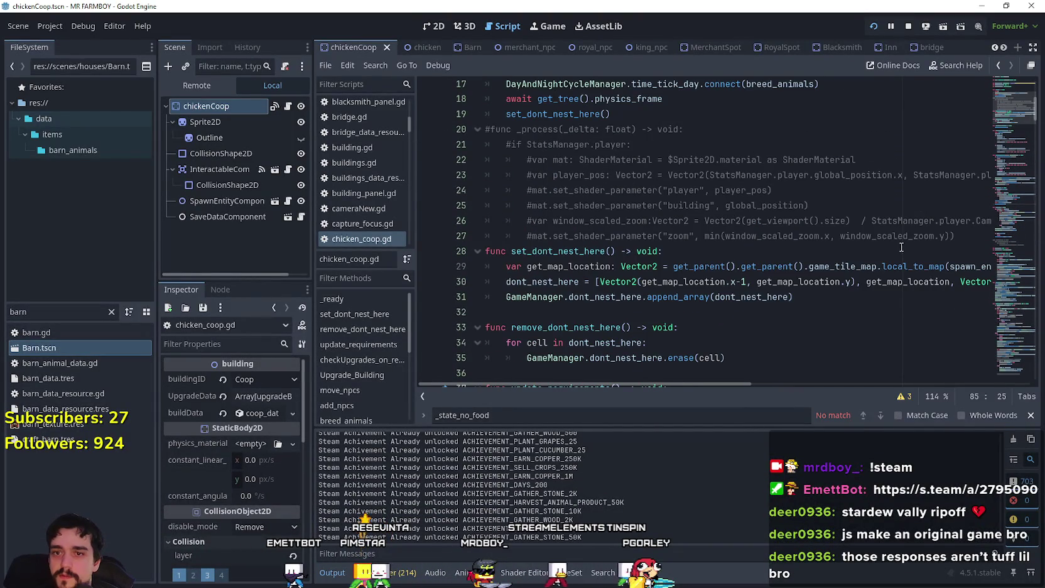
{"action": "left_click", "coordinate": [977, 235]}
{"action": "left_click_drag", "start_coordinate": [977, 235], "coordinate": [478, 133]}
{"action": "mouse_move", "coordinate": [725, 358]}
{"action": "left_mouse_down"}
{"action": "mouse_move", "coordinate": [528, 357]}
{"action": "mouse_move", "coordinate": [616, 266]}
{"action": "mouse_move", "coordinate": [479, 257]}
{"action": "left_mouse_up"}
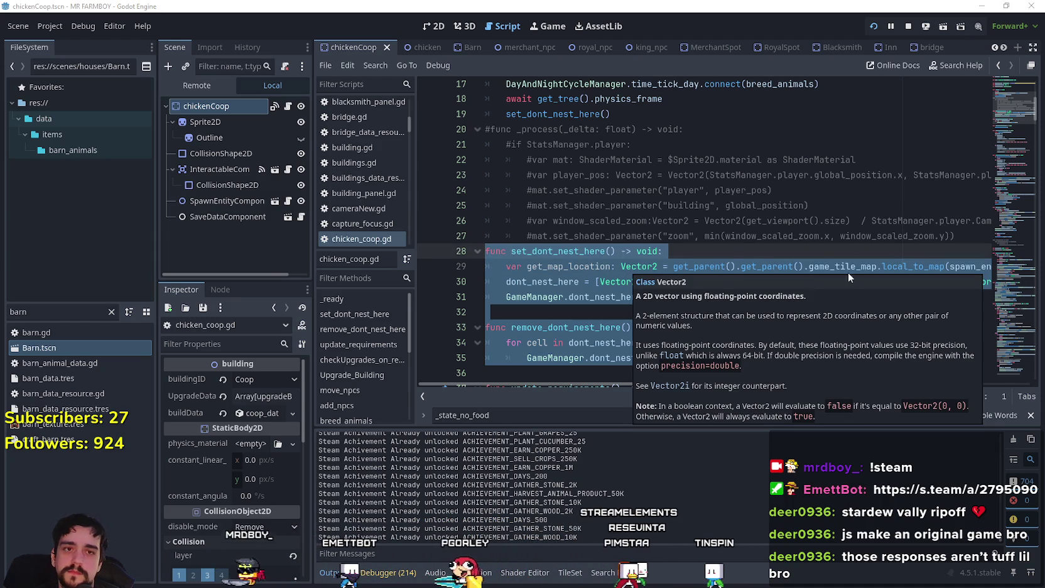
{"action": "left_click", "coordinate": [667, 235]}
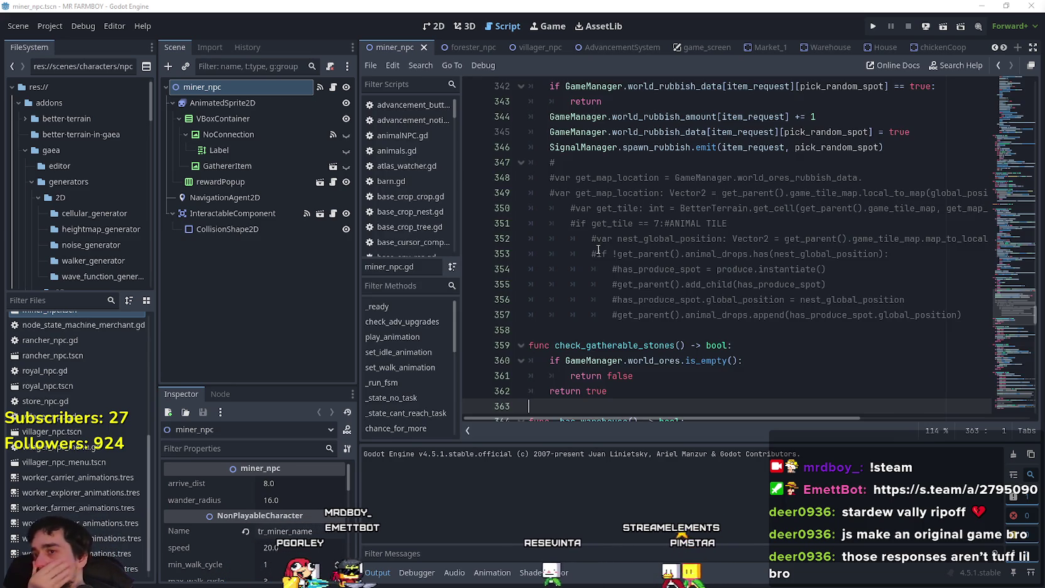
Filter the FileSystem for 'coop' and open chickenCoop.tscn
{"action": "left_click", "coordinate": [615, 248]}
{"action": "scroll", "coordinate": [612, 243], "scroll_direction": "up", "scroll_amount": 2}
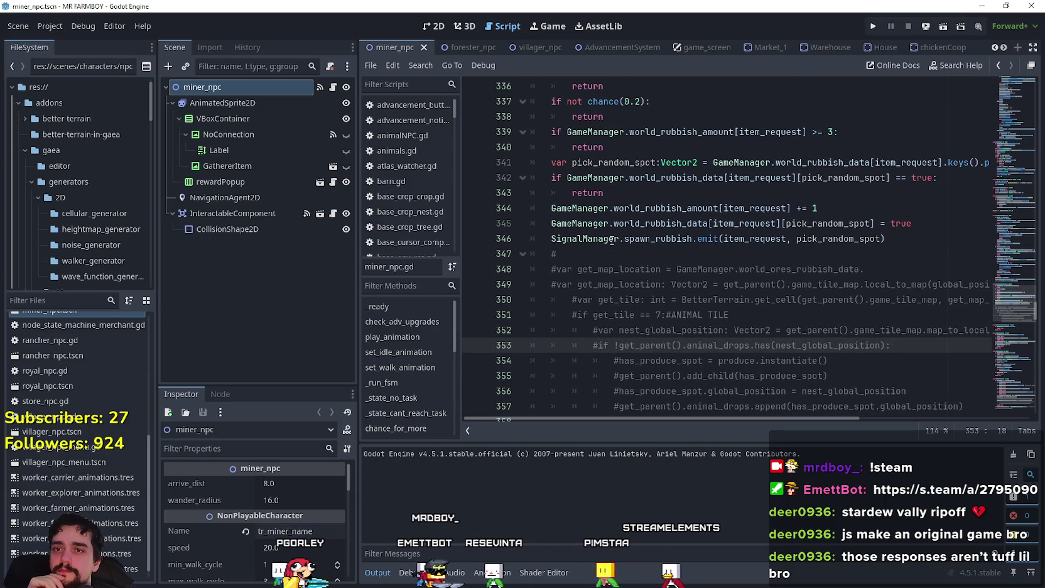
{"action": "left_click", "coordinate": [994, 48]}
{"action": "left_click", "coordinate": [994, 48]}
{"action": "left_click", "coordinate": [994, 49]}
{"action": "left_click", "coordinate": [994, 49]}
{"action": "left_click", "coordinate": [994, 49]}
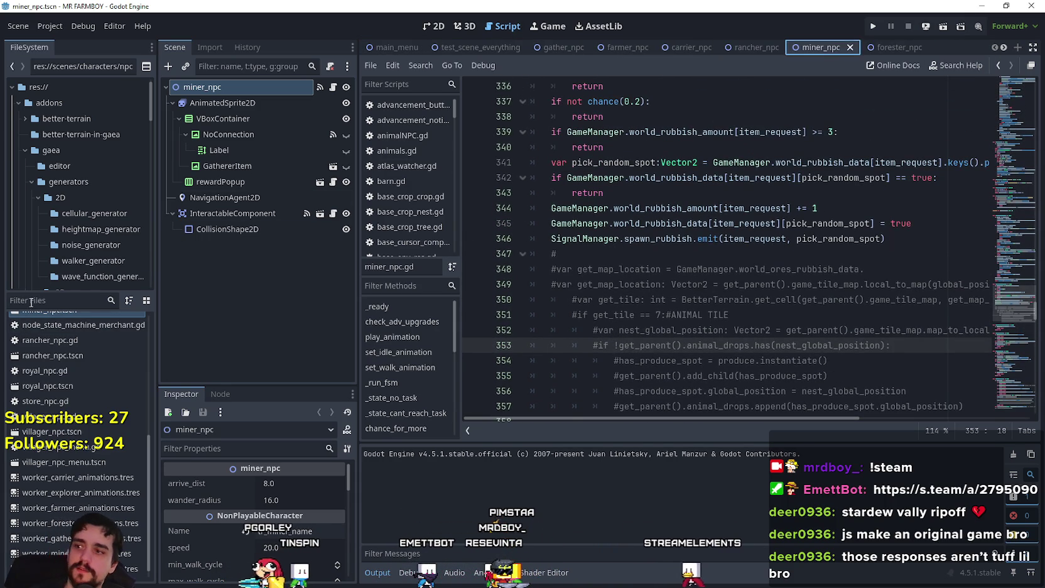
{"action": "type", "text": "coop"}
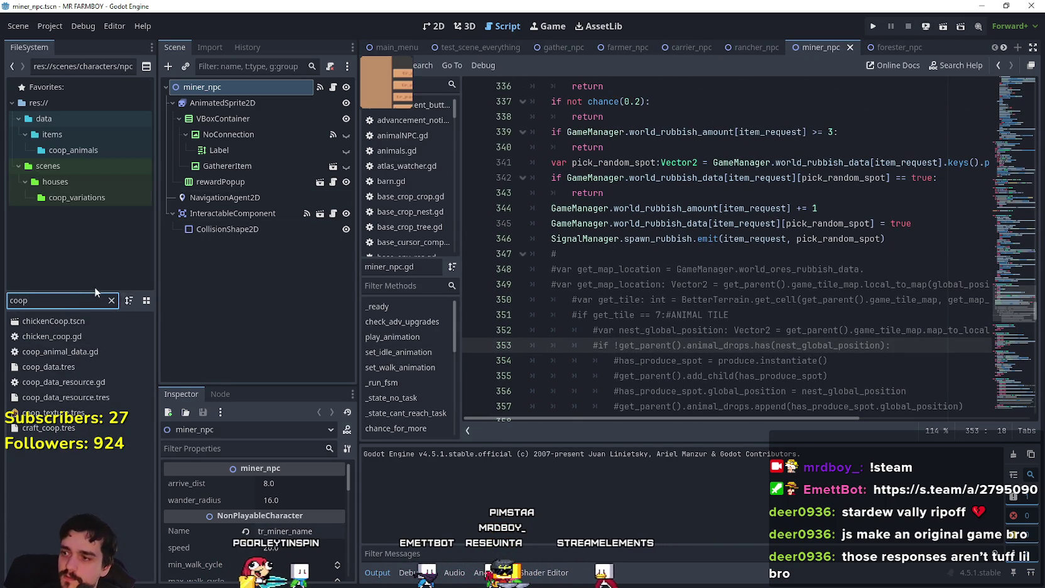
{"action": "double_click", "coordinate": [68, 321]}
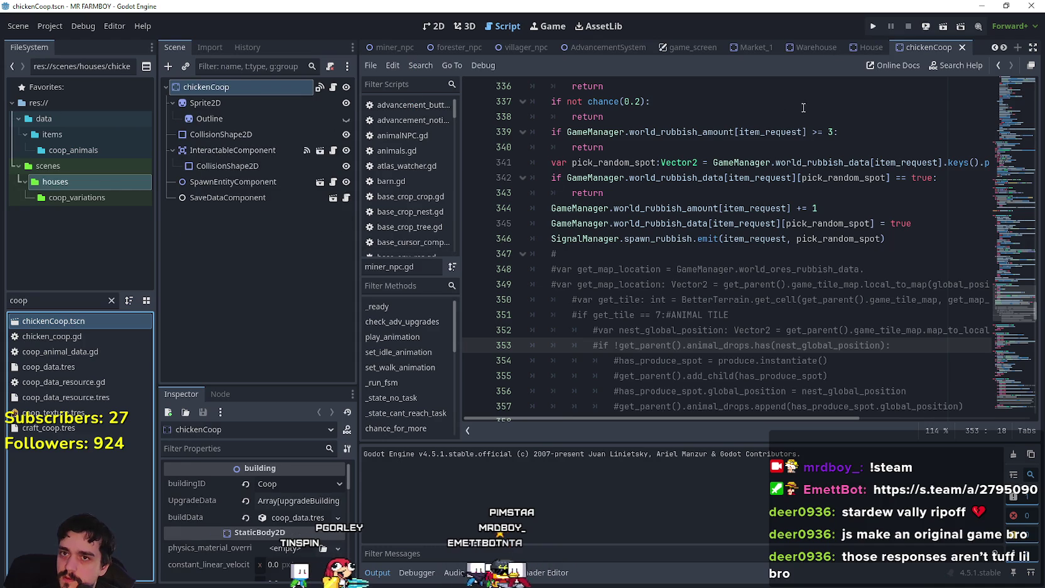
Move the chickenCoop tab between chicken and Barn and scroll chicken_coop.gd up
{"action": "left_click", "coordinate": [1002, 48]}
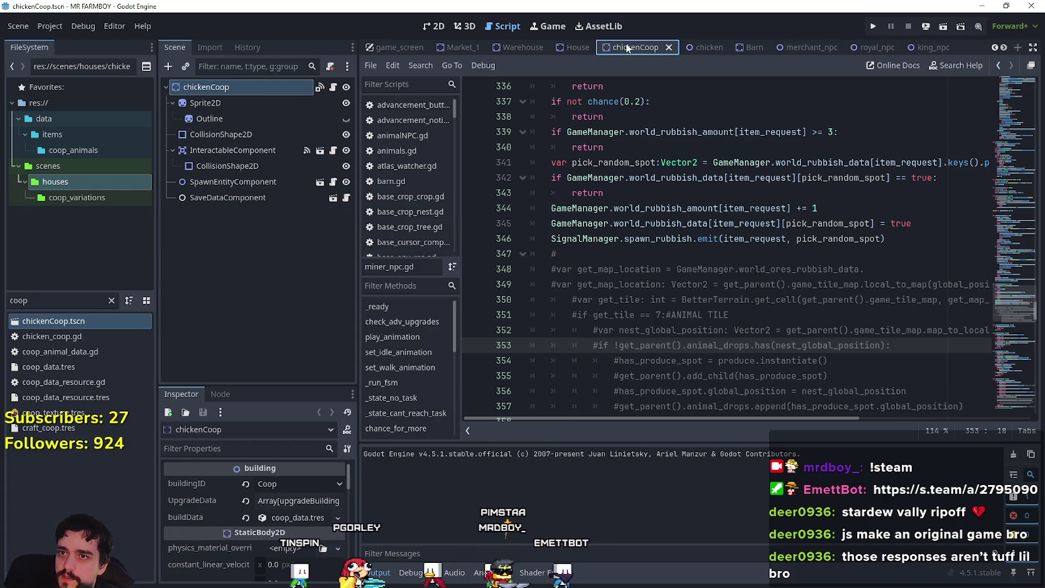
{"action": "left_click_drag", "start_coordinate": [739, 49], "coordinate": [736, 50]}
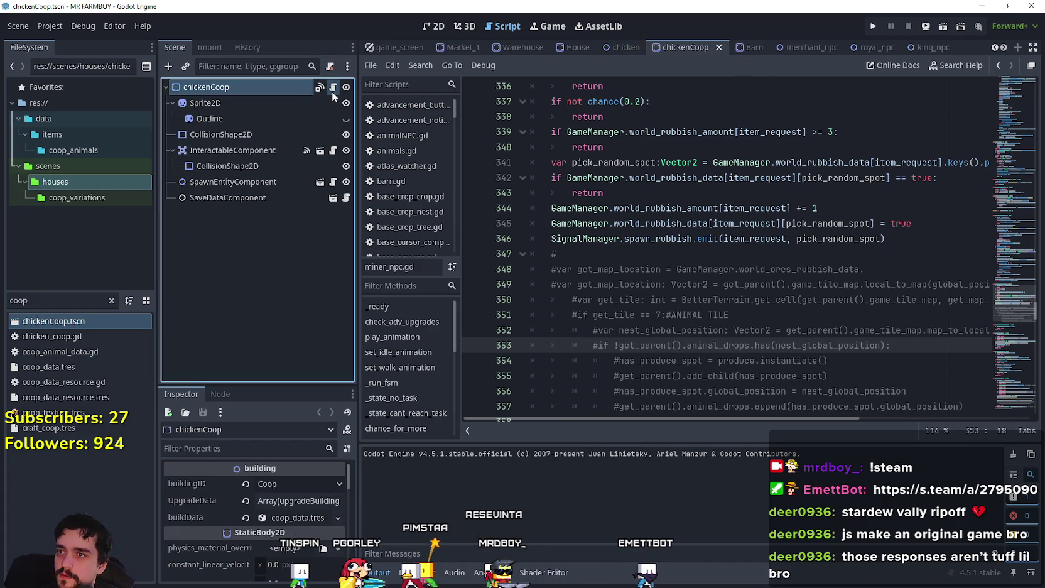
{"action": "left_click", "coordinate": [749, 230]}
{"action": "mouse_move", "coordinate": [1018, 180]}
{"action": "left_mouse_down"}
{"action": "mouse_move", "coordinate": [1010, 97]}
{"action": "mouse_move", "coordinate": [1012, 137]}
{"action": "mouse_move", "coordinate": [1011, 128]}
{"action": "left_mouse_up"}
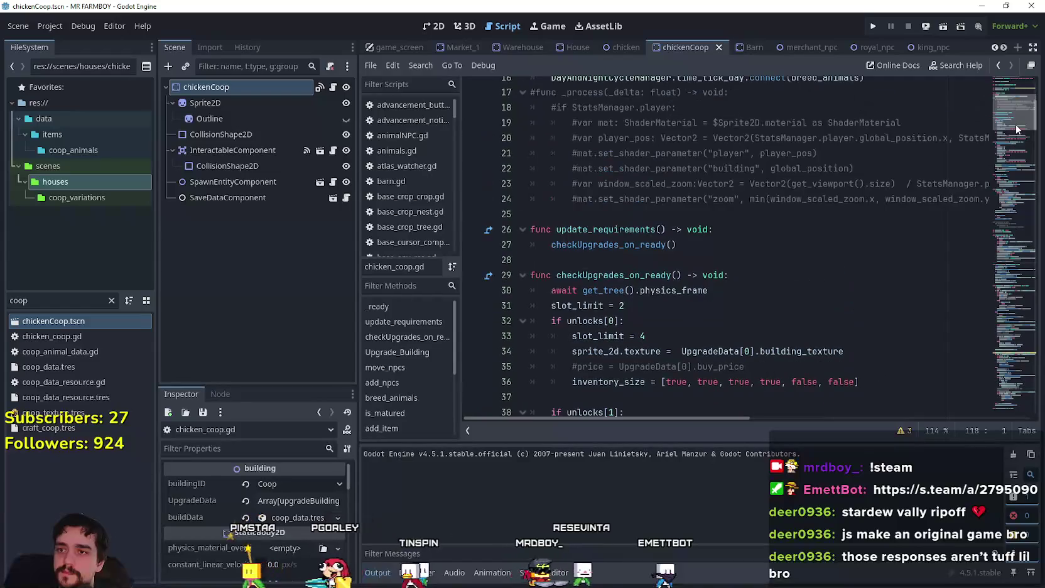
Paste the set_dont_nest_here and remove_dont_nest_here functions into chicken_coop.gd
{"action": "left_click", "coordinate": [598, 217]}
{"action": "key", "text": "ctrl+v"}
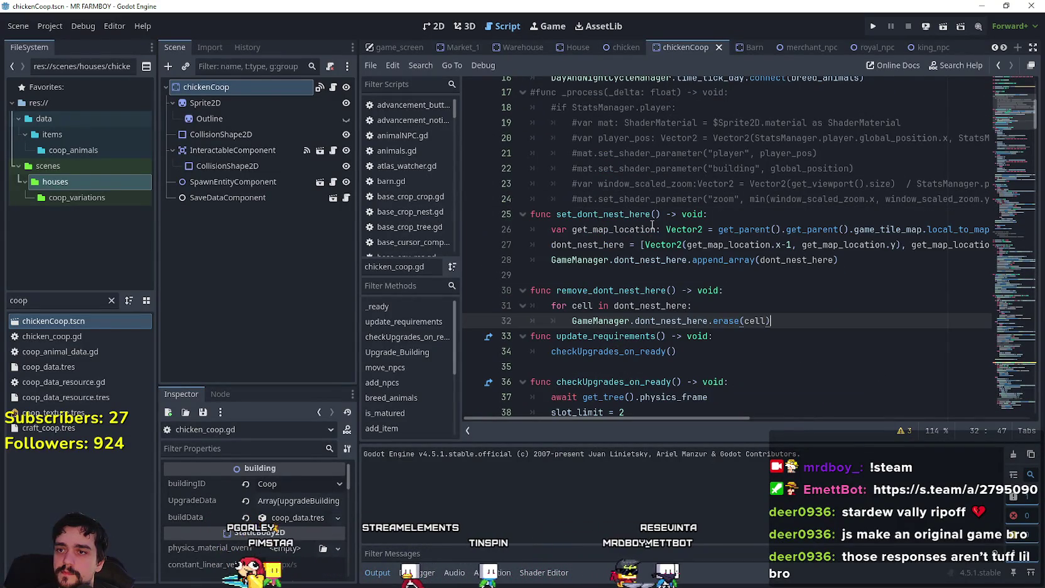
{"action": "key", "text": "Return"}
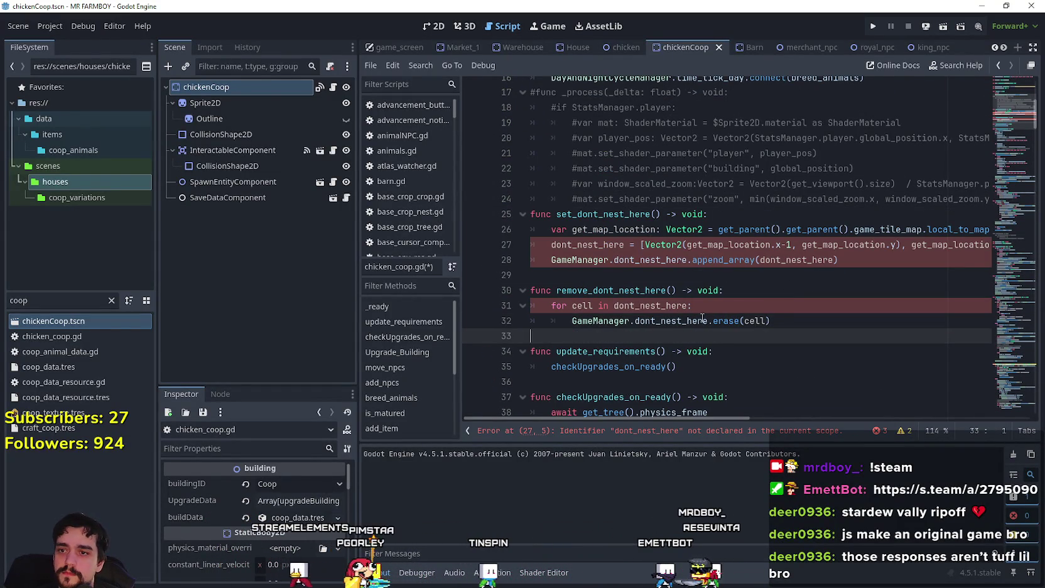
{"action": "left_click", "coordinate": [608, 229]}
{"action": "scroll", "coordinate": [602, 239], "scroll_direction": "up", "scroll_amount": 1}
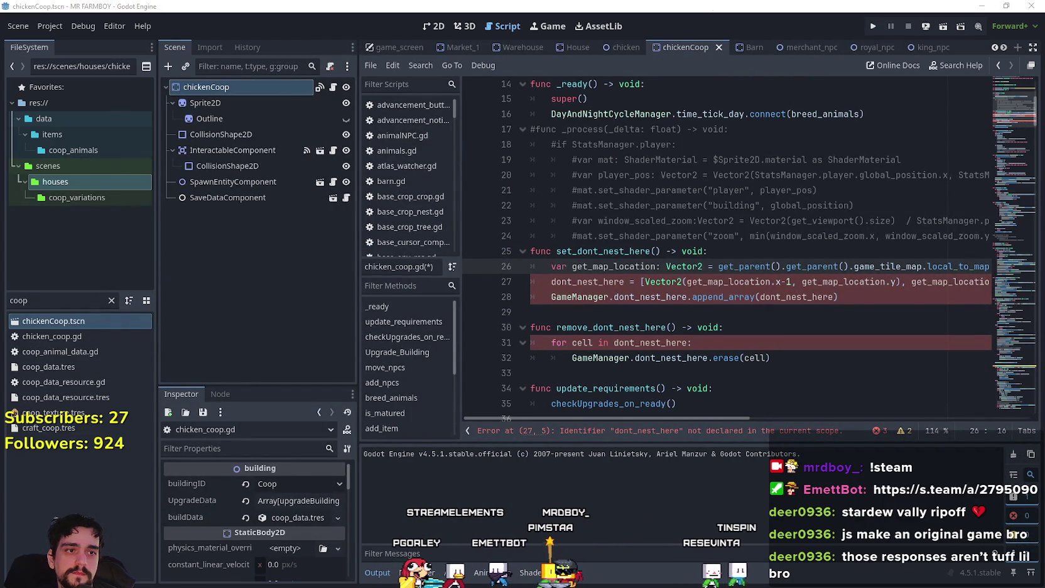
Add 'await get_tree().physics_frame' and 'set_dont_nest_here()' after the connect line in _ready
{"action": "left_click", "coordinate": [564, 157]}
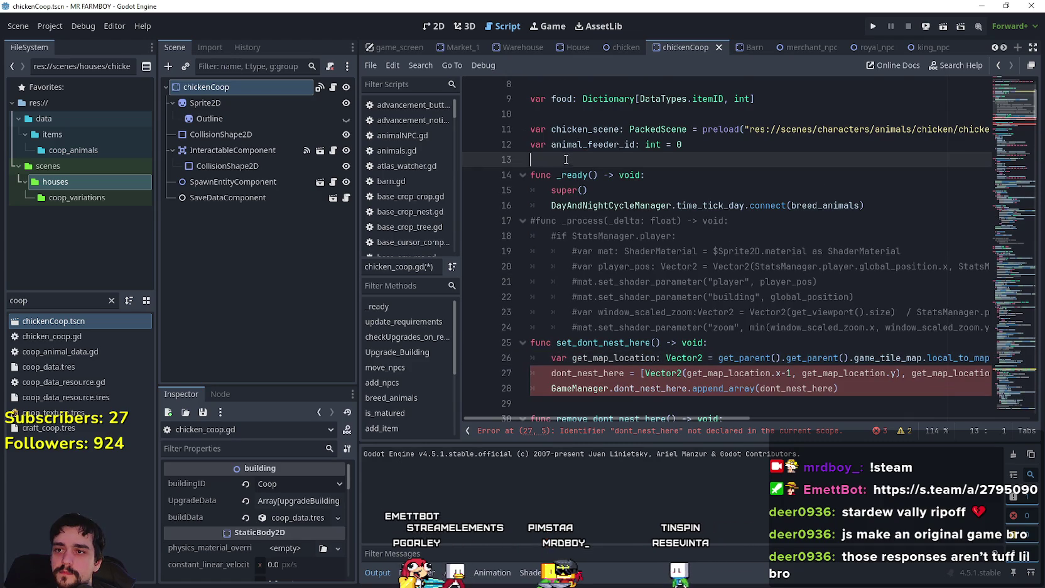
{"action": "type", "text": "var dont_nest_here: Array[Vector2]"}
{"action": "key", "text": "Return"}
{"action": "scroll", "coordinate": [691, 213], "scroll_direction": "down", "scroll_amount": 4}
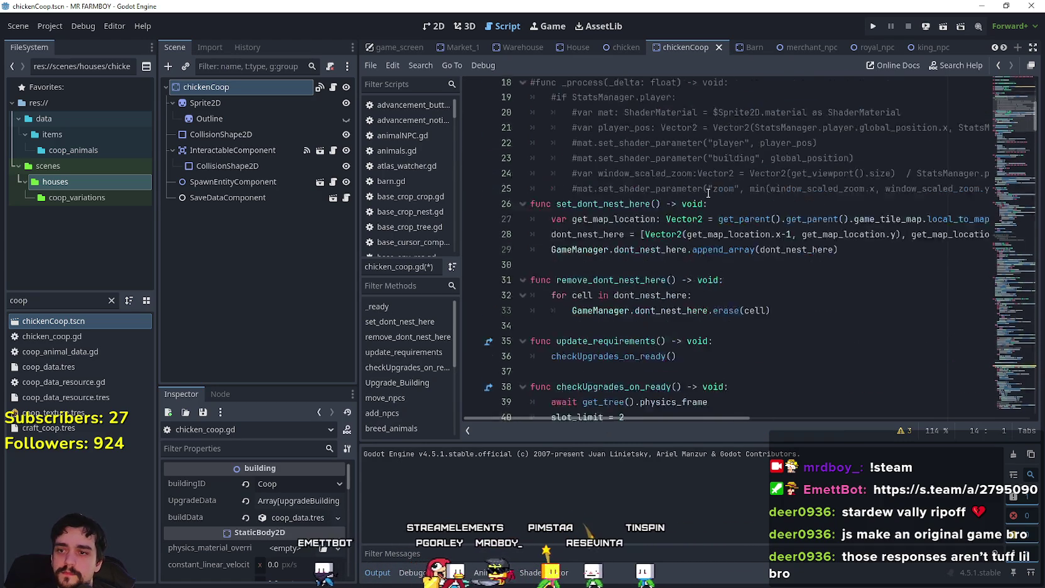
{"action": "left_click", "coordinate": [677, 251]}
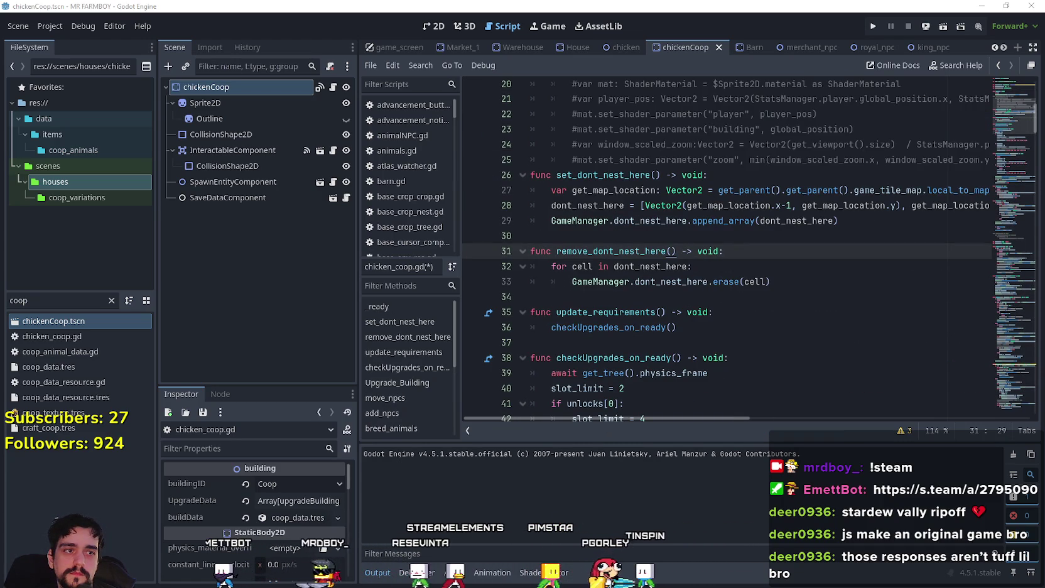
{"action": "scroll", "coordinate": [918, 217], "scroll_direction": "up", "scroll_amount": 4}
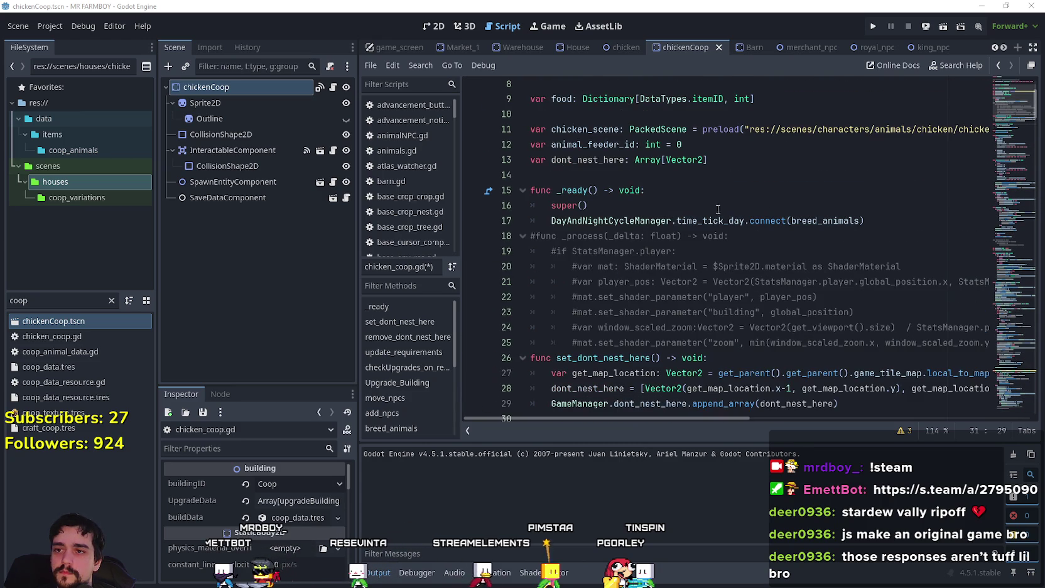
{"action": "left_click", "coordinate": [918, 216]}
{"action": "type", "text": "await get_tree().physics_frame \tset_dont_nest_here()"}
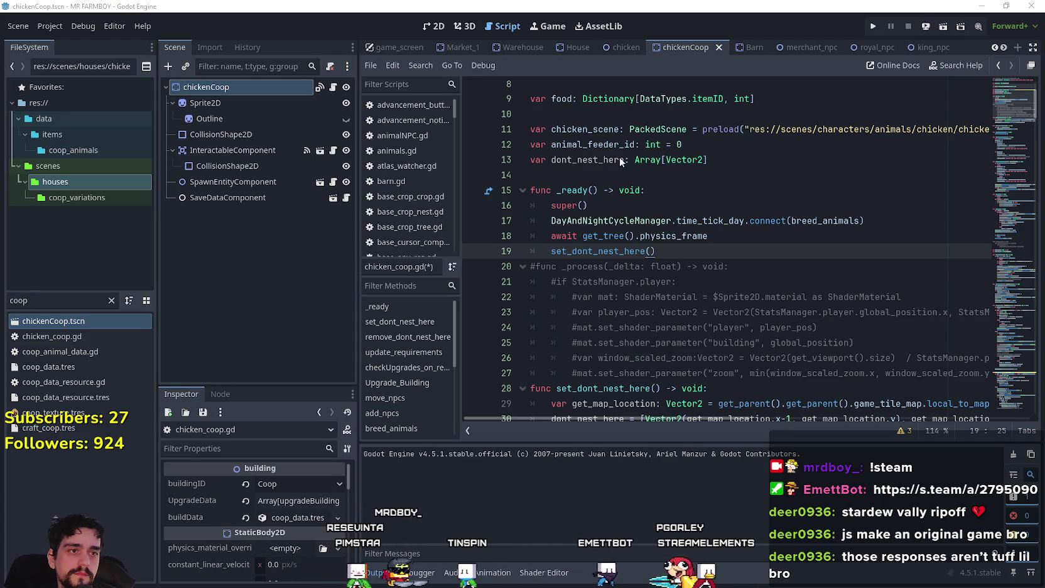
{"action": "left_click", "coordinate": [996, 153]}
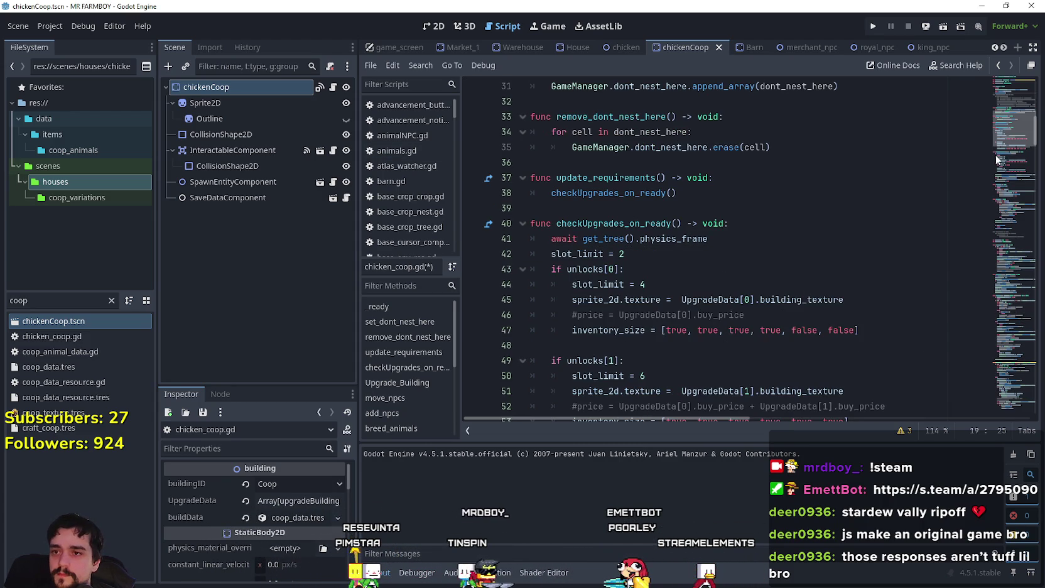
Paste the remove, physics-frame wait and set no-nest calls at the end of move_npcs
{"action": "mouse_move", "coordinate": [1000, 143]}
{"action": "left_mouse_down"}
{"action": "mouse_move", "coordinate": [1014, 212]}
{"action": "mouse_move", "coordinate": [1010, 181]}
{"action": "left_mouse_up"}
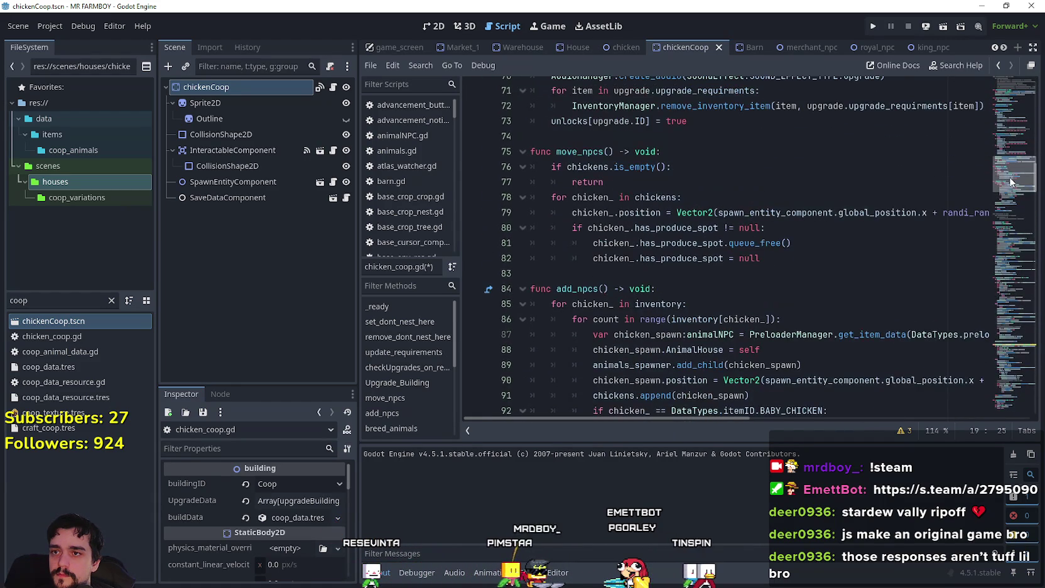
{"action": "left_click", "coordinate": [598, 277]}
{"action": "type", "text": "remove_dont_nest_here() \tawait get_tree().physics_frame \tset_dont_nest_here()"}
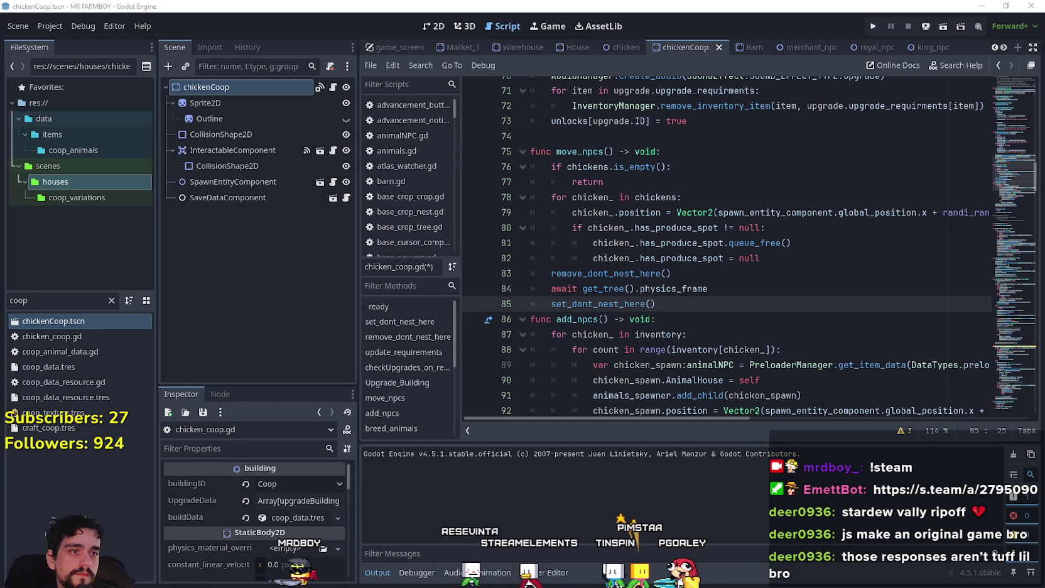
Add a remove_dont_nest_here() call, preceded by a blank line, to _on_tree_exited
{"action": "left_click", "coordinate": [1007, 377]}
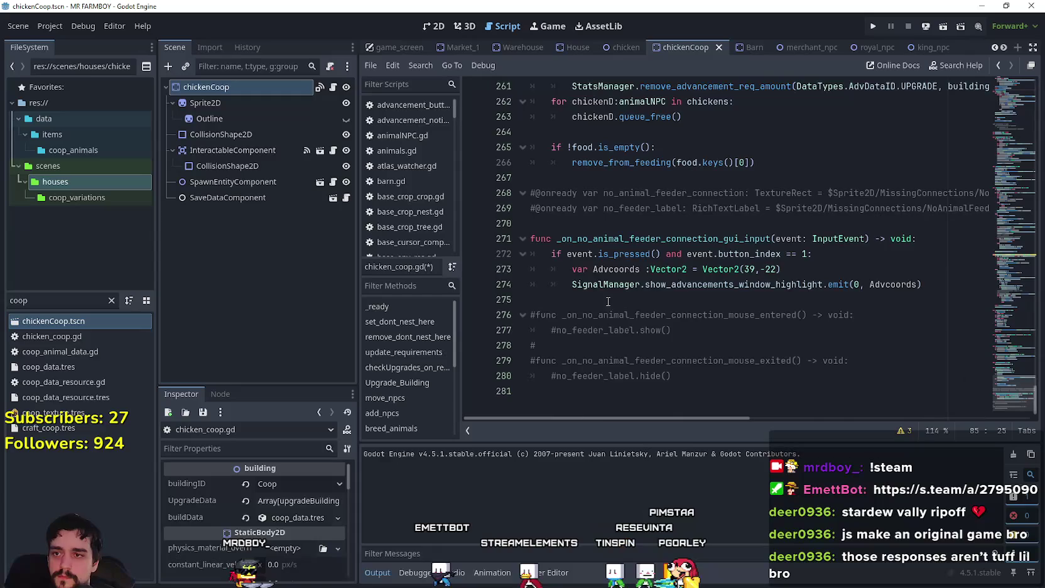
{"action": "scroll", "coordinate": [610, 305], "scroll_direction": "up", "scroll_amount": 3}
{"action": "left_click", "coordinate": [734, 312]}
{"action": "type", "text": "remove_dont_nest_here()"}
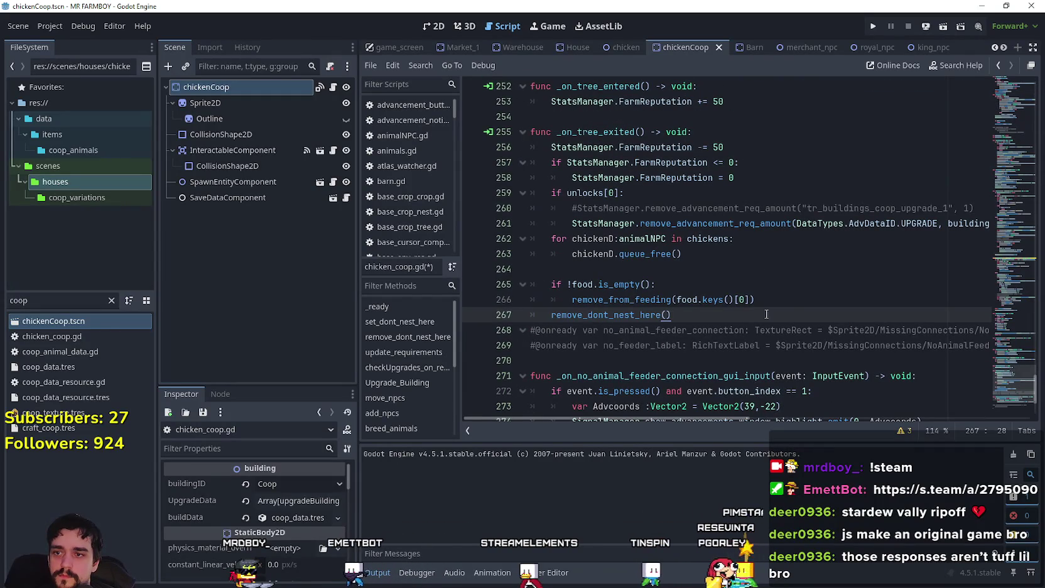
{"action": "key", "text": "Up"}
{"action": "key", "text": "End"}
{"action": "key", "text": "Return"}
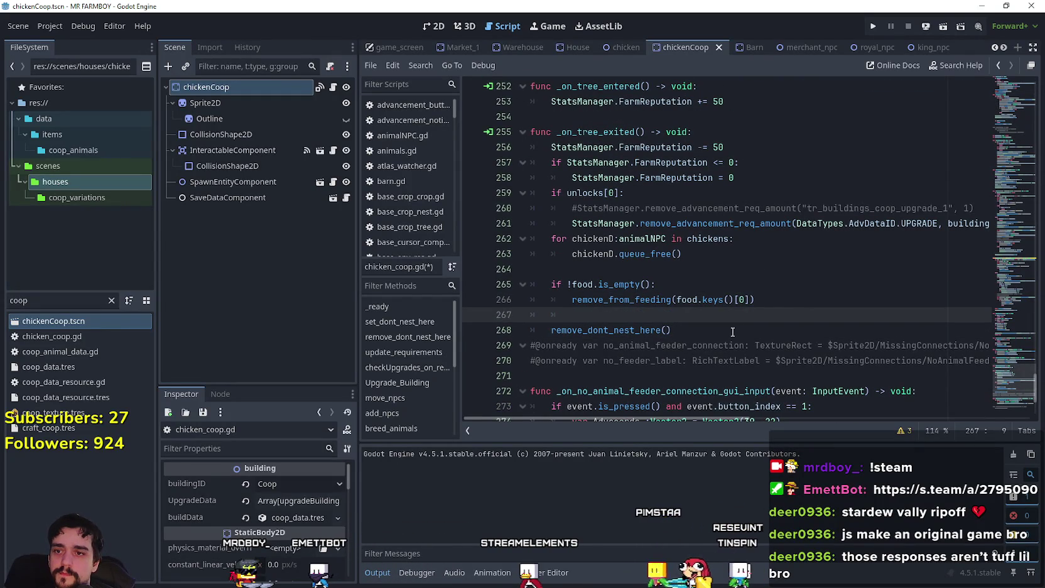
{"action": "left_click", "coordinate": [732, 331]}
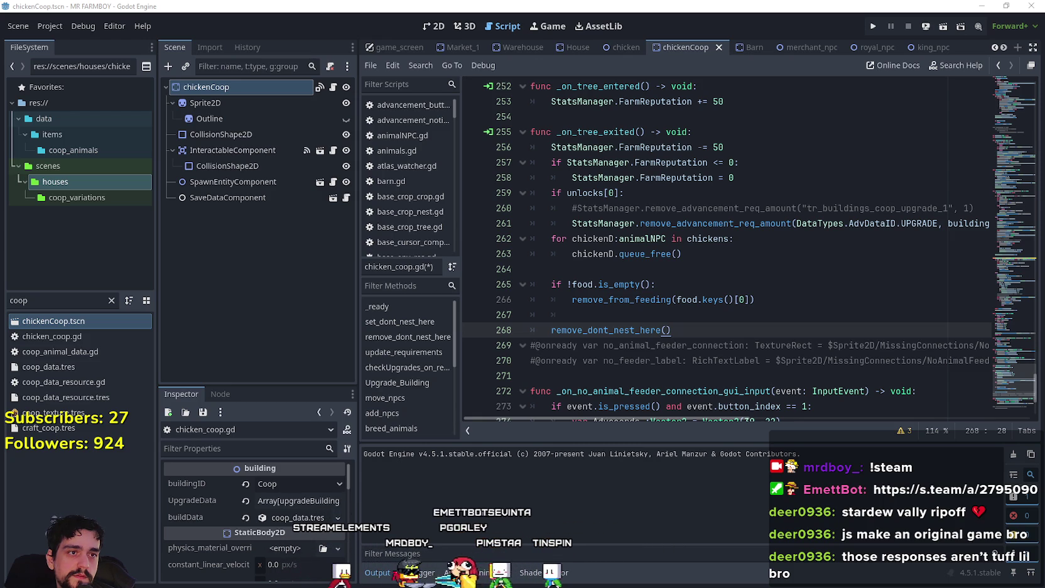
Save the chickenCoop scene and script, then open barn.gd in the Barn scene
{"action": "left_click", "coordinate": [695, 146]}
{"action": "key", "text": "ctrl+s"}
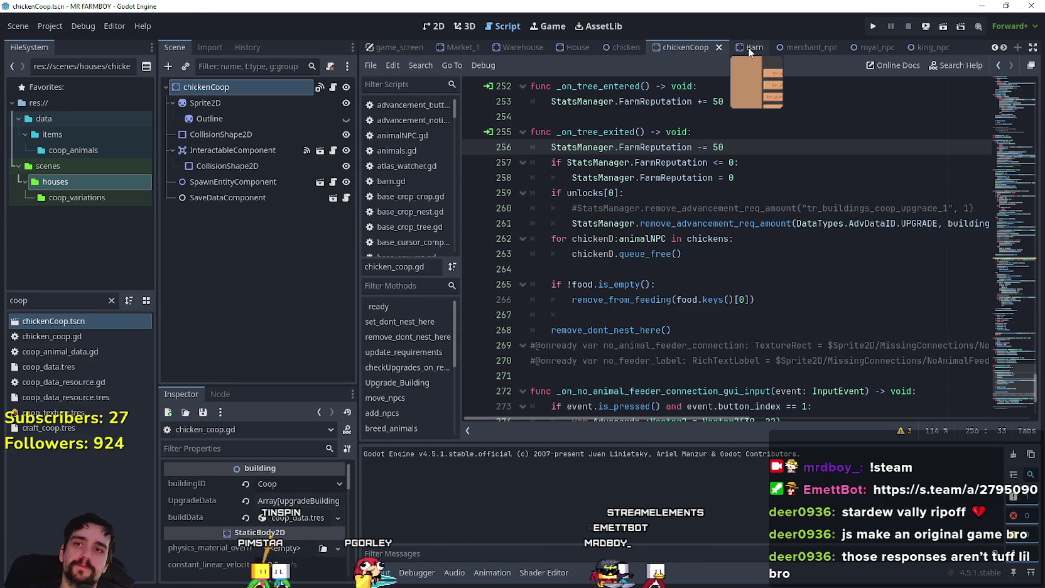
{"action": "left_click", "coordinate": [748, 47]}
{"action": "left_click", "coordinate": [334, 88]}
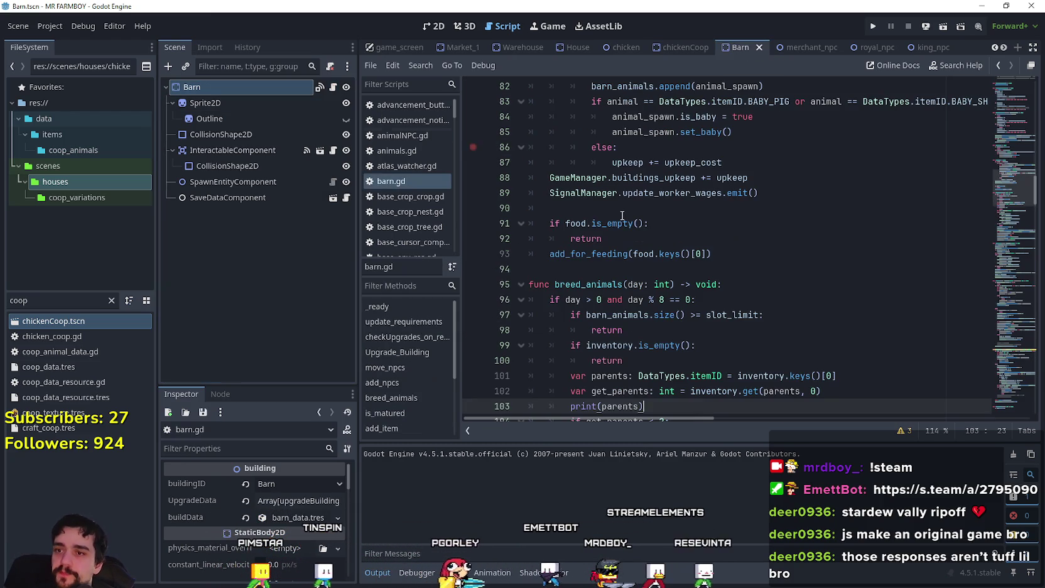
Paste the set/remove no-nest functions into barn.gd and the physics-frame wait plus set call into _ready
{"action": "left_click_drag", "start_coordinate": [1005, 189], "coordinate": [1000, 104]}
{"action": "left_click", "coordinate": [567, 331]}
{"action": "key", "text": "ctrl+v"}
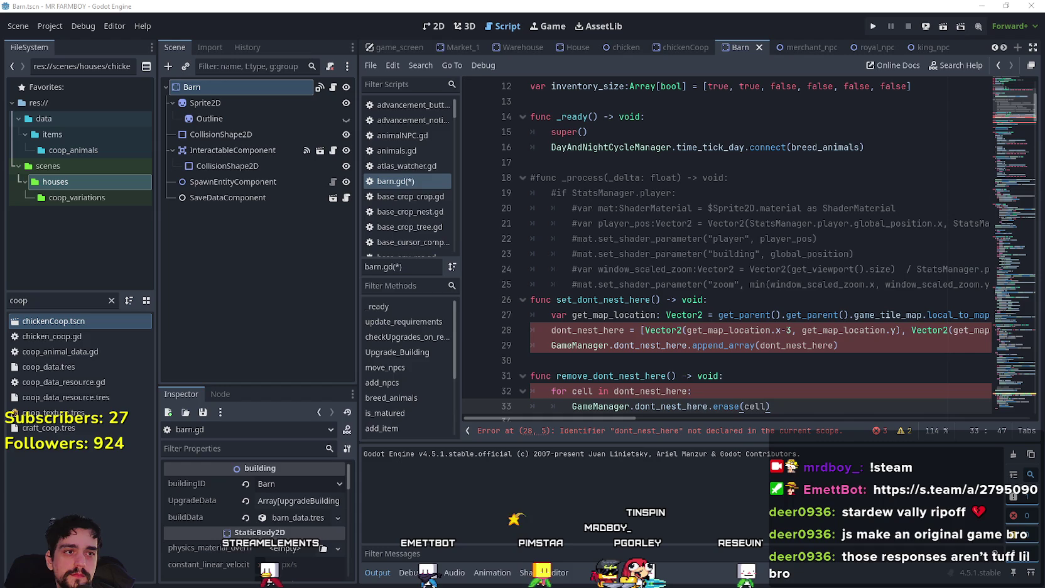
{"action": "left_click", "coordinate": [573, 158]}
{"action": "type", "text": "await get_tree().physics_frame \tset_dont_nest_here()"}
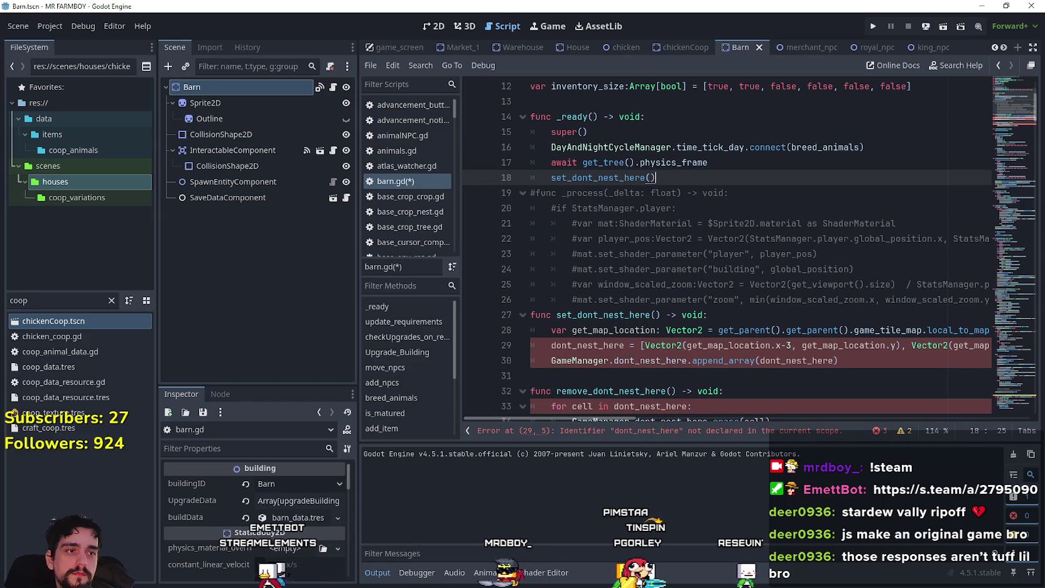
Declare the dont_nest_here Array[Vector2] variable below inventory_size
{"action": "scroll", "coordinate": [571, 161], "scroll_direction": "up", "scroll_amount": 4}
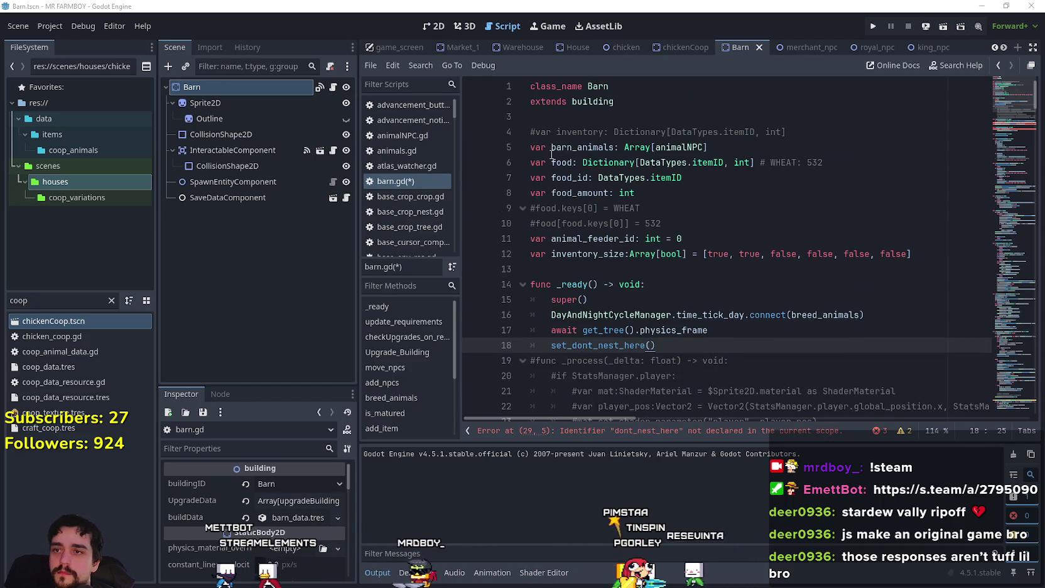
{"action": "left_click", "coordinate": [552, 268]}
{"action": "key", "text": "Return"}
{"action": "type", "text": "var dont_nest_here: Array[Vector2]"}
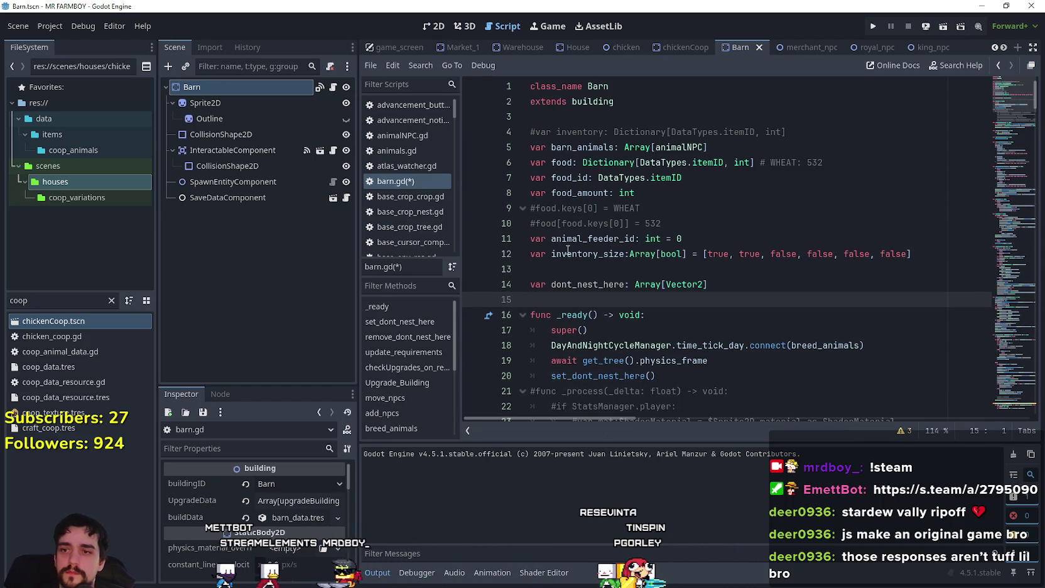
{"action": "key", "text": "Return"}
Paste the remove, wait and set no-nest calls at the end of move_npcs
{"action": "scroll", "coordinate": [636, 250], "scroll_direction": "down", "scroll_amount": 8}
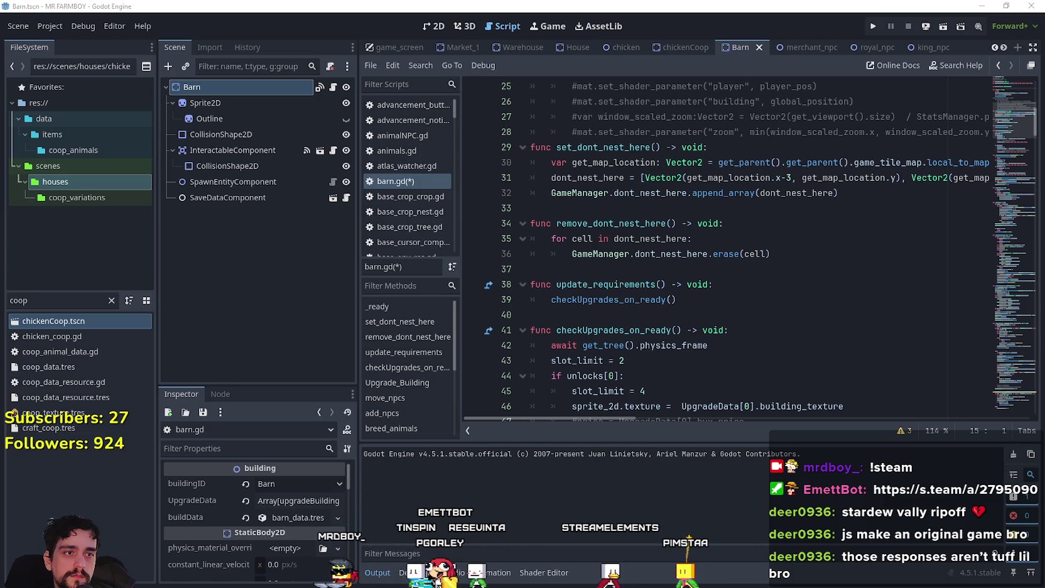
{"action": "left_click_drag", "start_coordinate": [1011, 120], "coordinate": [1002, 191]}
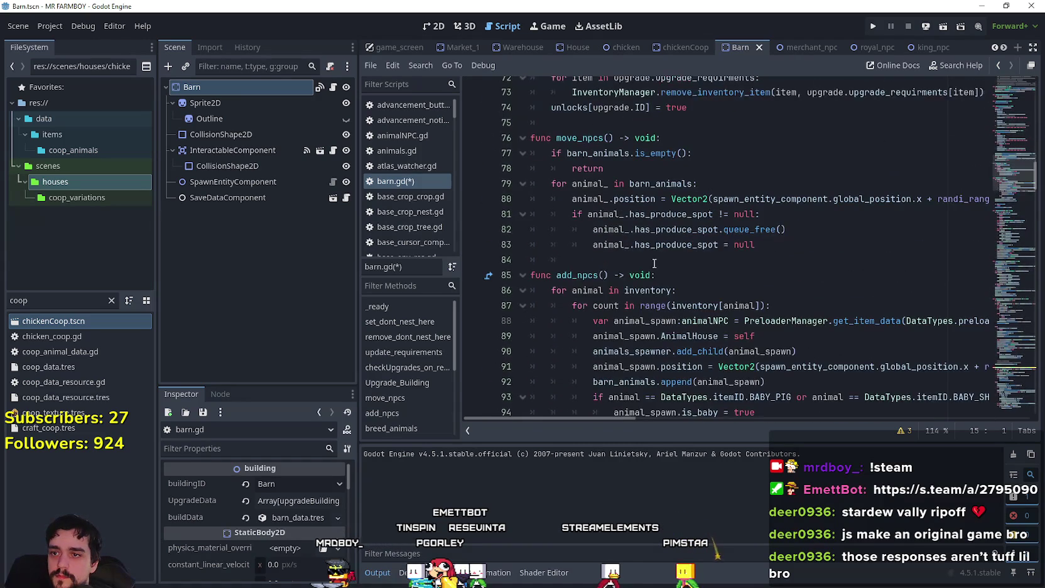
{"action": "left_click", "coordinate": [631, 258]}
{"action": "type", "text": "remove_dont_nest_here() \tawait get_tree().physics_frame \tset_dont_nest_here()"}
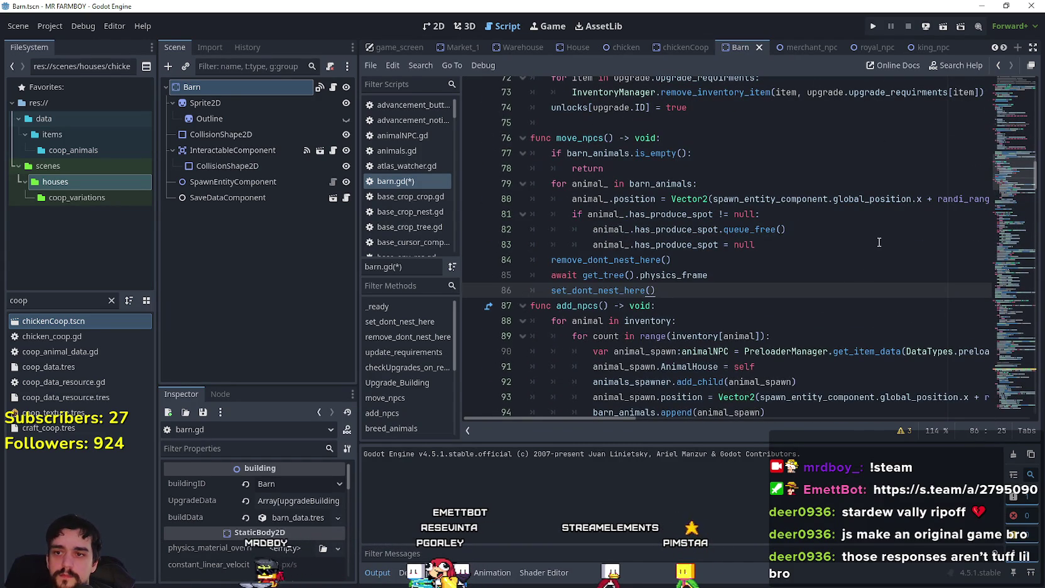
{"action": "key", "text": "Return"}
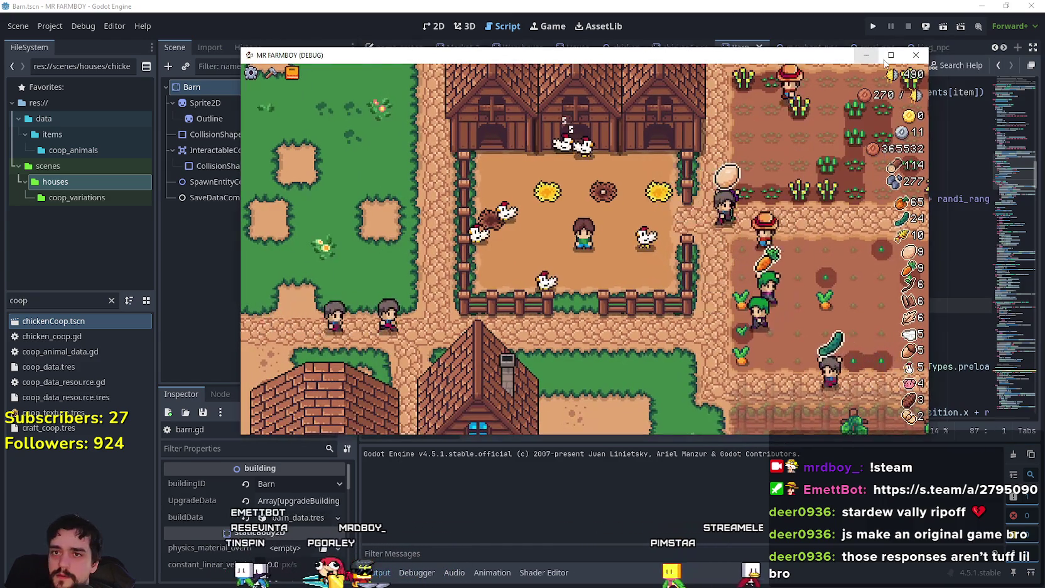
Maximize the debug game and walk the farmer from the coop to the barn
{"action": "left_click", "coordinate": [890, 54]}
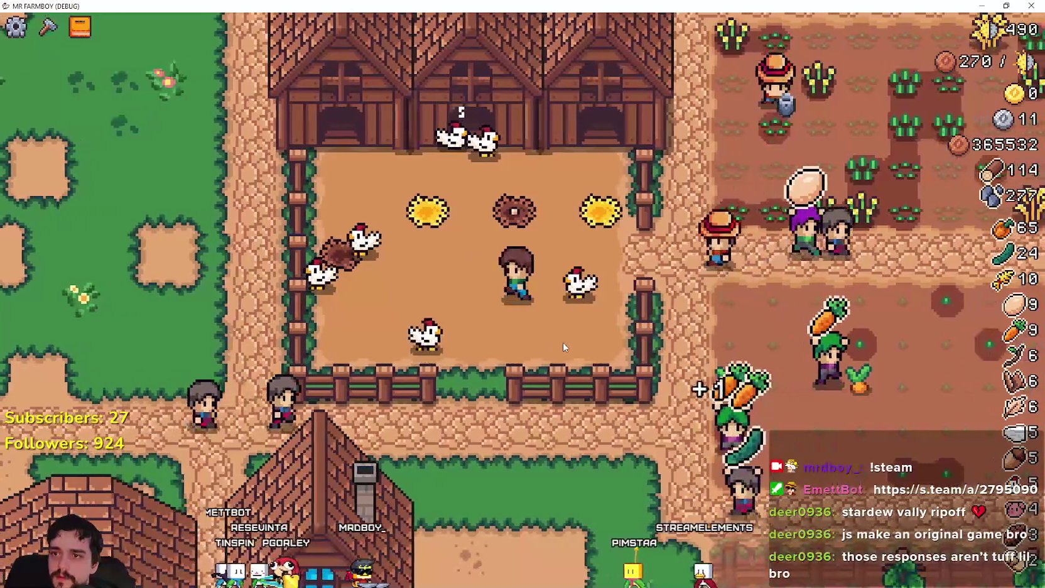
{"action": "key", "text": "s"}
{"action": "key", "text": "s"}
{"action": "key", "text": "d"}
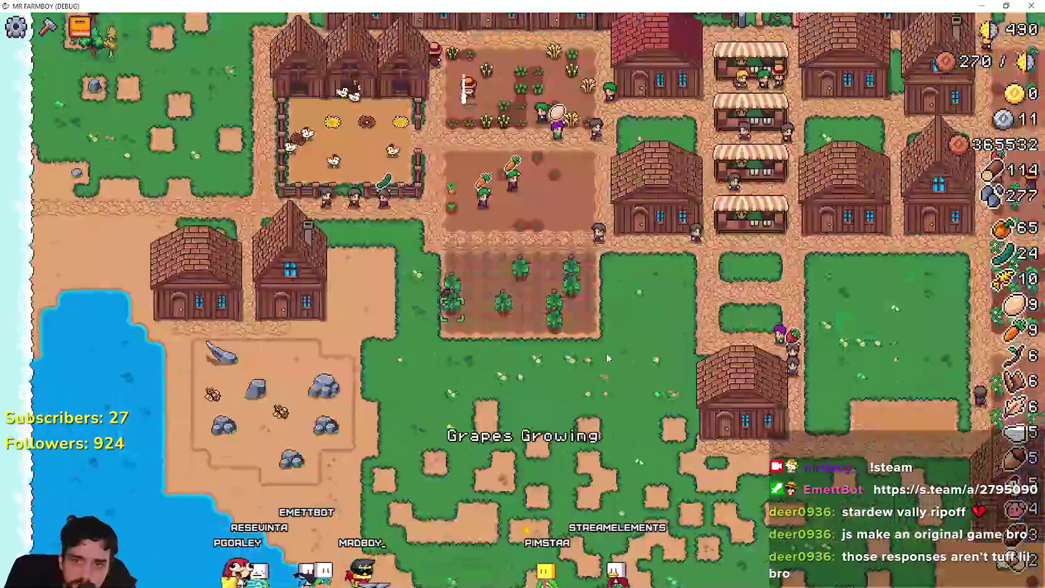
{"action": "key", "text": "s"}
{"action": "key", "text": "d"}
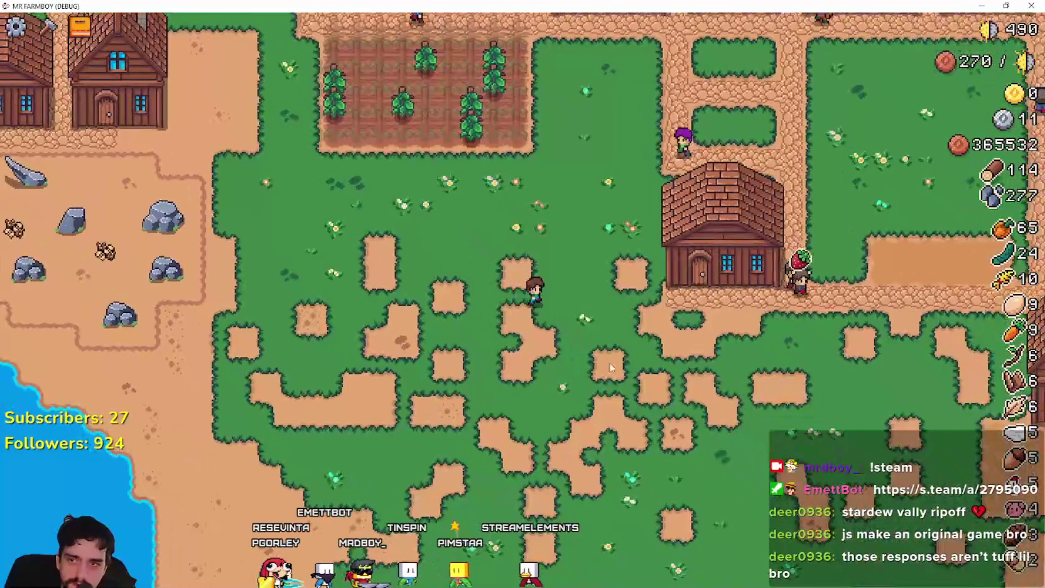
{"action": "key", "text": "s"}
{"action": "key", "text": "d"}
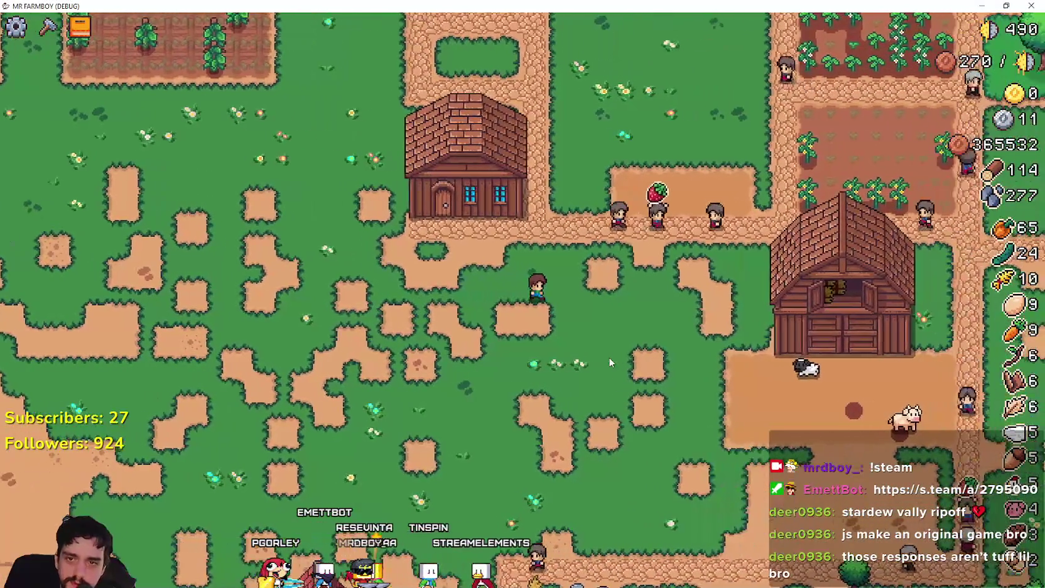
{"action": "key", "text": "d"}
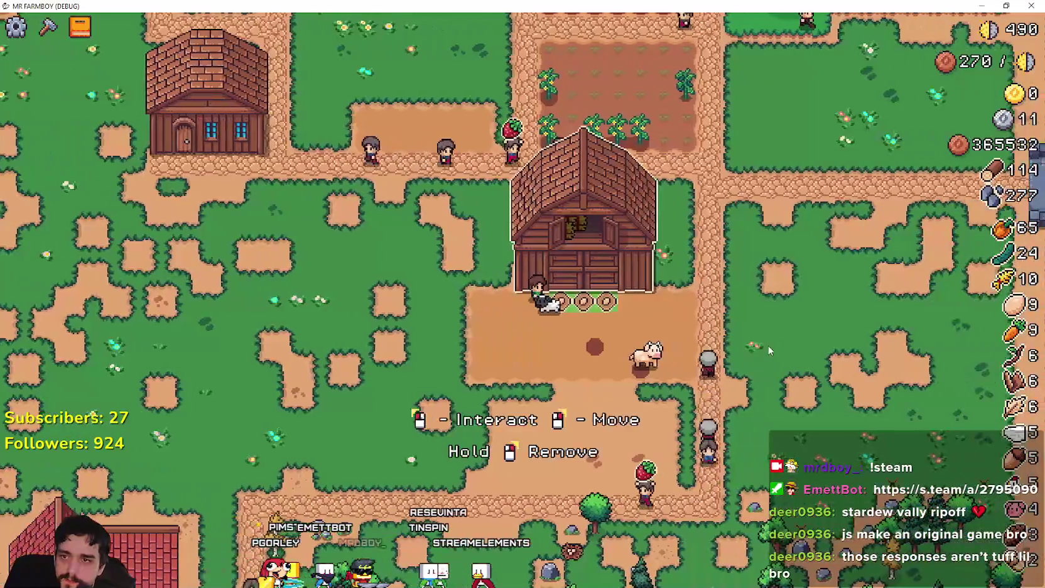
Move the barn up-left and place it at a new spot
{"action": "key", "text": "m"}
{"action": "key", "text": "w"}
{"action": "key", "text": "a"}
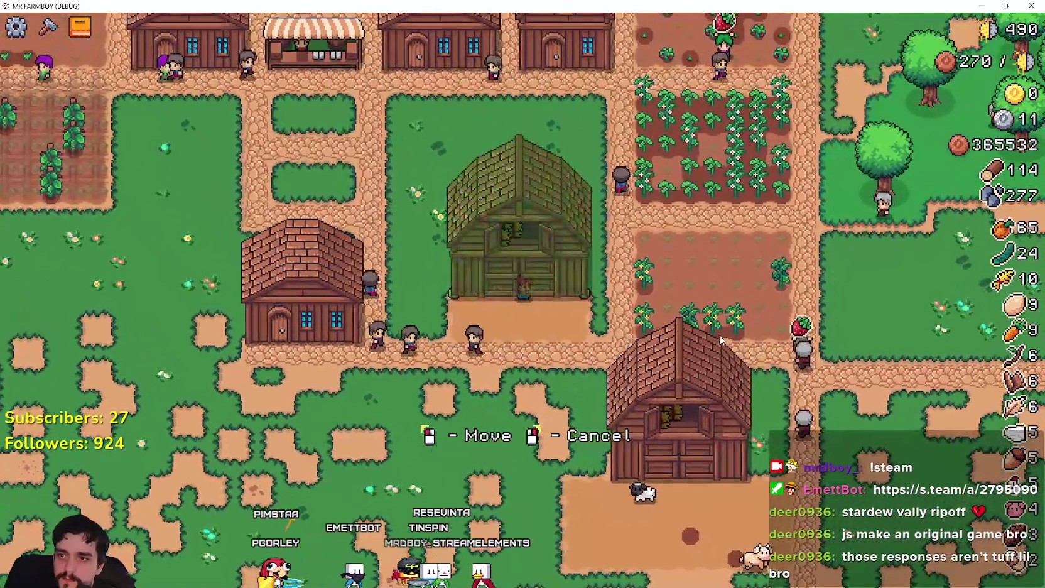
{"action": "left_click", "coordinate": [719, 335]}
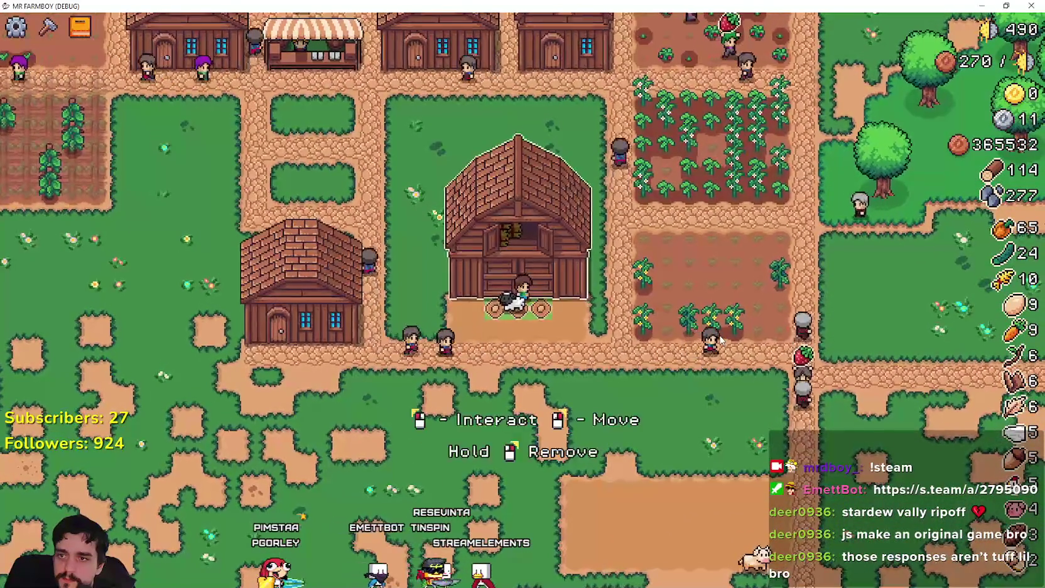
Walk past the cow back to the moved barn and check its animals
{"action": "key", "text": "s"}
{"action": "key", "text": "d"}
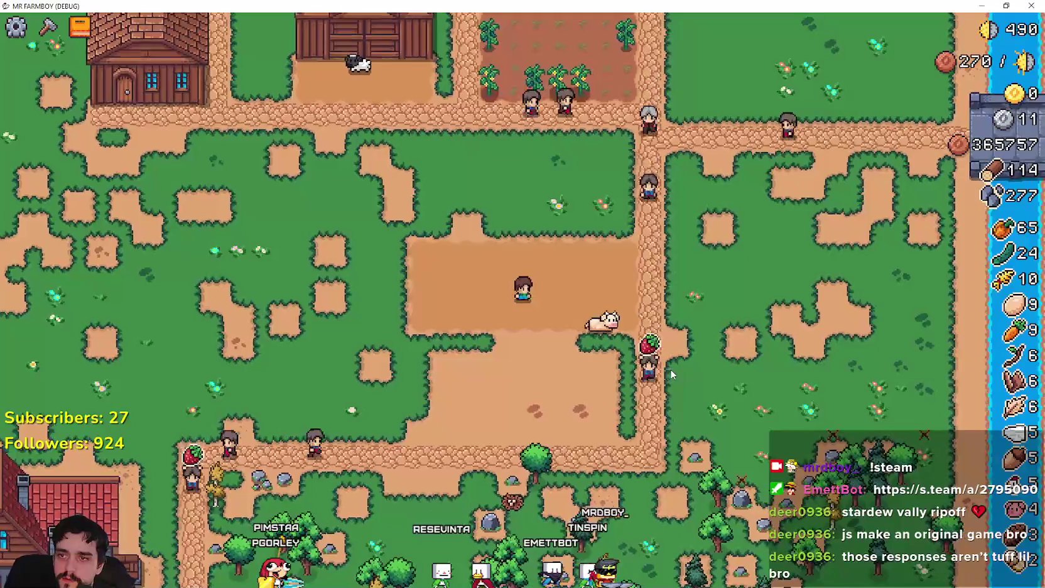
{"action": "scroll", "coordinate": [671, 375], "scroll_direction": "up", "scroll_amount": 2}
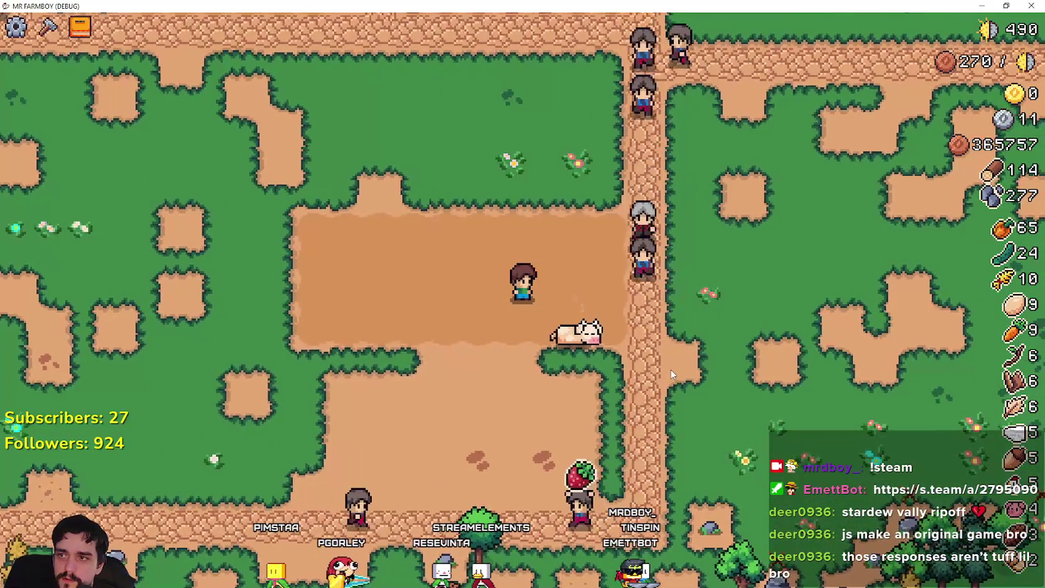
{"action": "key", "text": "w"}
{"action": "scroll", "coordinate": [671, 375], "scroll_direction": "down", "scroll_amount": 2}
{"action": "key", "text": "s"}
{"action": "key", "text": "d"}
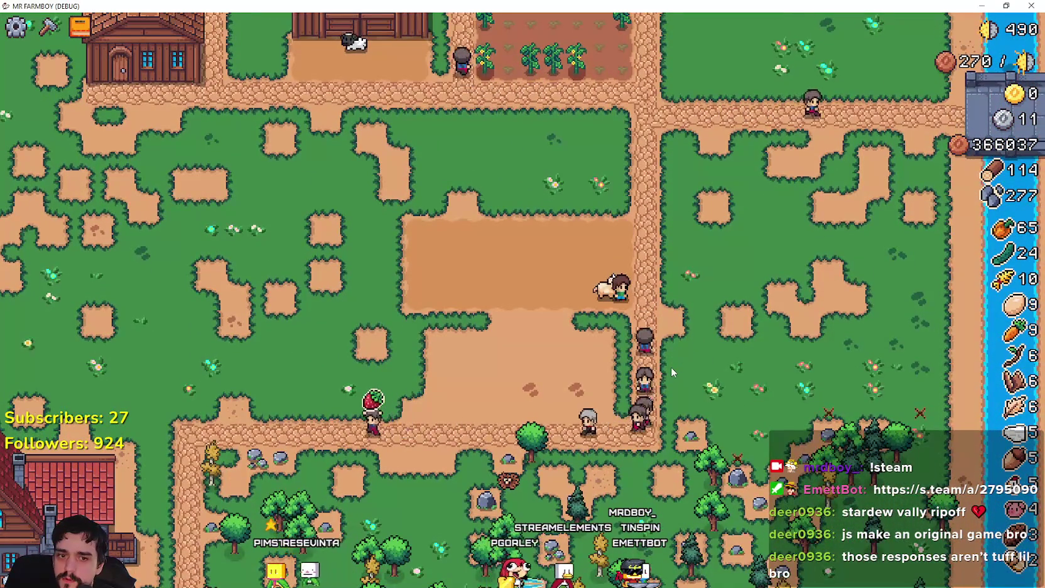
{"action": "key", "text": "w"}
{"action": "key", "text": "a"}
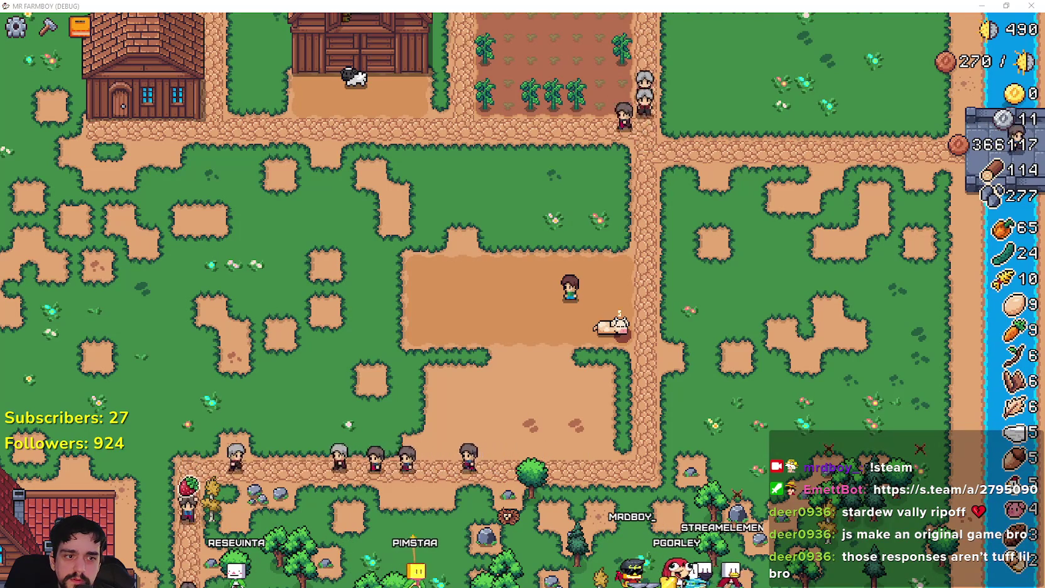
{"action": "key", "text": "d"}
{"action": "key", "text": "w"}
{"action": "key", "text": "a"}
{"action": "key", "text": "w"}
{"action": "key", "text": "a"}
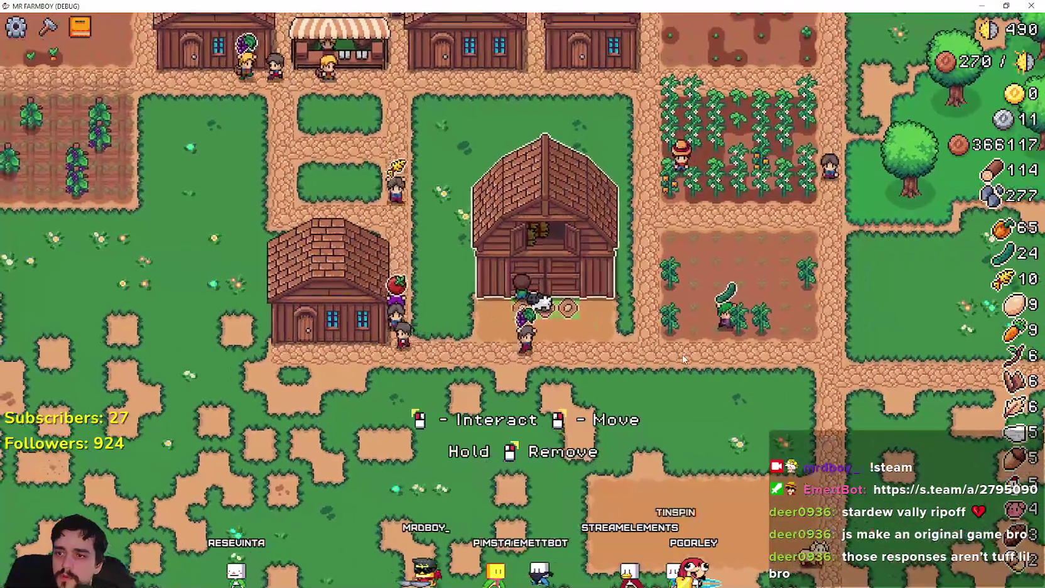
{"action": "left_click", "coordinate": [682, 354]}
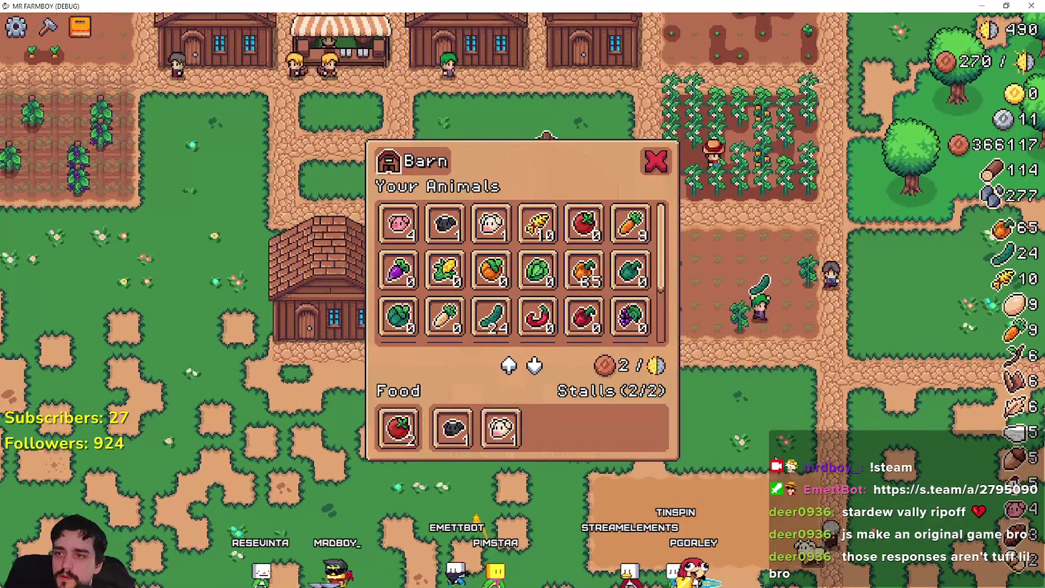
{"action": "key", "text": "Escape"}
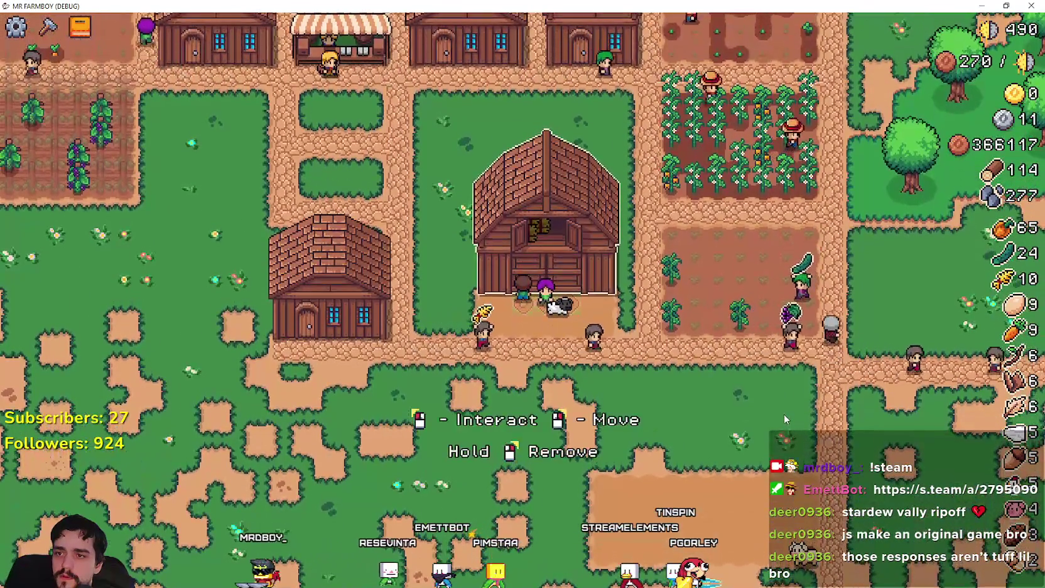
Set the barn down on the grass, check its animals, then move it back up the map
{"action": "right_click", "coordinate": [783, 413]}
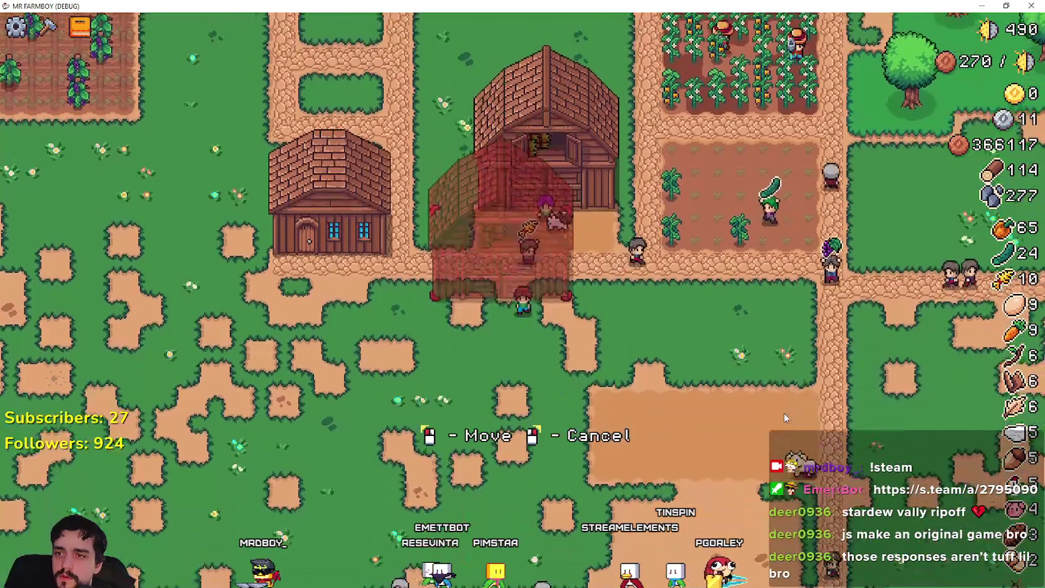
{"action": "key", "text": "s"}
{"action": "key", "text": "a"}
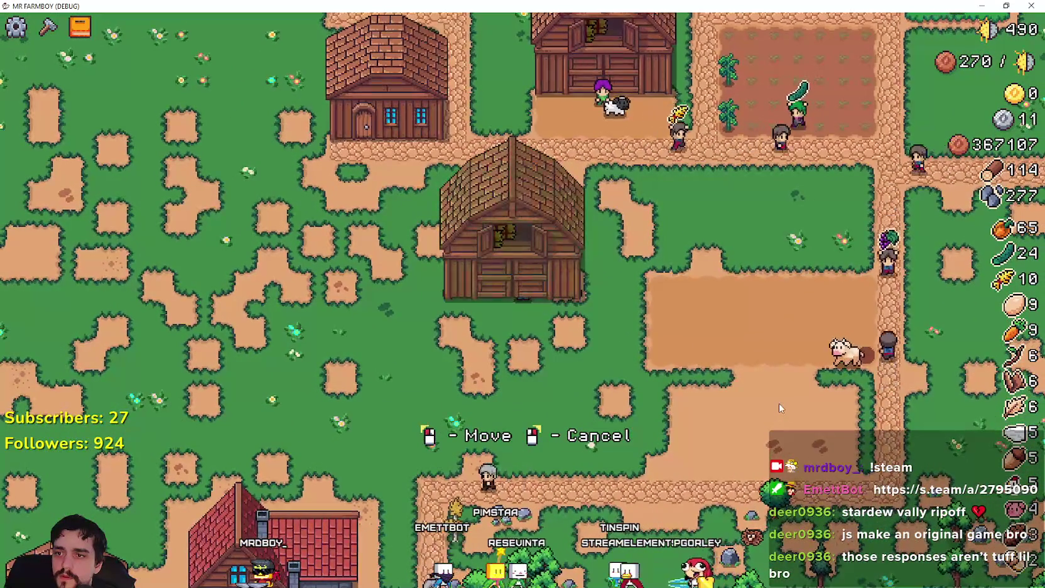
{"action": "left_click", "coordinate": [779, 403]}
{"action": "key", "text": "s"}
{"action": "key", "text": "e"}
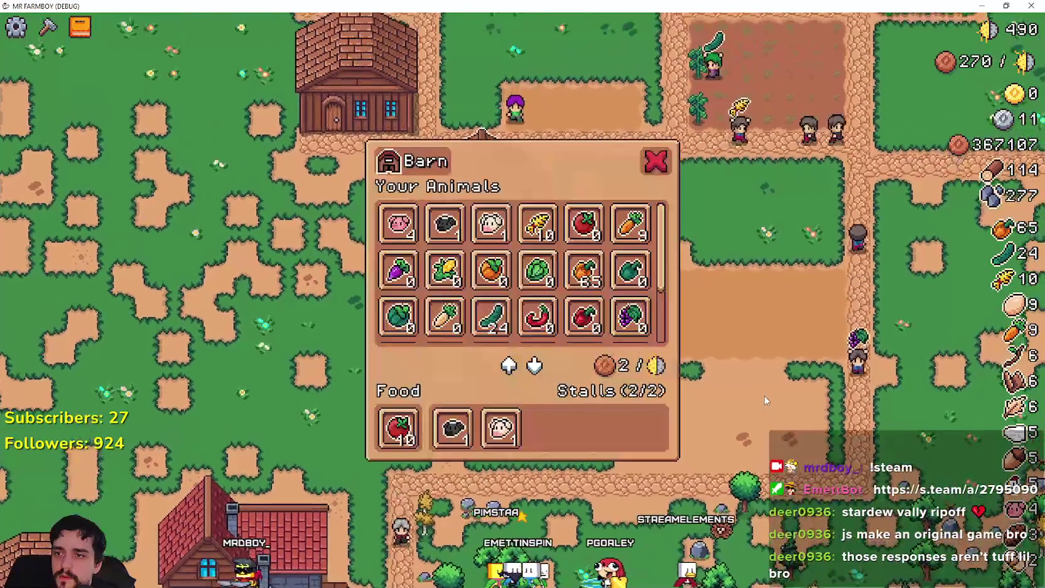
{"action": "key", "text": "Escape"}
{"action": "right_click", "coordinate": [764, 398]}
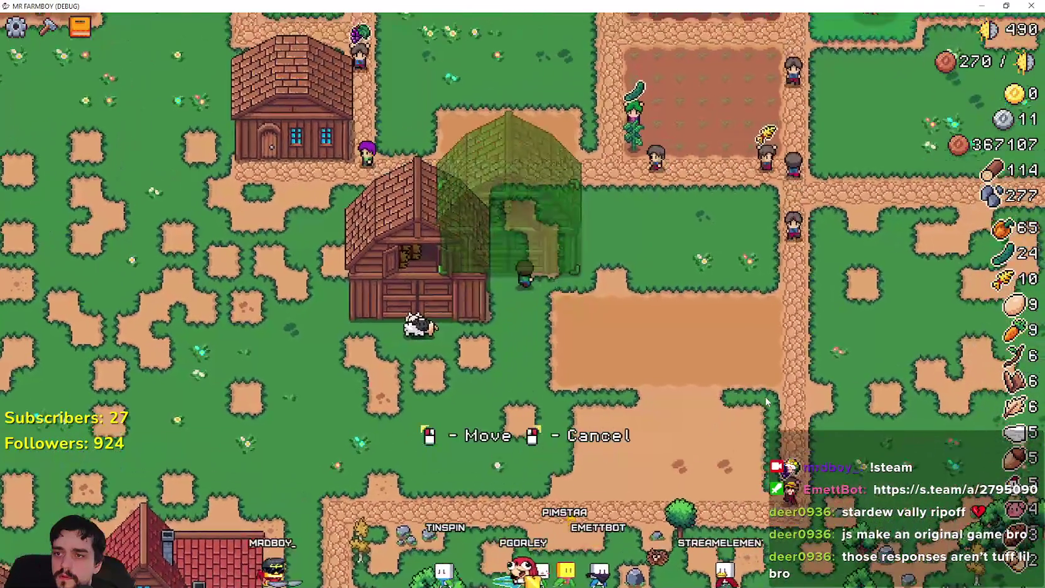
{"action": "key", "text": "w"}
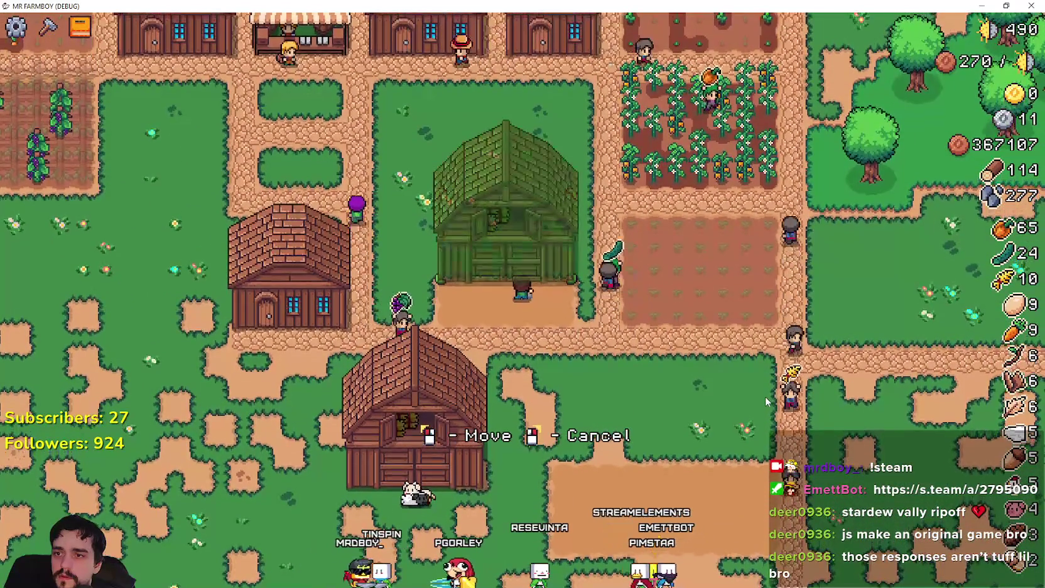
{"action": "left_click", "coordinate": [765, 395]}
Pan across the farm toward the chicken coop, then return to the Godot editor
{"action": "key", "text": "a"}
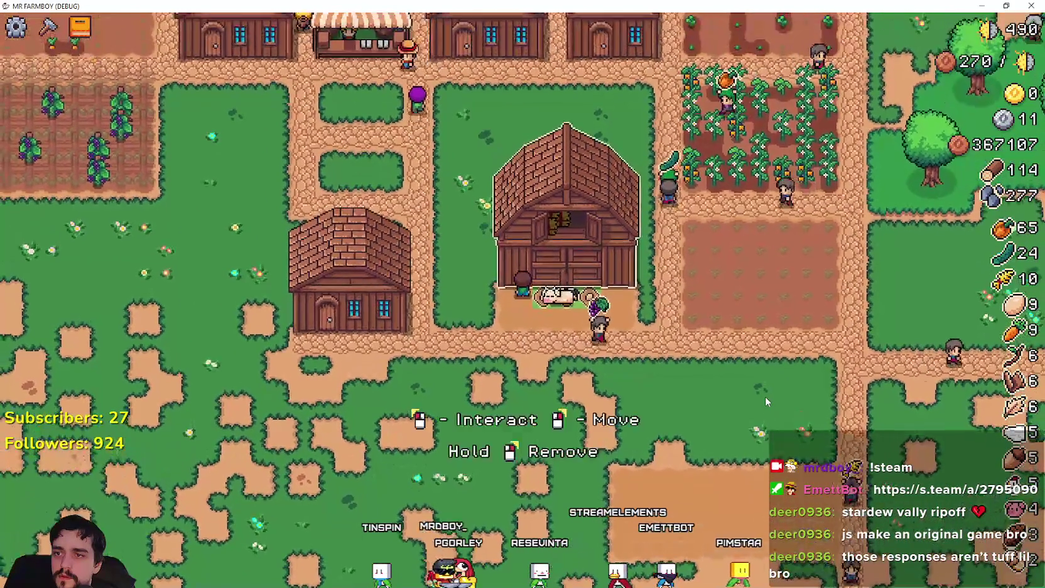
{"action": "key", "text": "a"}
{"action": "key", "text": "w"}
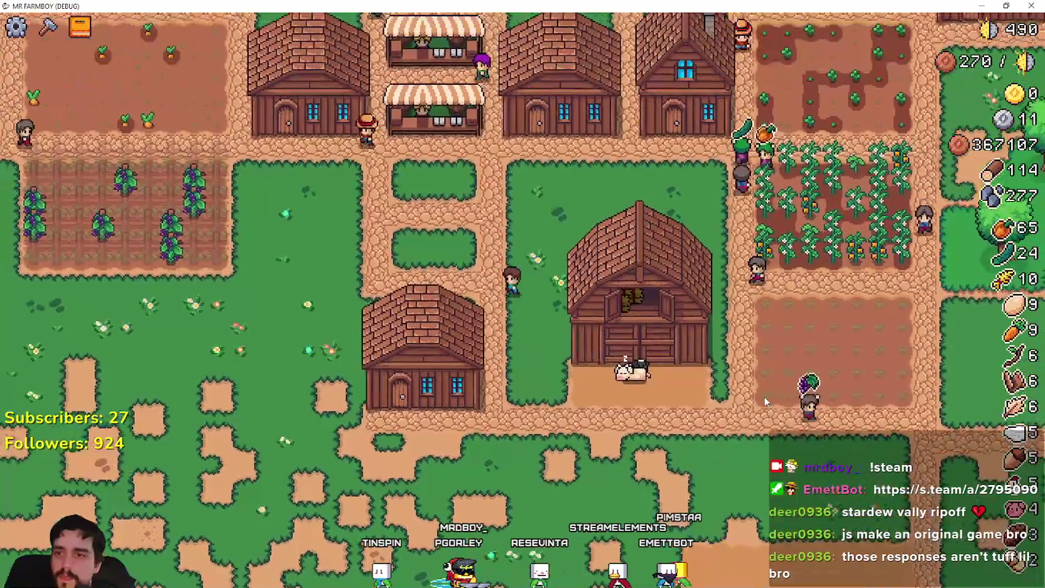
{"action": "key", "text": "a"}
{"action": "key", "text": "w"}
{"action": "key", "text": "a"}
{"action": "key", "text": "w"}
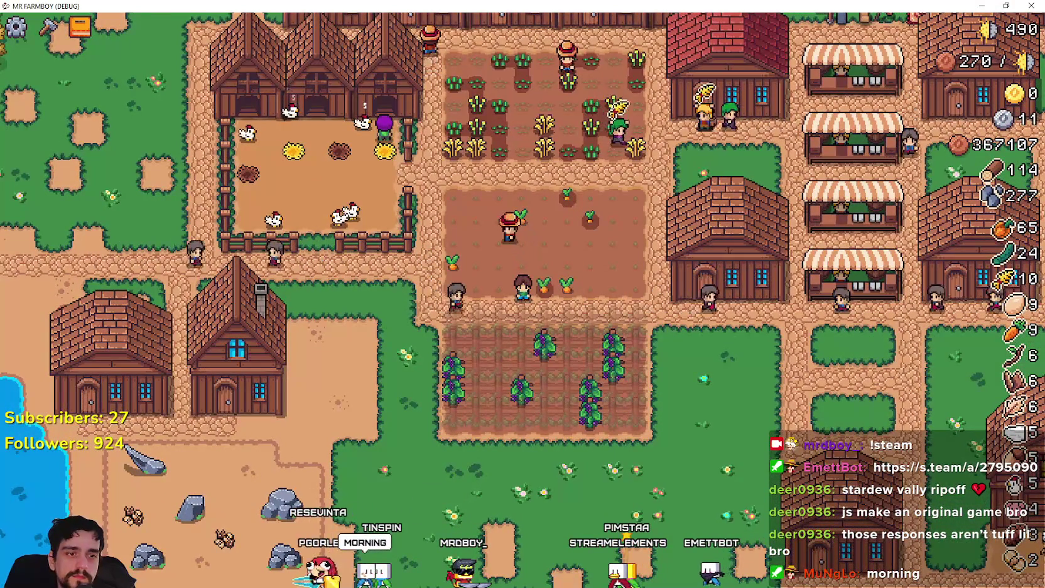
{"action": "key", "text": "alt+Tab"}
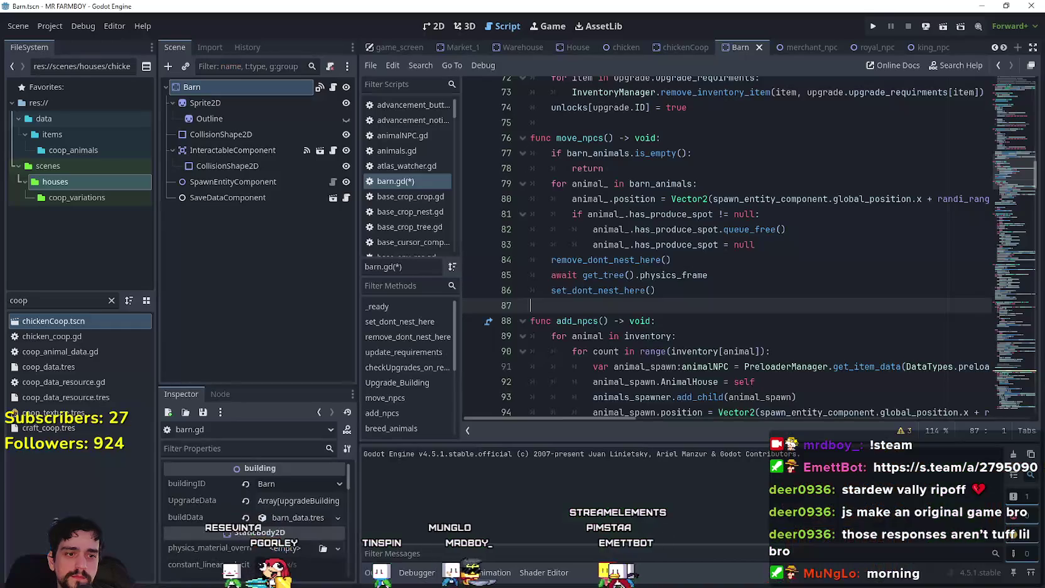
Add remove_dont_nest_here() after the line 280 food removal in _on_tree_exited and save barn.gd
{"action": "left_click", "coordinate": [715, 284]}
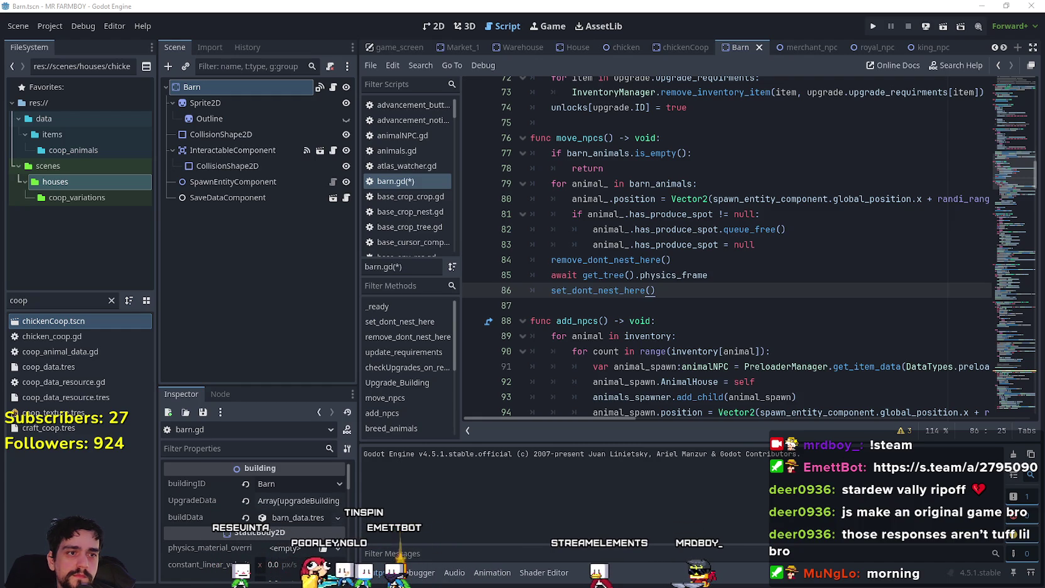
{"action": "key", "text": "Down"}
{"action": "left_click_drag", "start_coordinate": [1017, 202], "coordinate": [1004, 397]}
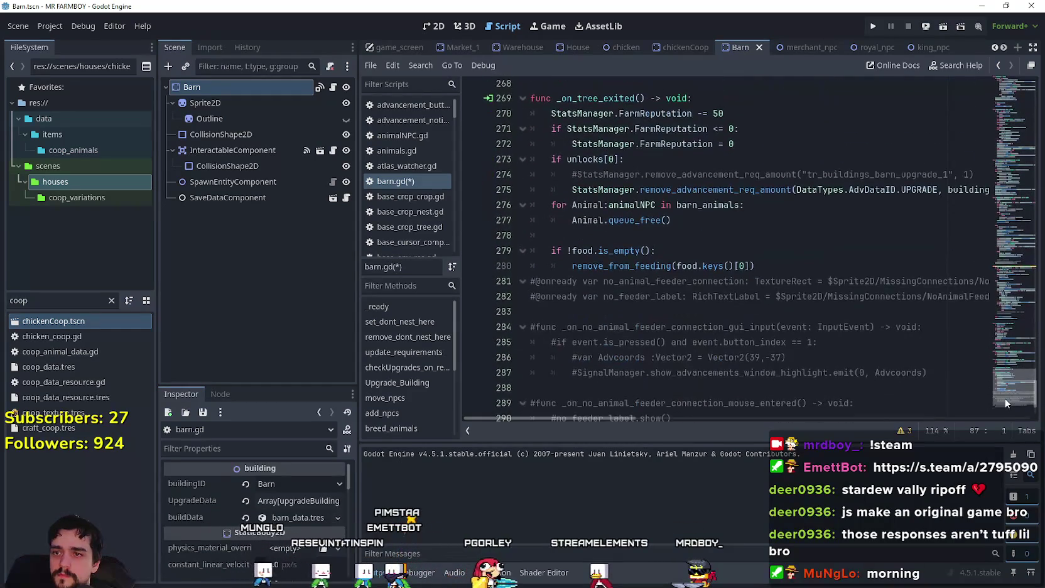
{"action": "left_click", "coordinate": [788, 268]}
{"action": "key", "text": "Return"}
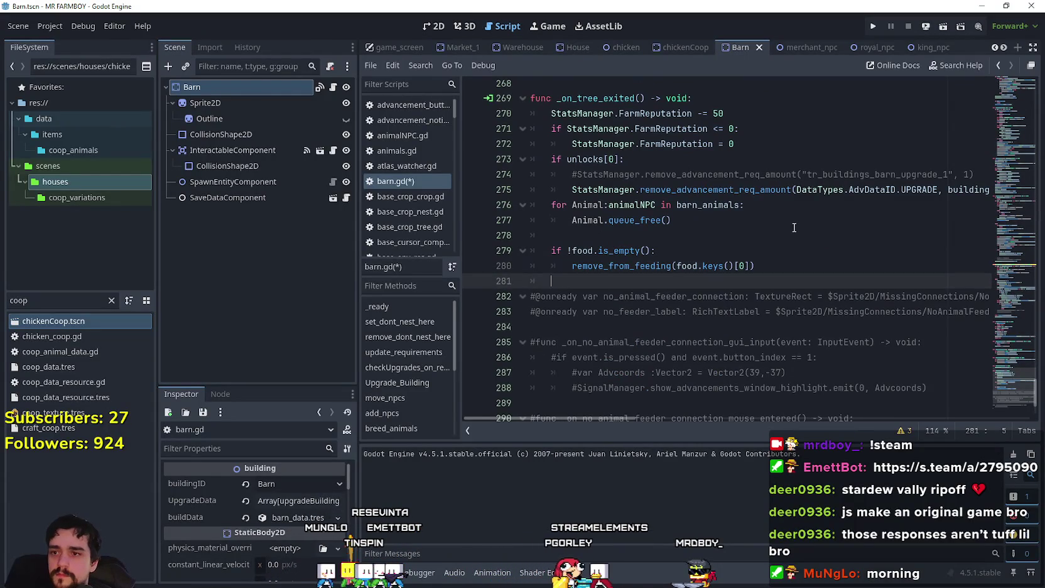
{"action": "type", "text": "remove_dont_nest_here()"}
{"action": "left_click", "coordinate": [798, 265]}
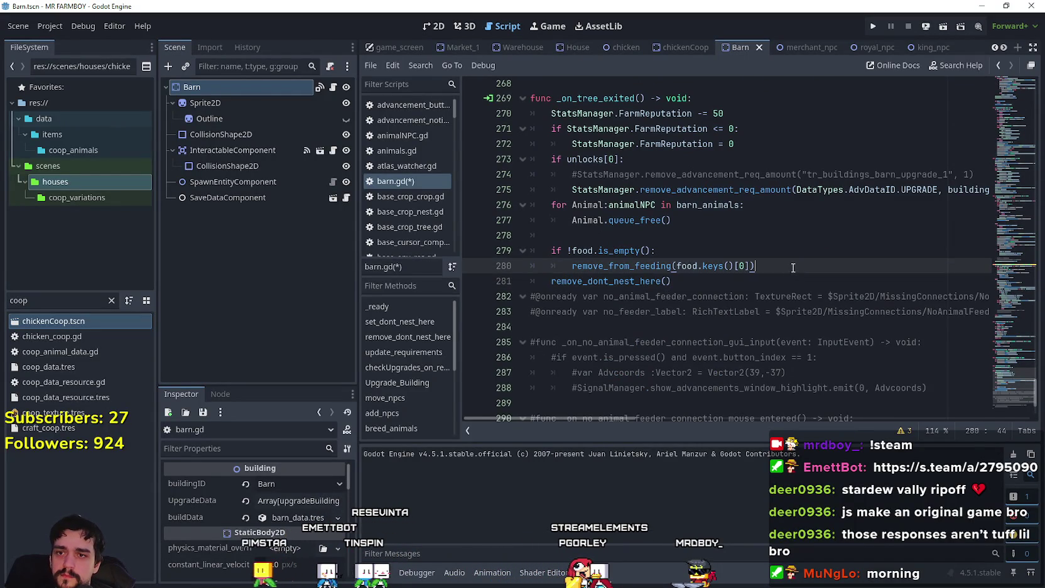
{"action": "key", "text": "Return"}
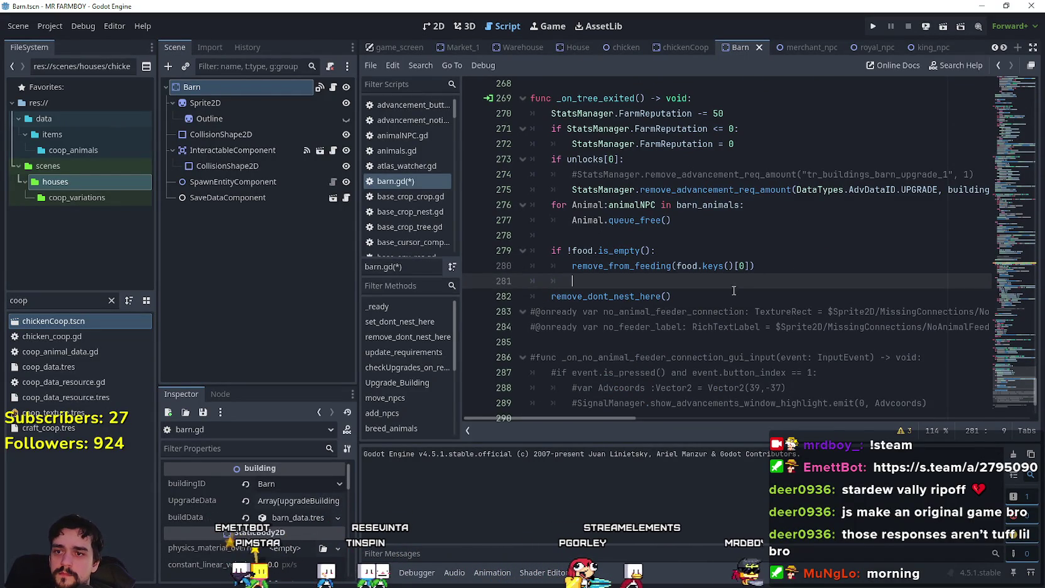
{"action": "left_click", "coordinate": [733, 295]}
{"action": "key", "text": "Return"}
{"action": "key", "text": "ctrl+s"}
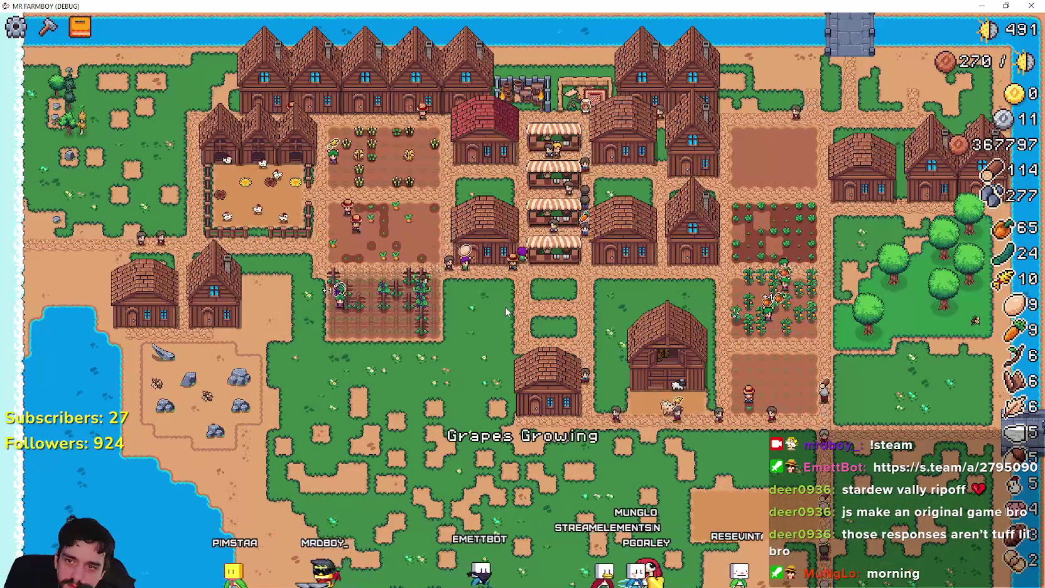
Put Orange Pepper into the barn's food from the Barn window
{"action": "scroll", "coordinate": [503, 312], "scroll_direction": "up", "scroll_amount": 3}
{"action": "key", "text": "s"}
{"action": "key", "text": "d"}
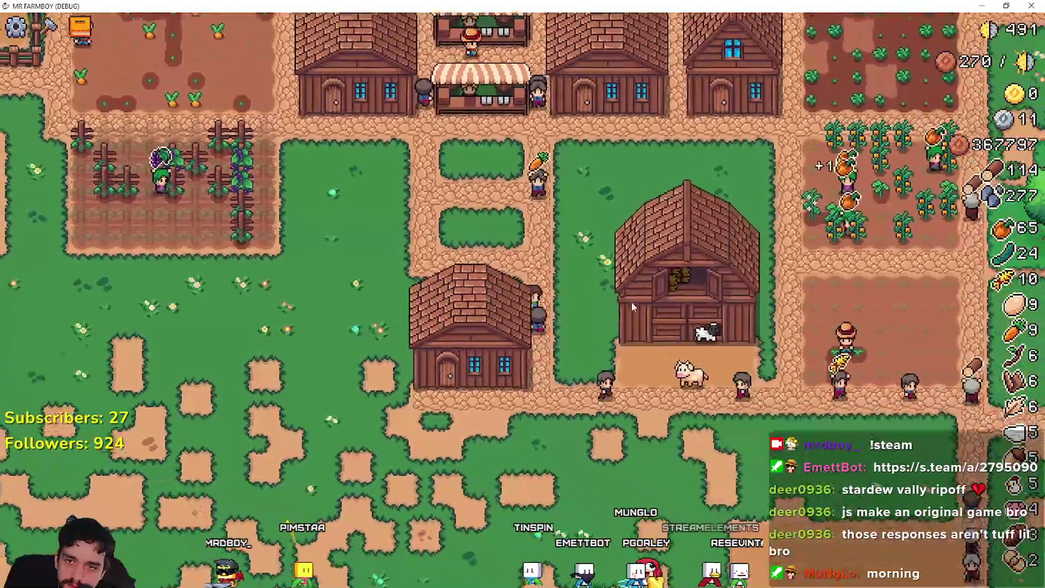
{"action": "left_click", "coordinate": [631, 306]}
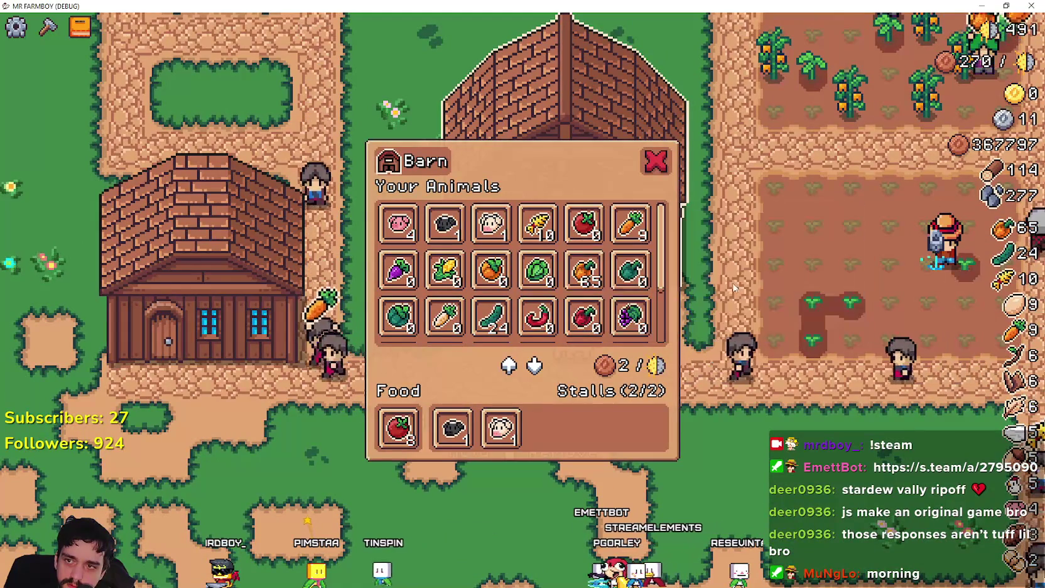
{"action": "left_click", "coordinate": [584, 270]}
{"action": "left_click", "coordinate": [746, 349]}
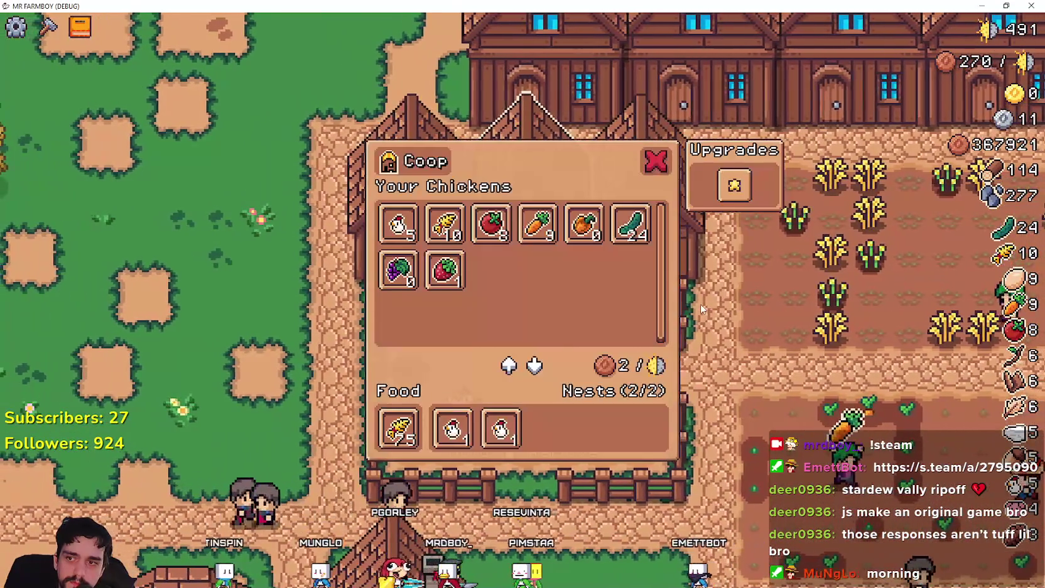
Demolish the right-hand chicken coop and close the game with F8
{"action": "key", "text": "Escape"}
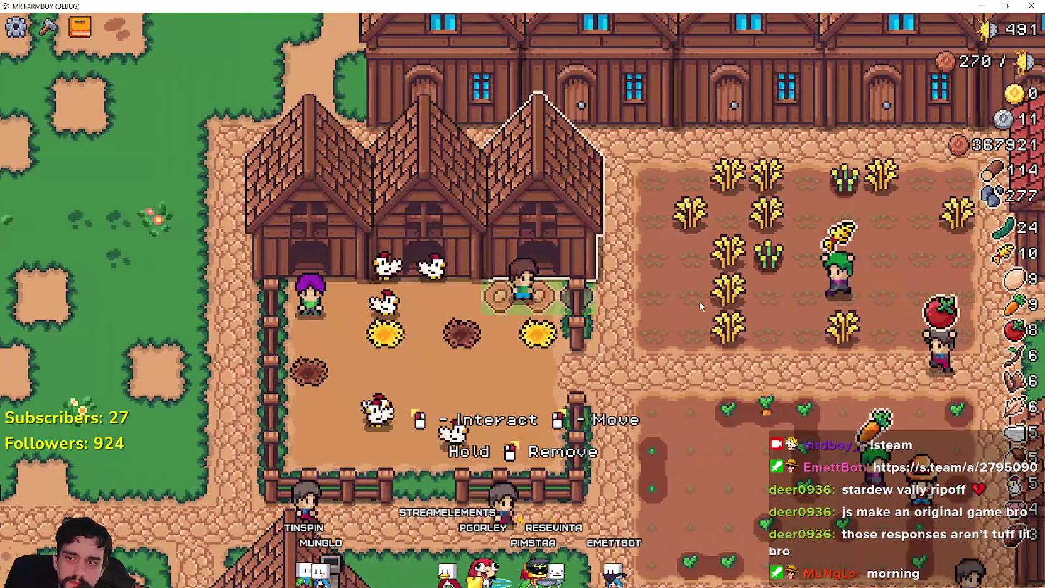
{"action": "right_click", "coordinate": [699, 300]}
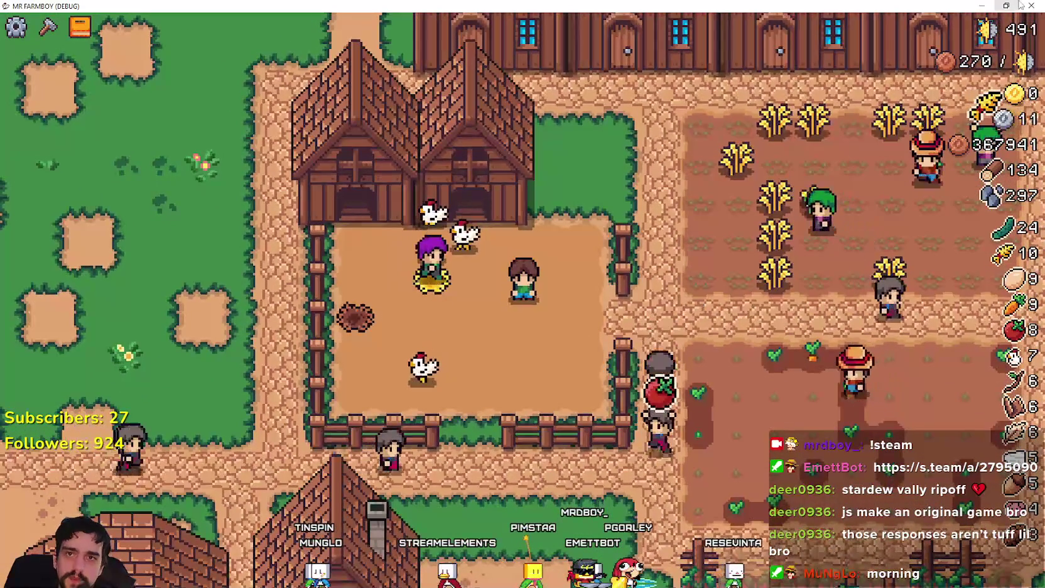
{"action": "key", "text": "F8"}
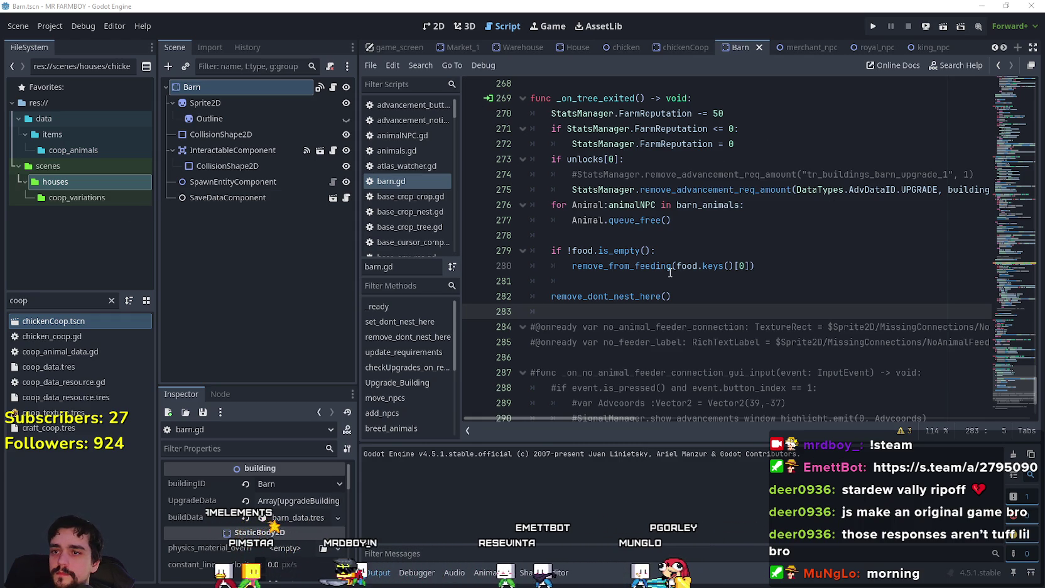
Filter the FileSystem for 'game_m' and open game_manager.gd
{"action": "left_click", "coordinate": [615, 283]}
{"action": "type", "text": "ga"}
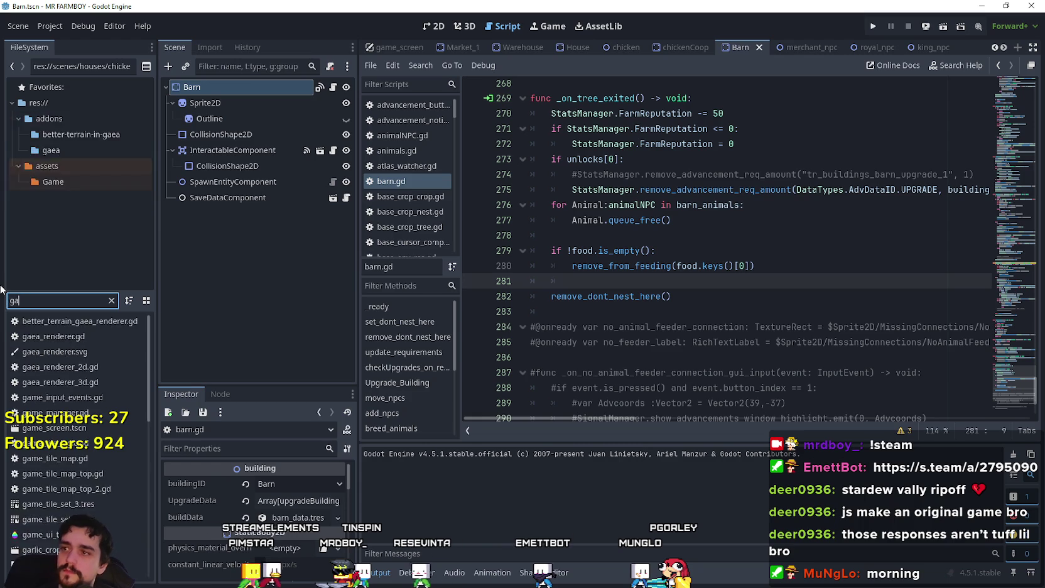
{"action": "type", "text": "me_m"}
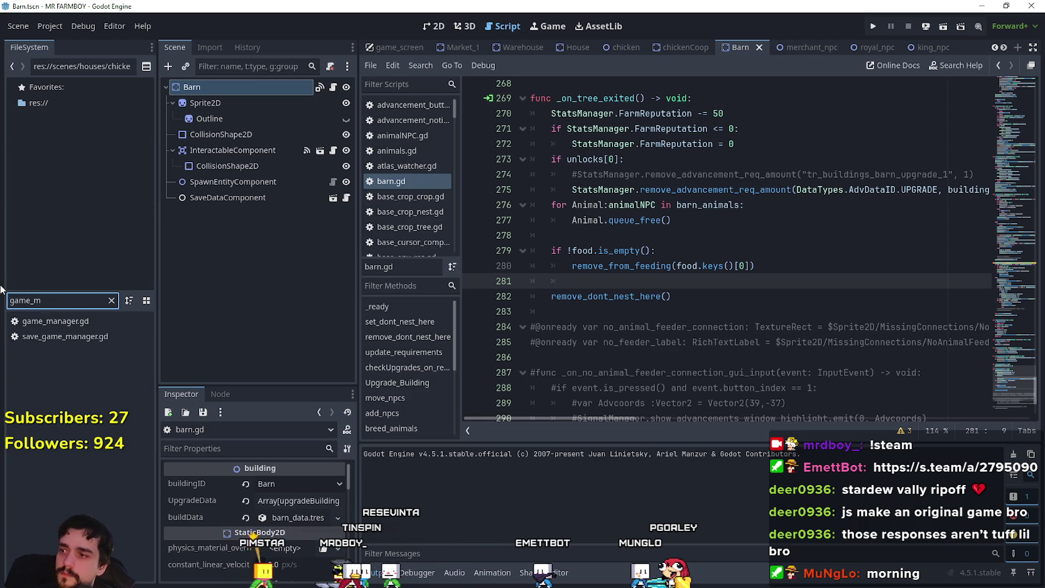
{"action": "left_click", "coordinate": [66, 322]}
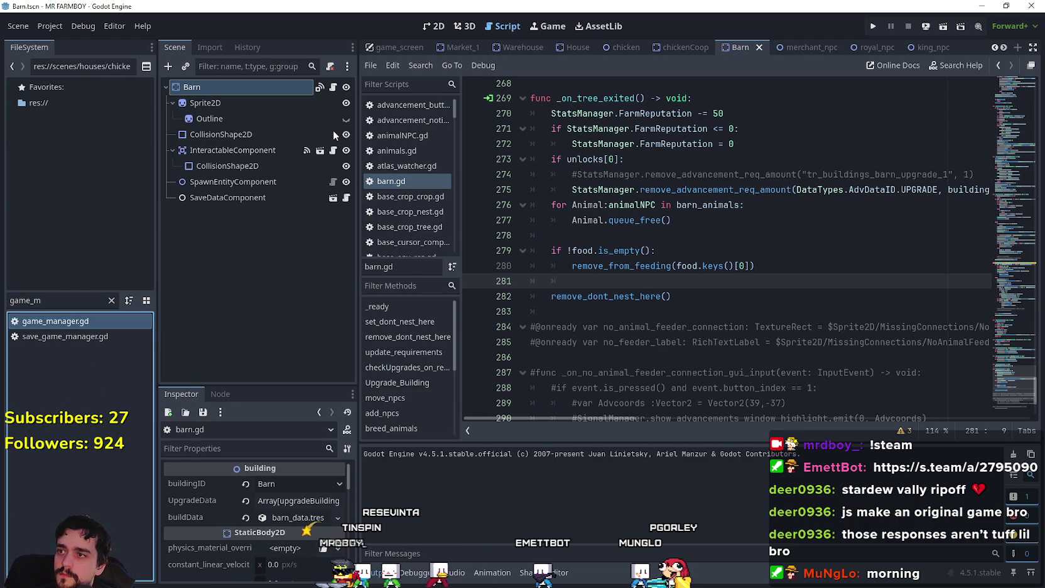
{"action": "double_click", "coordinate": [76, 321]}
{"action": "left_click_drag", "start_coordinate": [1009, 96], "coordinate": [1014, 115]}
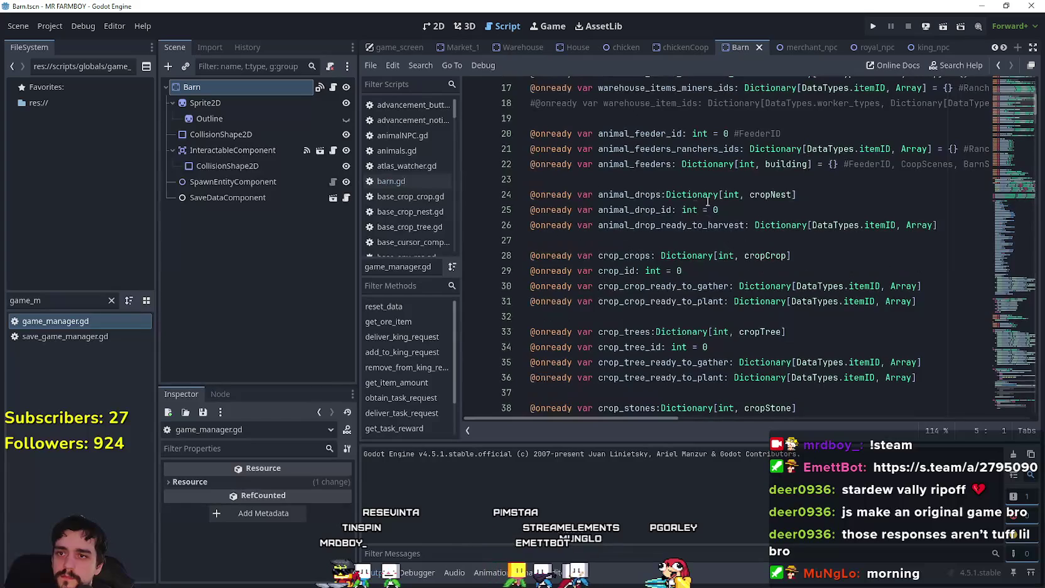
{"action": "left_click", "coordinate": [755, 240]}
{"action": "type", "text": "@onready var dont_nest_here: Array[Vector2]"}
{"action": "key", "text": "Return"}
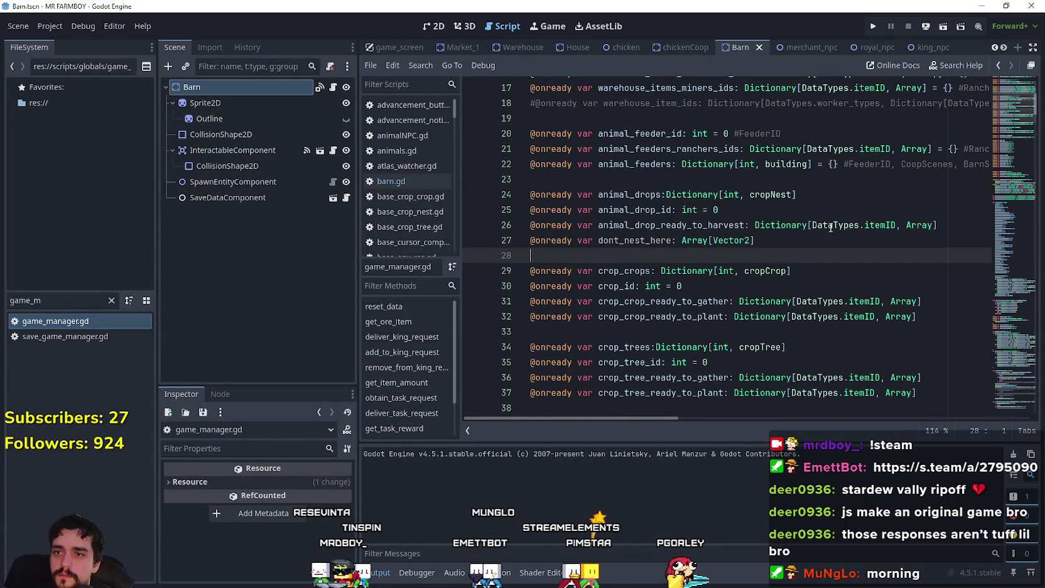
{"action": "left_click", "coordinate": [952, 227]}
{"action": "key", "text": "Return"}
{"action": "key", "text": "ctrl+s"}
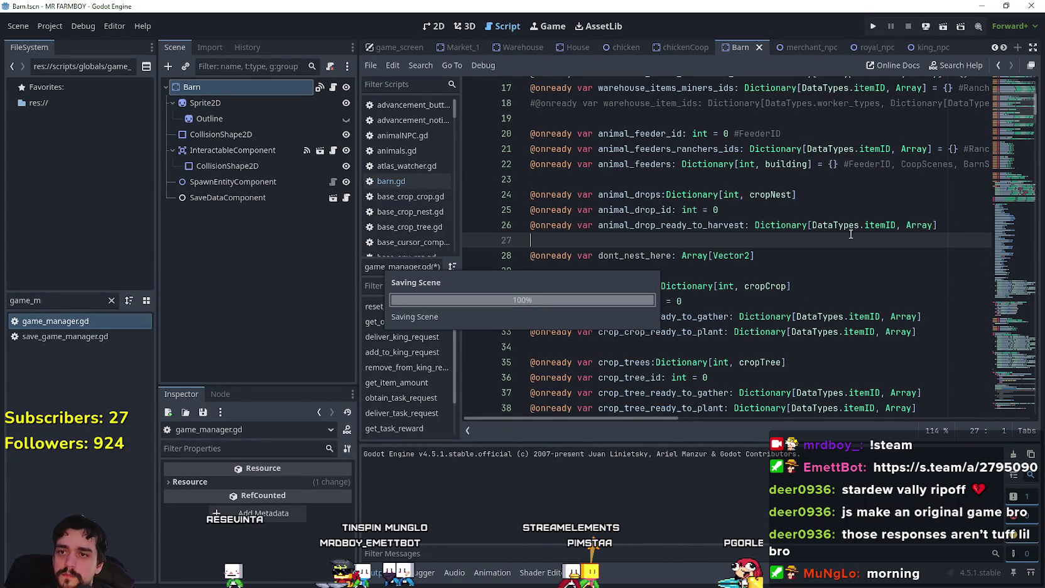
Add the dont_nest_here check to the nest condition on line 127 of animalNPC.gd and save
{"action": "left_click", "coordinate": [618, 47]}
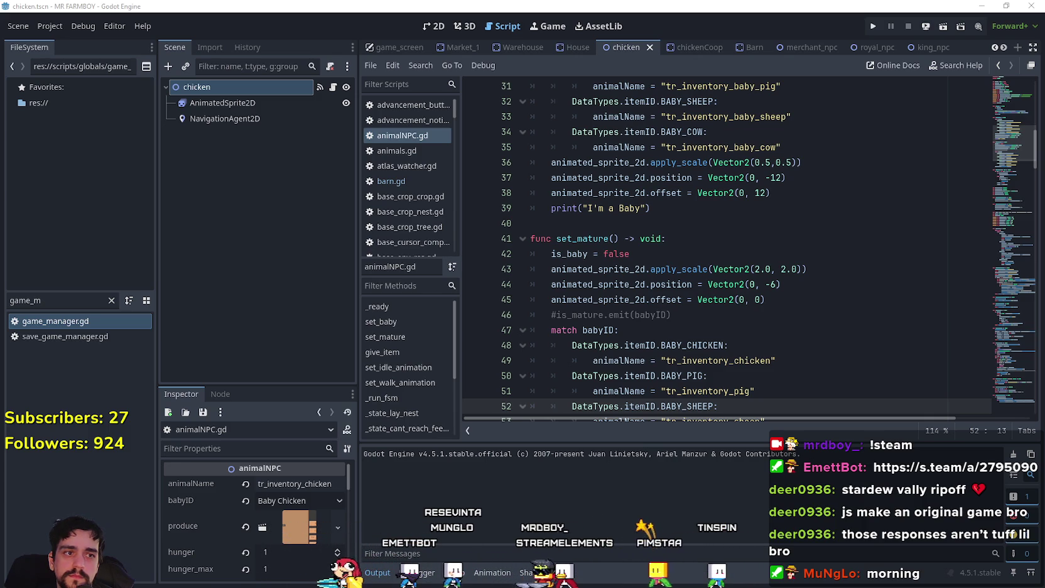
{"action": "left_click_drag", "start_coordinate": [1002, 140], "coordinate": [1000, 292]}
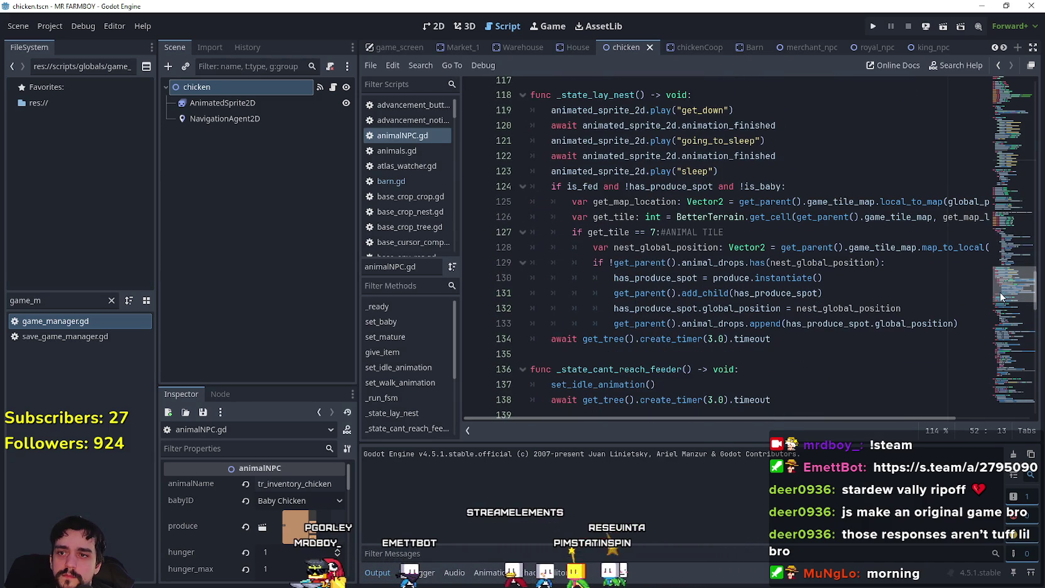
{"action": "left_click", "coordinate": [657, 231]}
{"action": "type", "text": "and !GameManager.dont_nest_here.has(get_map_location)"}
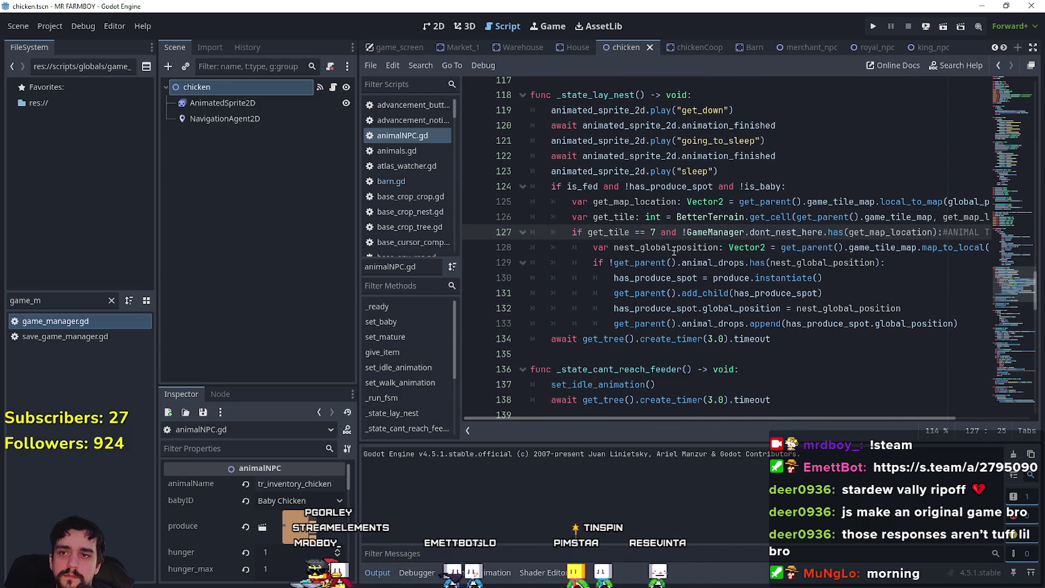
{"action": "key", "text": "ctrl+s"}
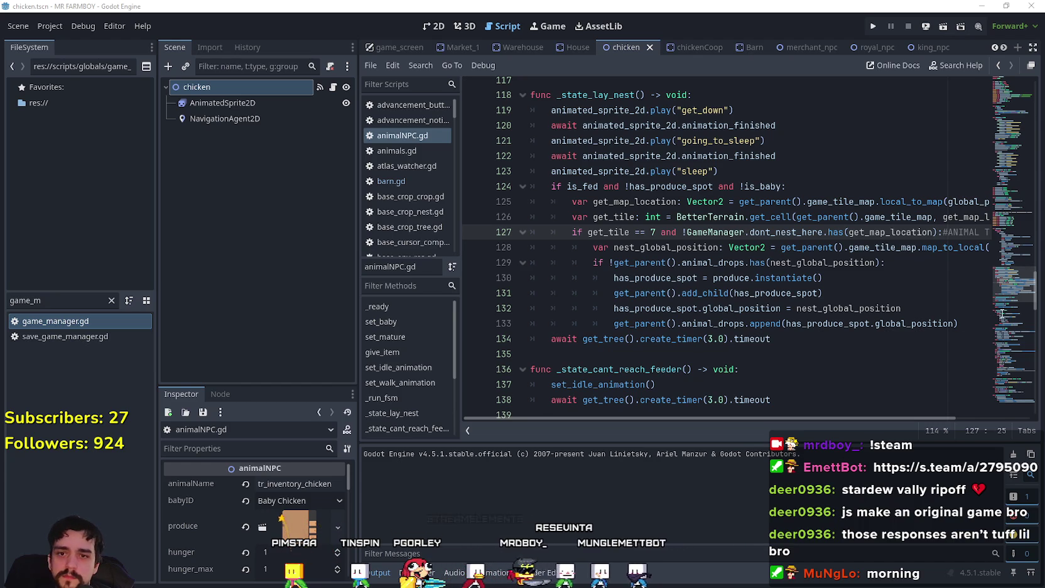
Make _state_idle send unfed LAY_NEST chickens to EAT, save, and run the project
{"action": "mouse_move", "coordinate": [1011, 277]}
{"action": "left_mouse_down"}
{"action": "mouse_move", "coordinate": [1014, 229]}
{"action": "mouse_move", "coordinate": [1014, 371]}
{"action": "mouse_move", "coordinate": [1017, 186]}
{"action": "mouse_move", "coordinate": [1018, 331]}
{"action": "left_mouse_up"}
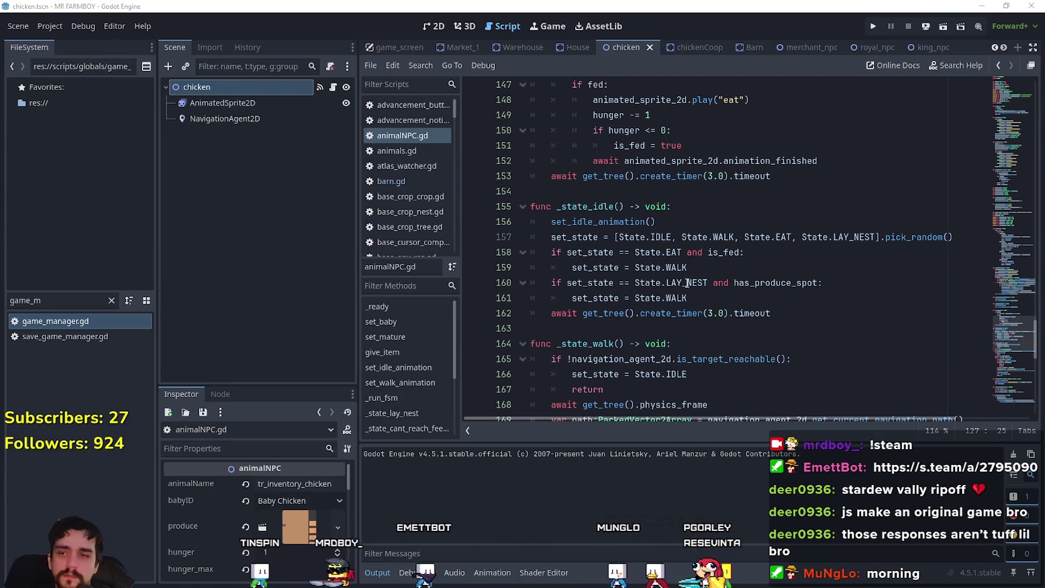
{"action": "mouse_move", "coordinate": [689, 298]}
{"action": "left_mouse_down"}
{"action": "mouse_move", "coordinate": [565, 290]}
{"action": "mouse_move", "coordinate": [506, 254]}
{"action": "left_mouse_up"}
{"action": "type", "text": "if set_state == State.EAT and is_fed: \t\tset_state = State.WALK \tif set_state == State.LAY_NEST and has_produce_spot: \t\tset_state = State.WALK \tif set_state == State.LAY_NEST and !is_fed: \t\tset_state = State.EAT"}
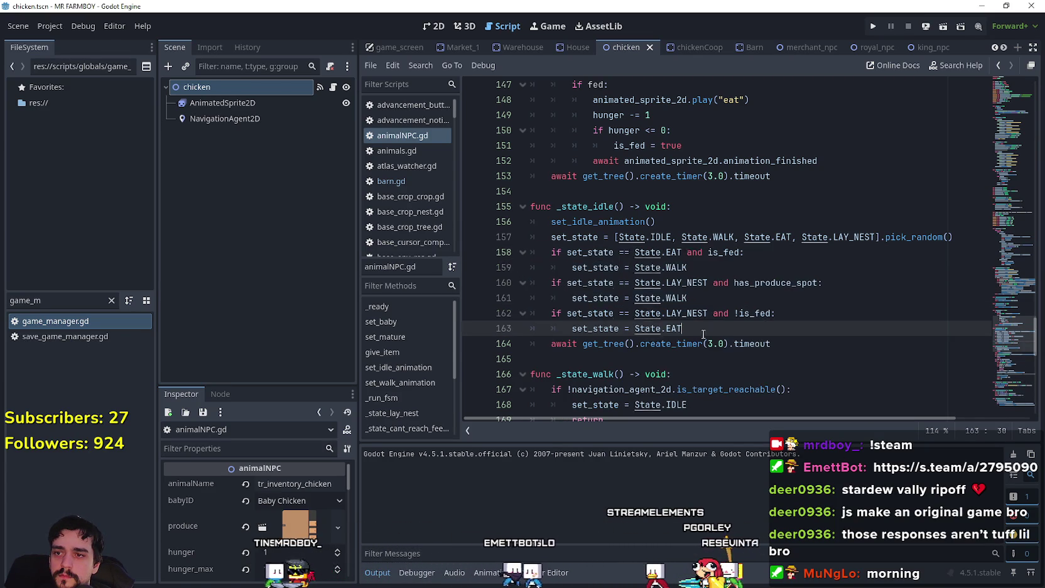
{"action": "key", "text": "ctrl+s"}
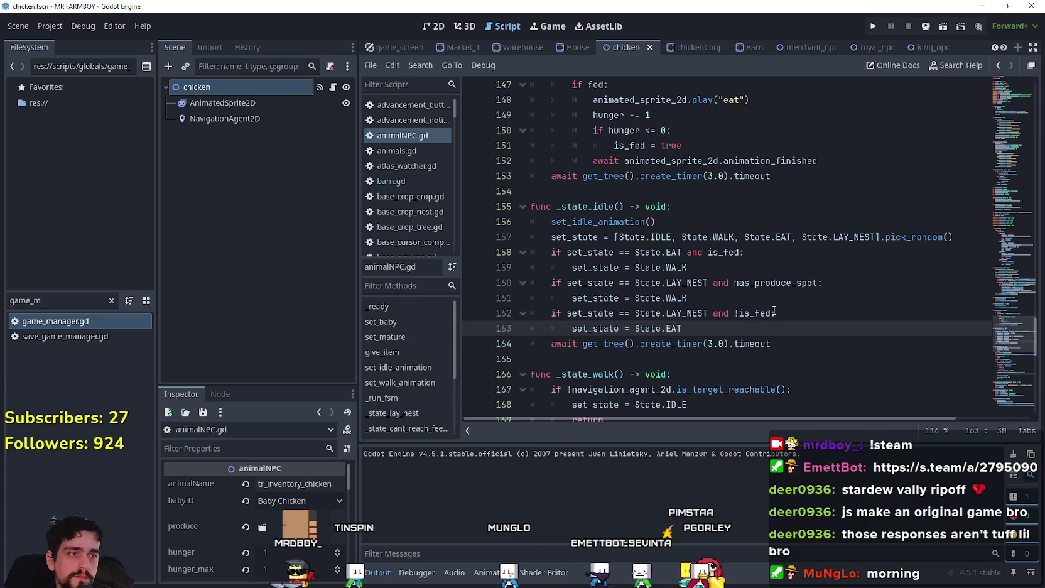
{"action": "left_click", "coordinate": [781, 282]}
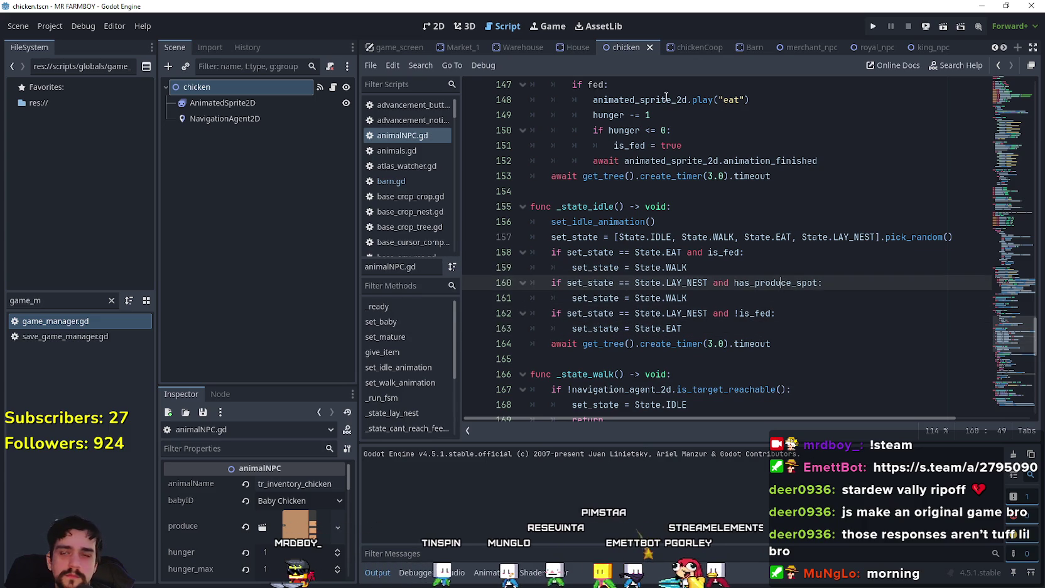
{"action": "left_click", "coordinate": [874, 26]}
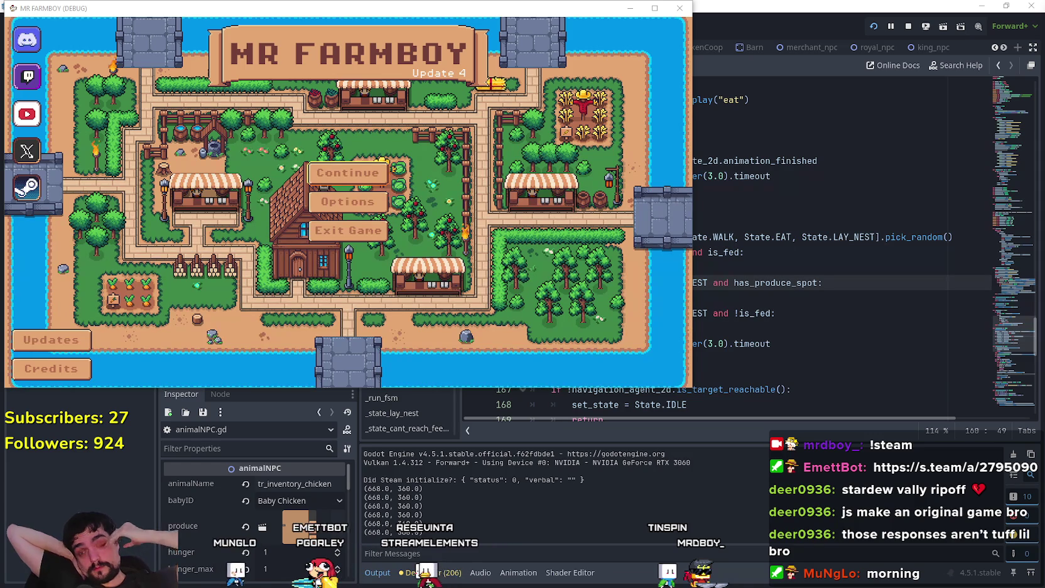
Continue from the title screen and load Save 6
{"action": "left_click", "coordinate": [373, 174]}
{"action": "left_click", "coordinate": [352, 272]}
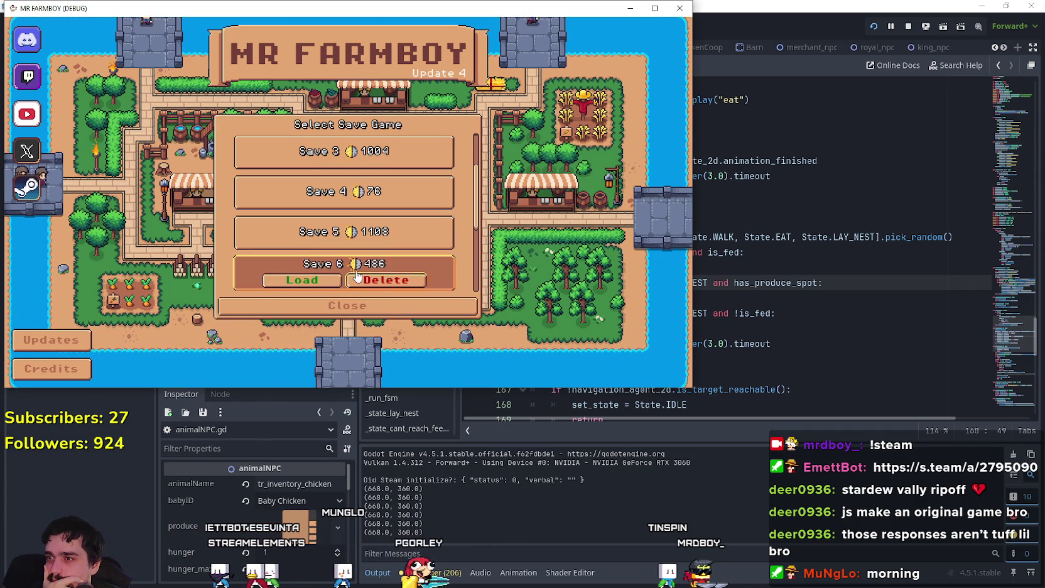
{"action": "left_click", "coordinate": [306, 277]}
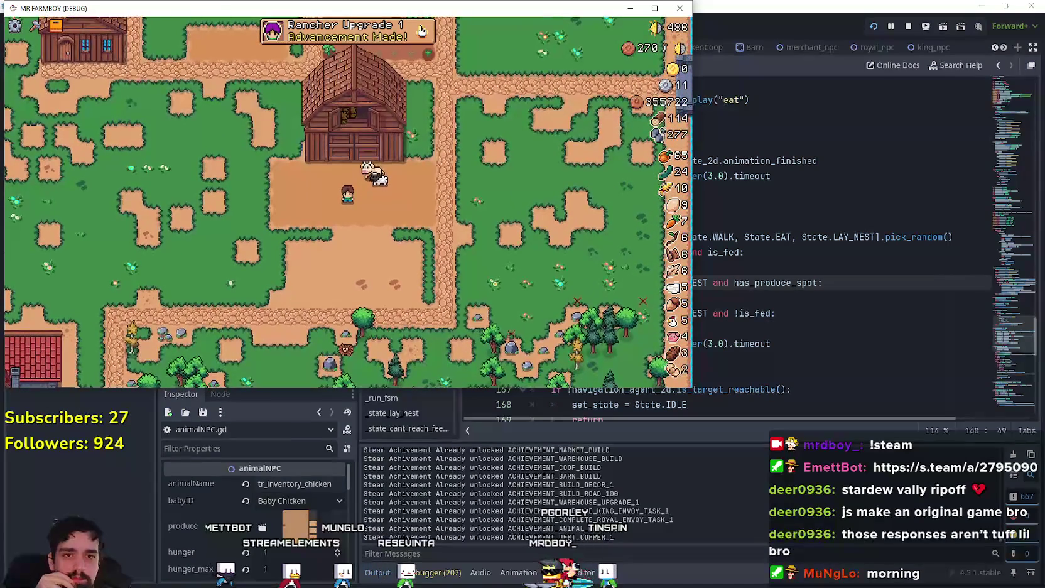
Maximize the game window and walk the farmer up-left across the farm
{"action": "left_click", "coordinate": [654, 9]}
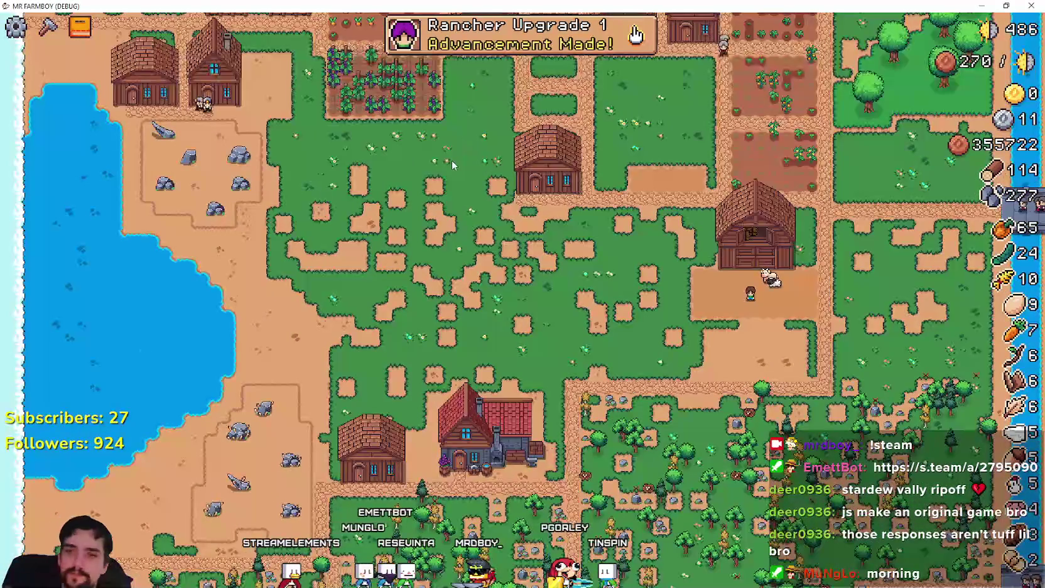
{"action": "scroll", "coordinate": [452, 157], "scroll_direction": "up", "scroll_amount": 5}
{"action": "key", "text": "a"}
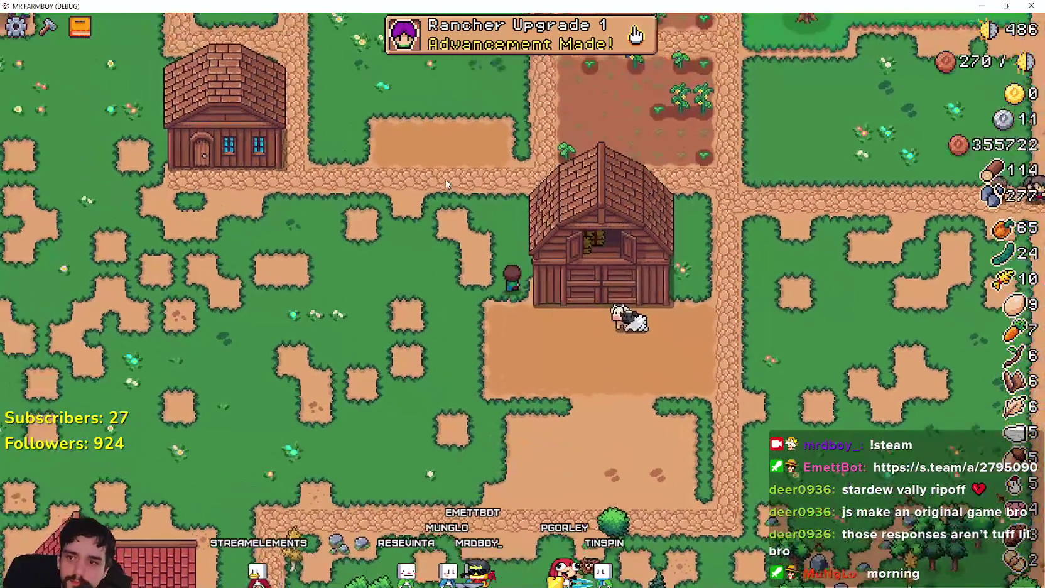
{"action": "key", "text": "w"}
{"action": "key", "text": "a"}
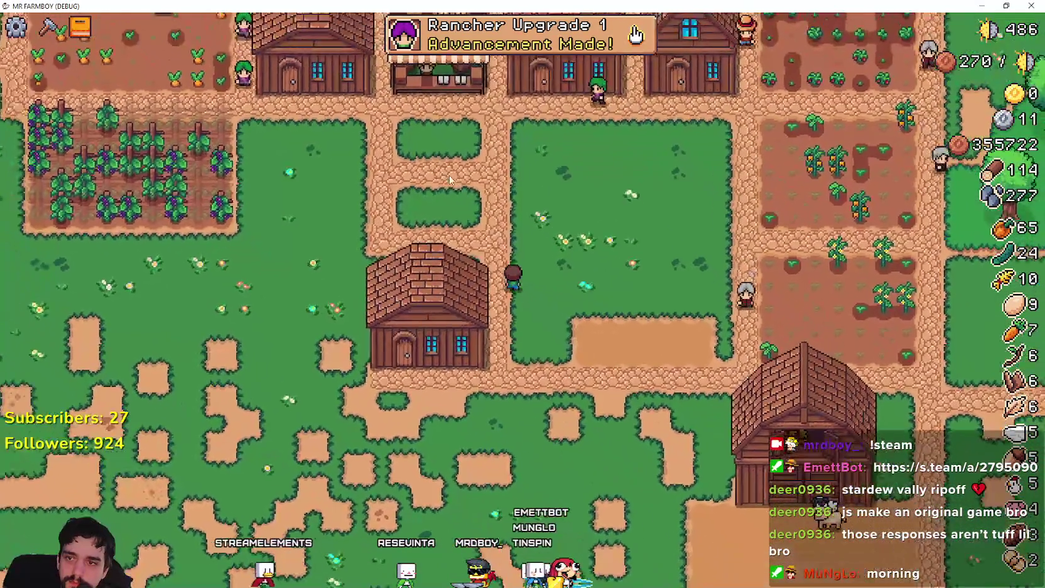
{"action": "key", "text": "w"}
{"action": "key", "text": "a"}
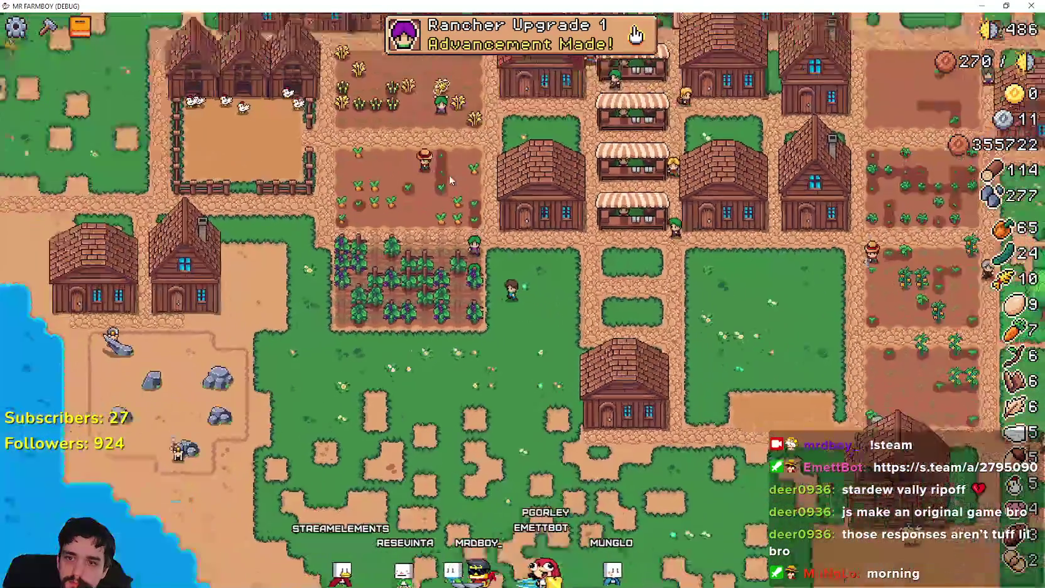
{"action": "scroll", "coordinate": [450, 180], "scroll_direction": "down", "scroll_amount": 3}
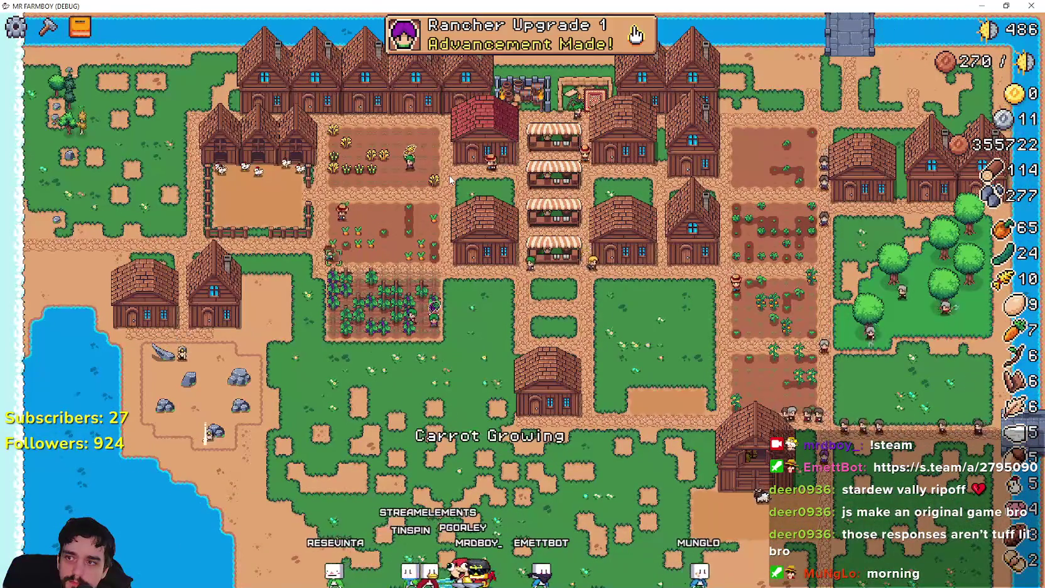
{"action": "scroll", "coordinate": [449, 180], "scroll_direction": "up", "scroll_amount": 3}
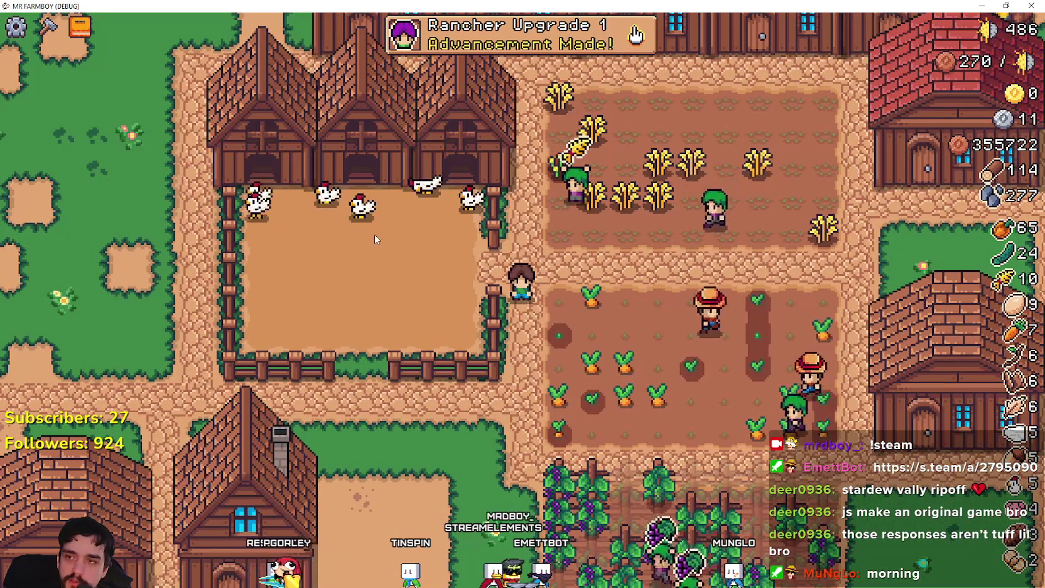
Walk the farmer into the chicken coop pen among the nests
{"action": "left_click", "coordinate": [462, 222]}
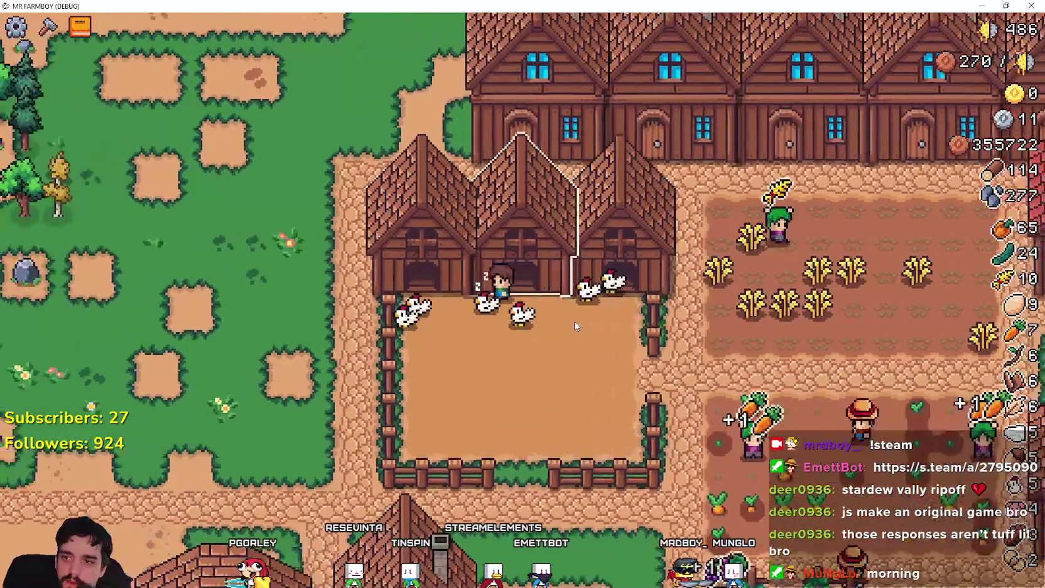
{"action": "key", "text": "w"}
{"action": "key", "text": "d"}
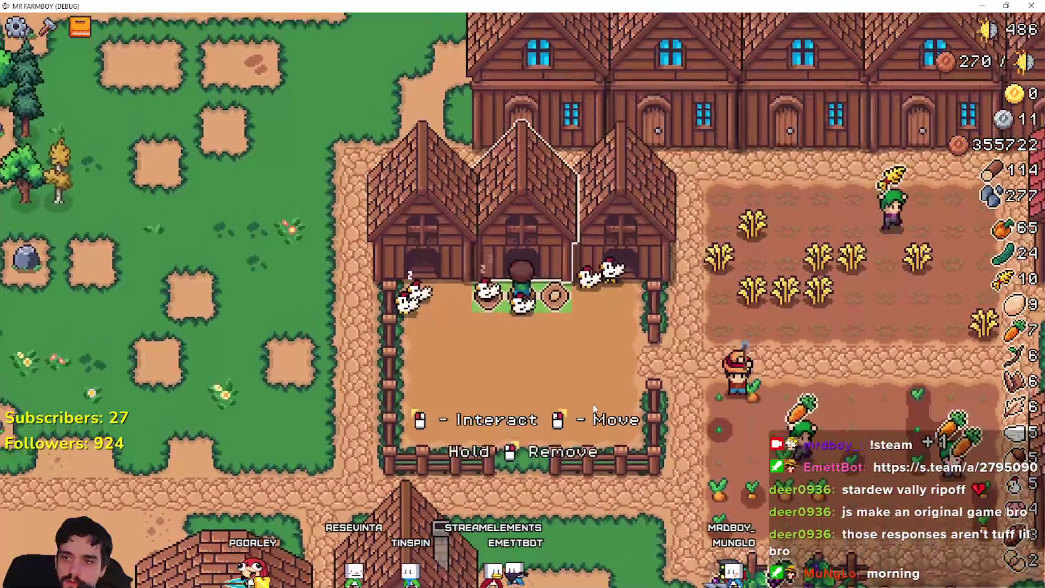
{"action": "key", "text": "s"}
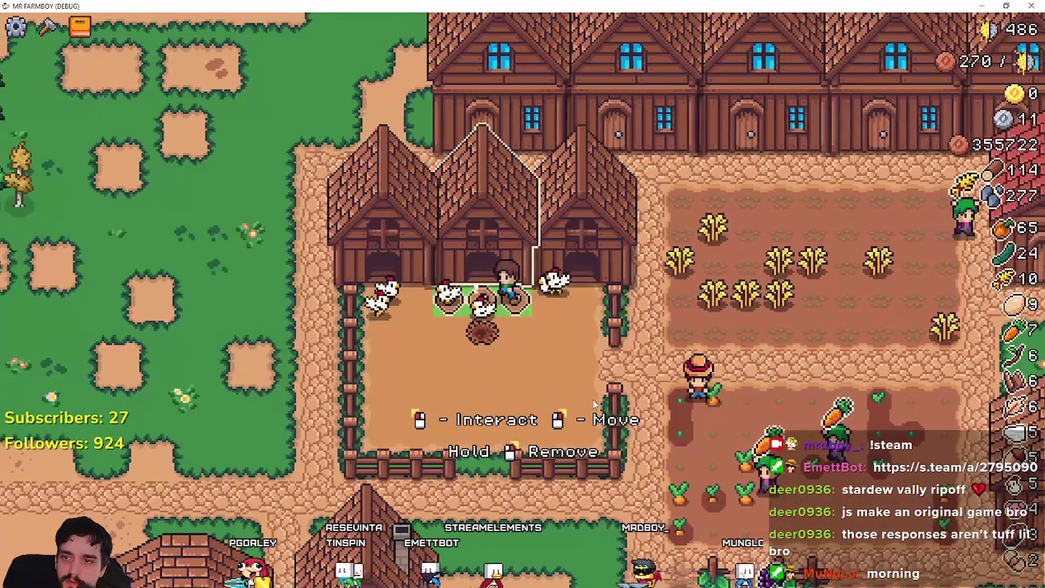
{"action": "key", "text": "s"}
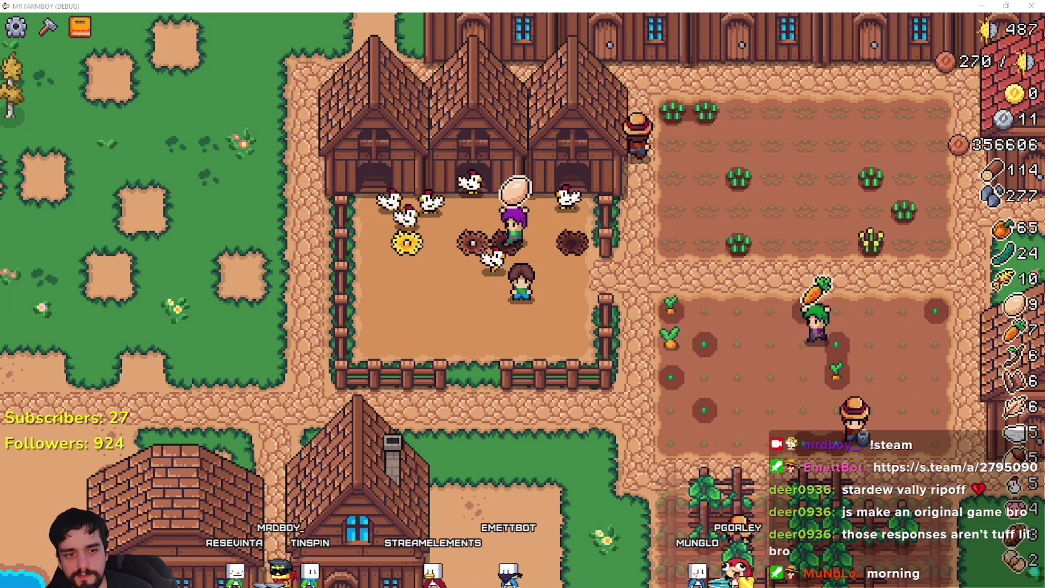
{"action": "key", "text": "alt+Tab"}
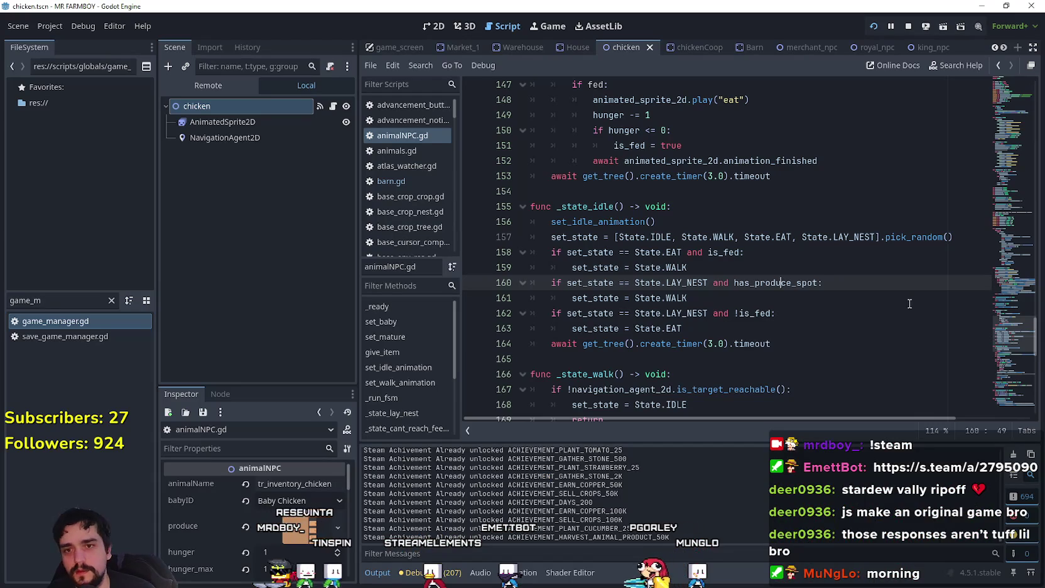
{"action": "scroll", "coordinate": [902, 302], "scroll_direction": "down", "scroll_amount": 2}
{"action": "left_click", "coordinate": [963, 282]}
{"action": "left_click", "coordinate": [688, 252]}
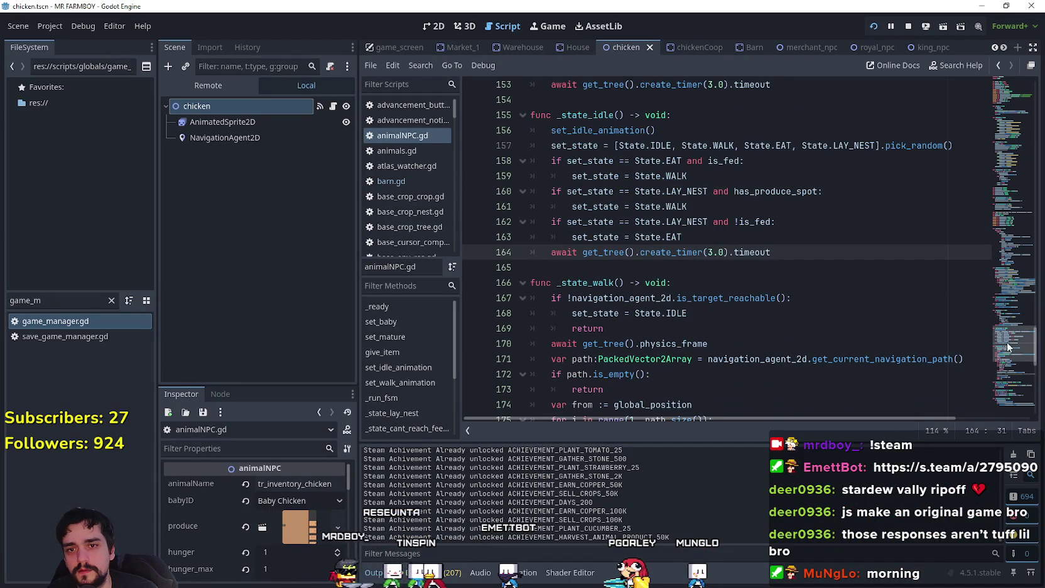
{"action": "scroll", "coordinate": [1006, 344], "scroll_direction": "down", "scroll_amount": 5}
{"action": "scroll", "coordinate": [1002, 360], "scroll_direction": "up", "scroll_amount": 2}
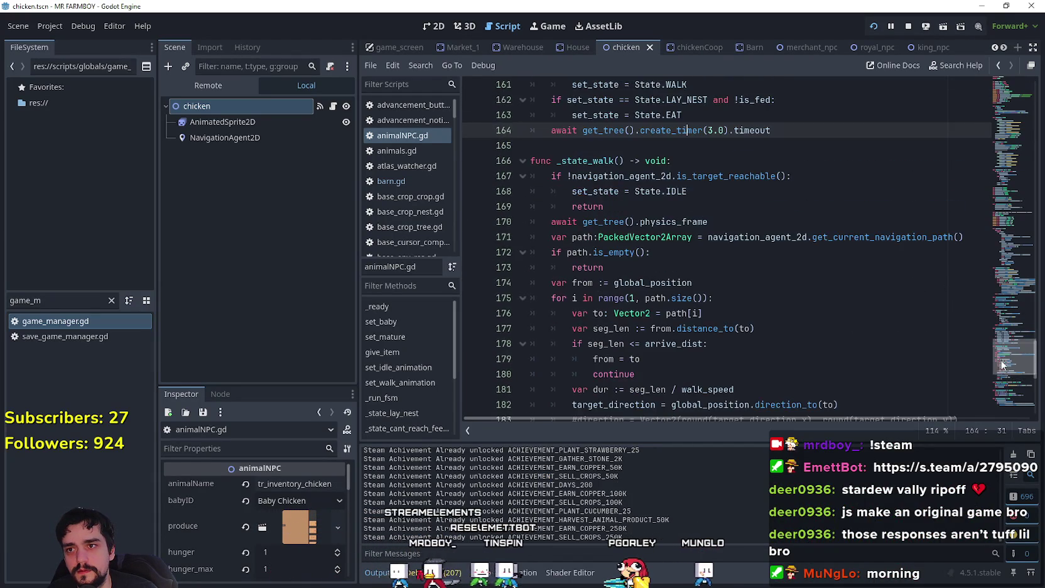
{"action": "left_click_drag", "start_coordinate": [1001, 360], "coordinate": [1001, 397]}
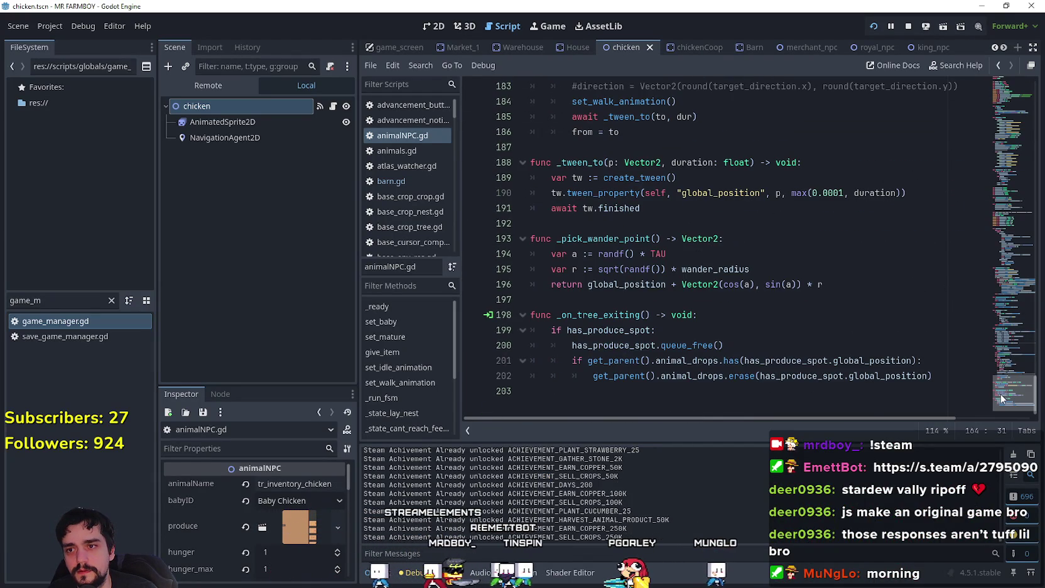
{"action": "left_click", "coordinate": [621, 294]}
{"action": "left_click_drag", "start_coordinate": [844, 289], "coordinate": [633, 235]}
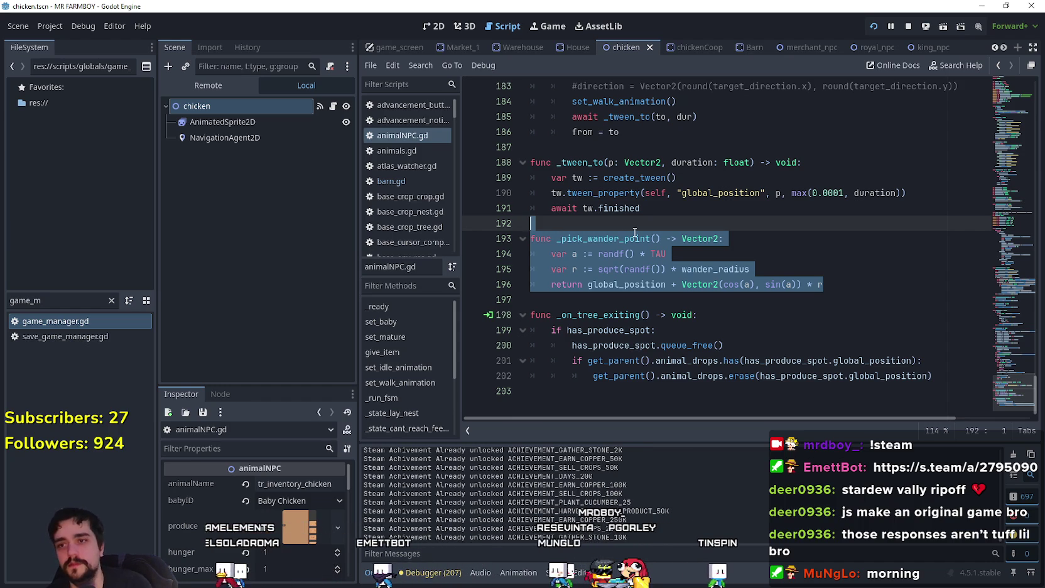
{"action": "left_click", "coordinate": [634, 232]}
{"action": "left_click_drag", "start_coordinate": [630, 223], "coordinate": [617, 212]}
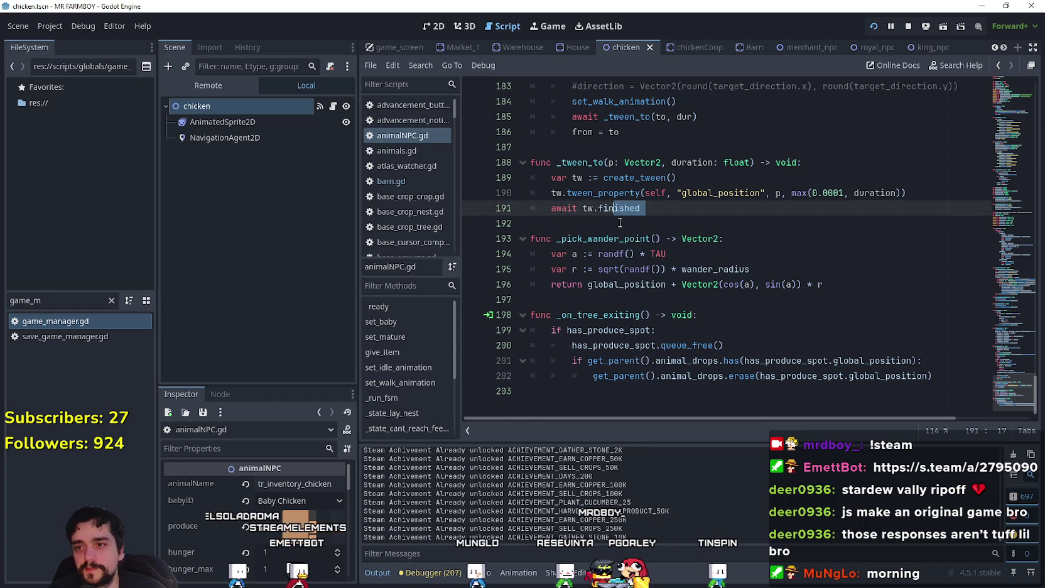
{"action": "left_click", "coordinate": [619, 222]}
{"action": "left_click", "coordinate": [981, 6]}
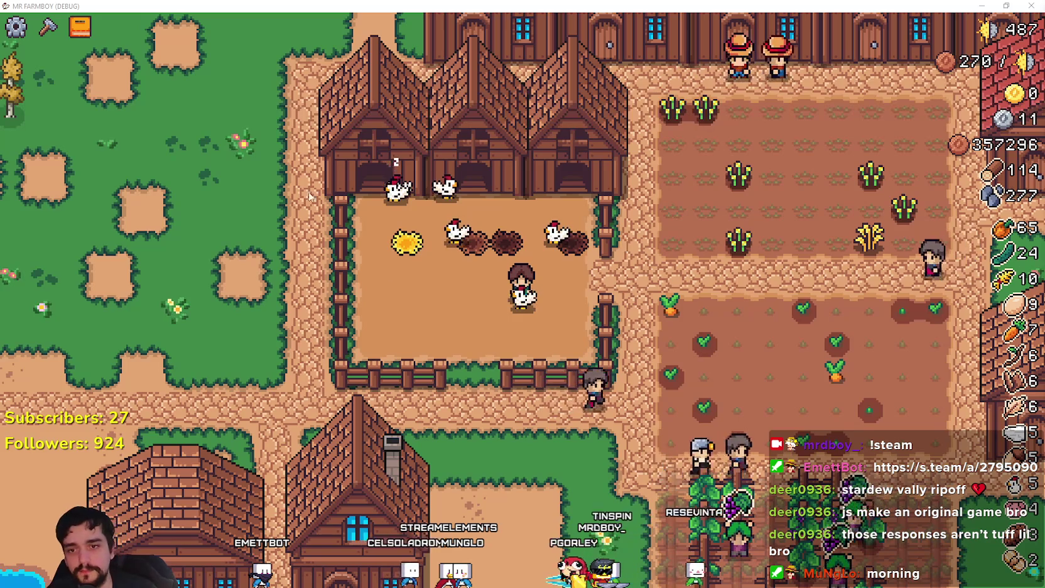
Check the chickens in the Coop panel, then quit the game from the pause menu
{"action": "scroll", "coordinate": [260, 123], "scroll_direction": "down", "scroll_amount": 5}
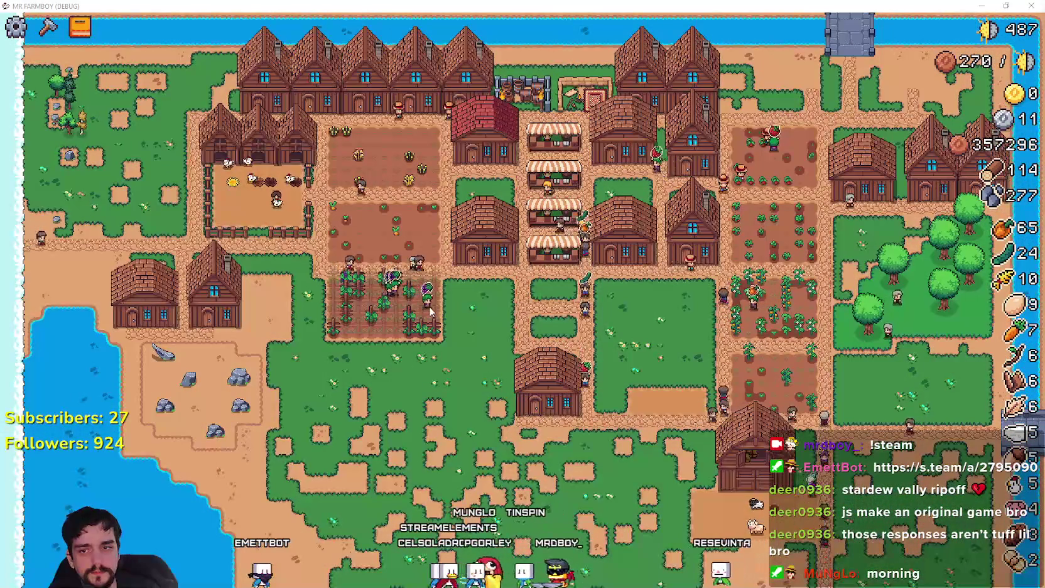
{"action": "scroll", "coordinate": [421, 301], "scroll_direction": "up", "scroll_amount": 5}
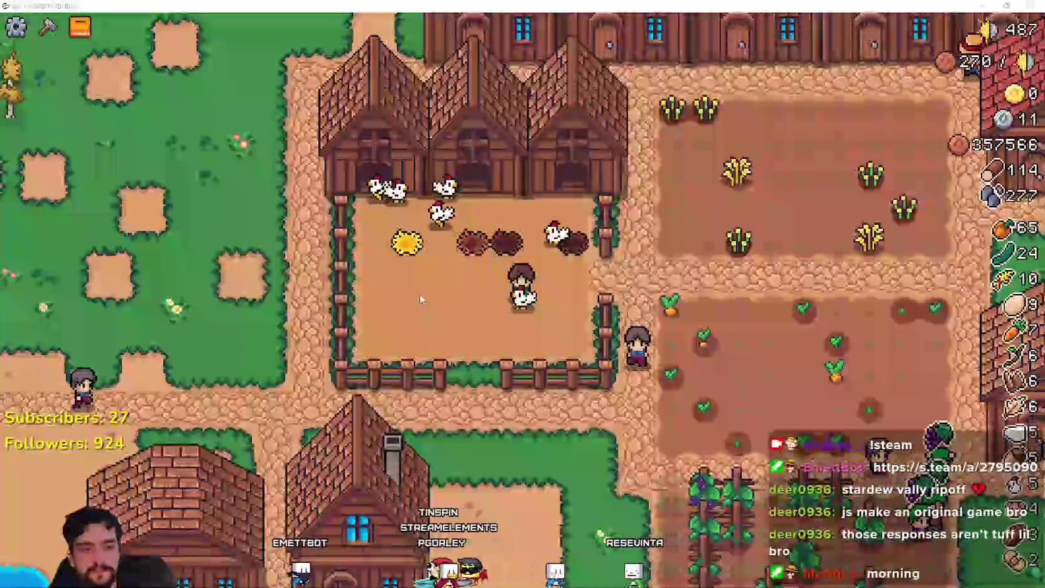
{"action": "scroll", "coordinate": [419, 299], "scroll_direction": "up", "scroll_amount": 2}
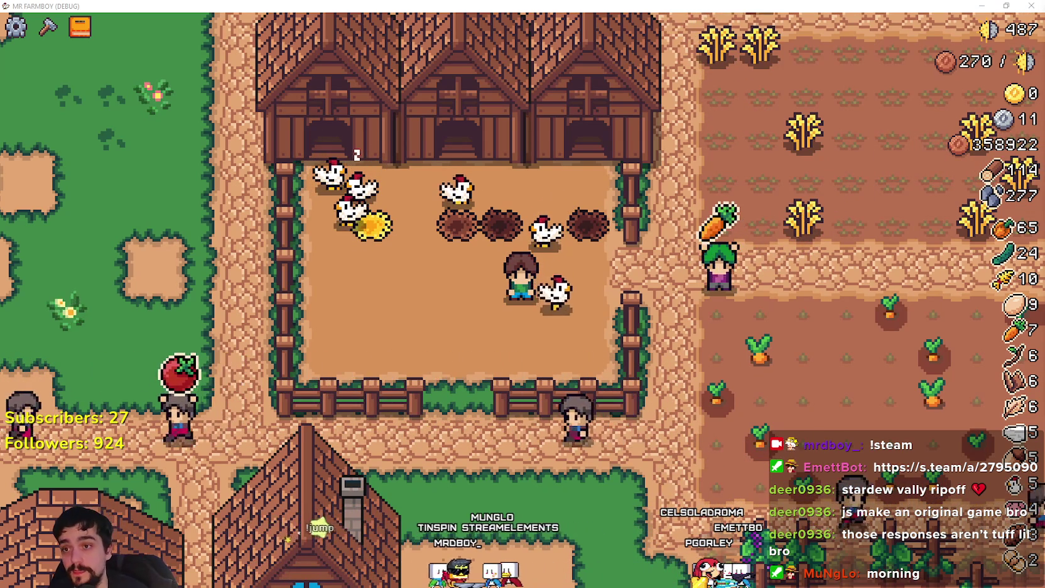
{"action": "scroll", "coordinate": [654, 373], "scroll_direction": "down", "scroll_amount": 3}
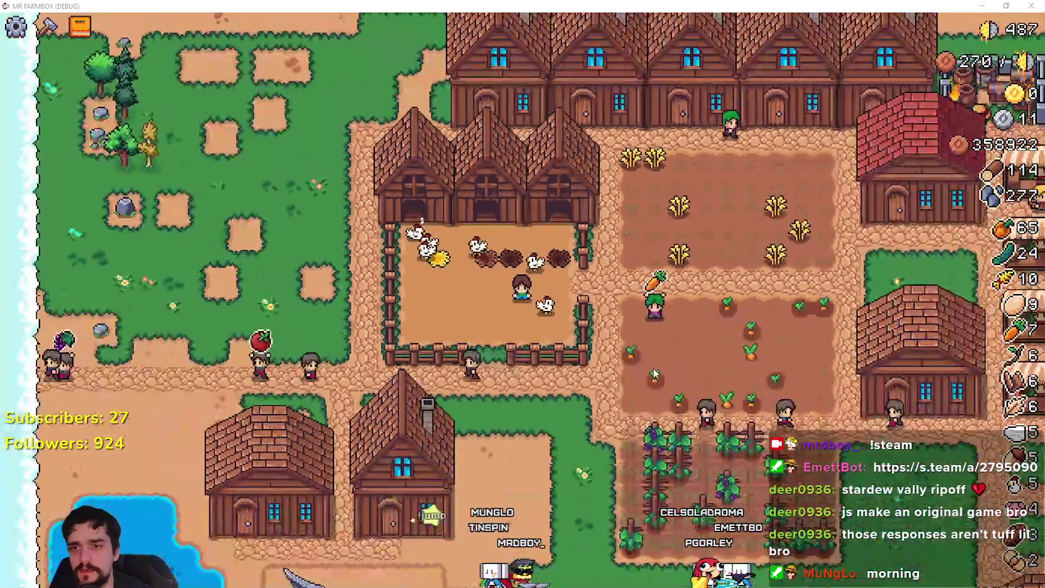
{"action": "scroll", "coordinate": [654, 374], "scroll_direction": "up", "scroll_amount": 4}
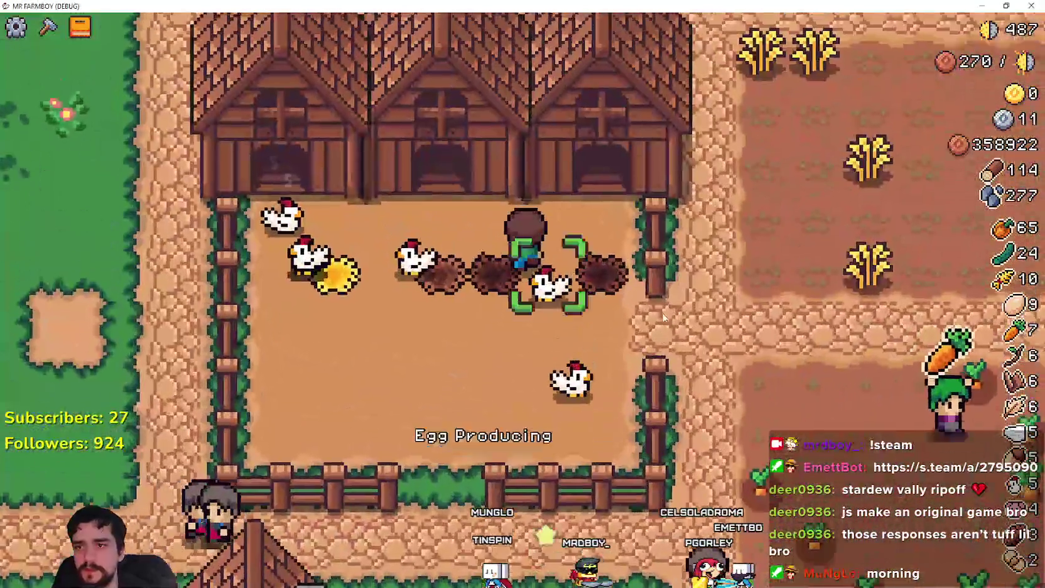
{"action": "left_click", "coordinate": [540, 270]}
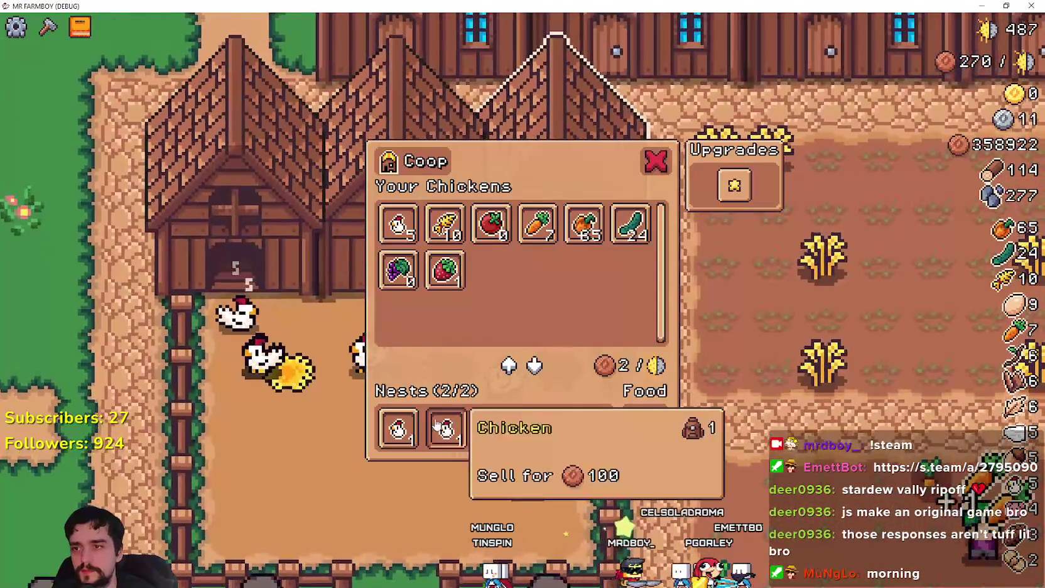
{"action": "key", "text": "Escape"}
{"action": "key", "text": "Escape"}
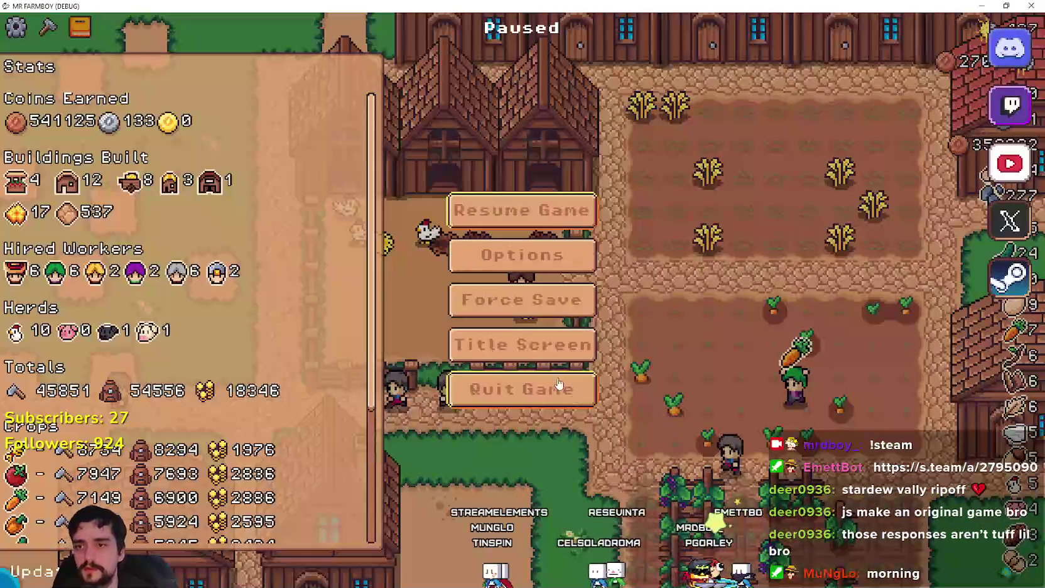
{"action": "left_click", "coordinate": [562, 392]}
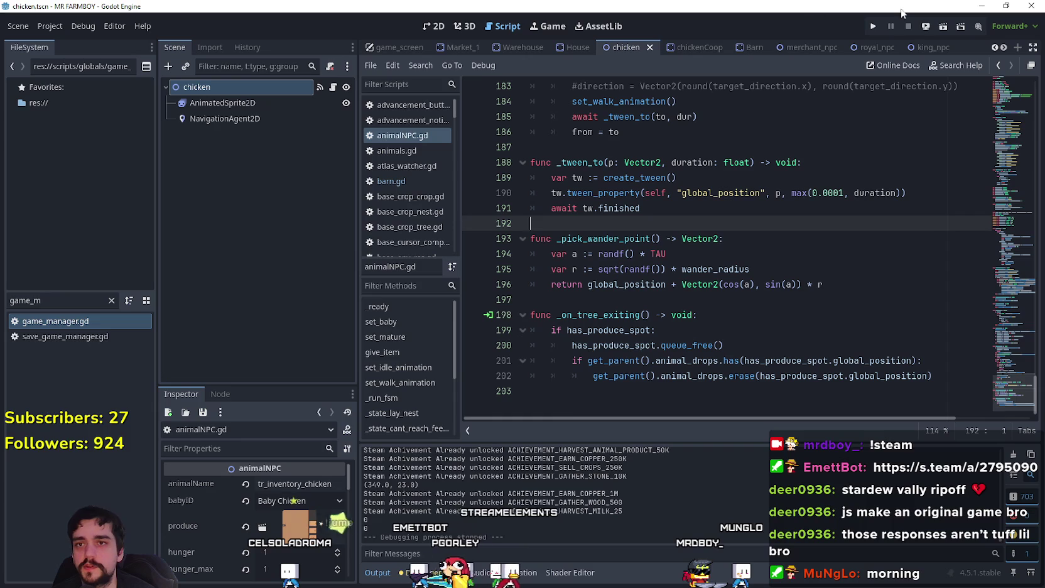
Relaunch the game, stop the debug run, and bring up File Explorer
{"action": "left_click", "coordinate": [873, 26]}
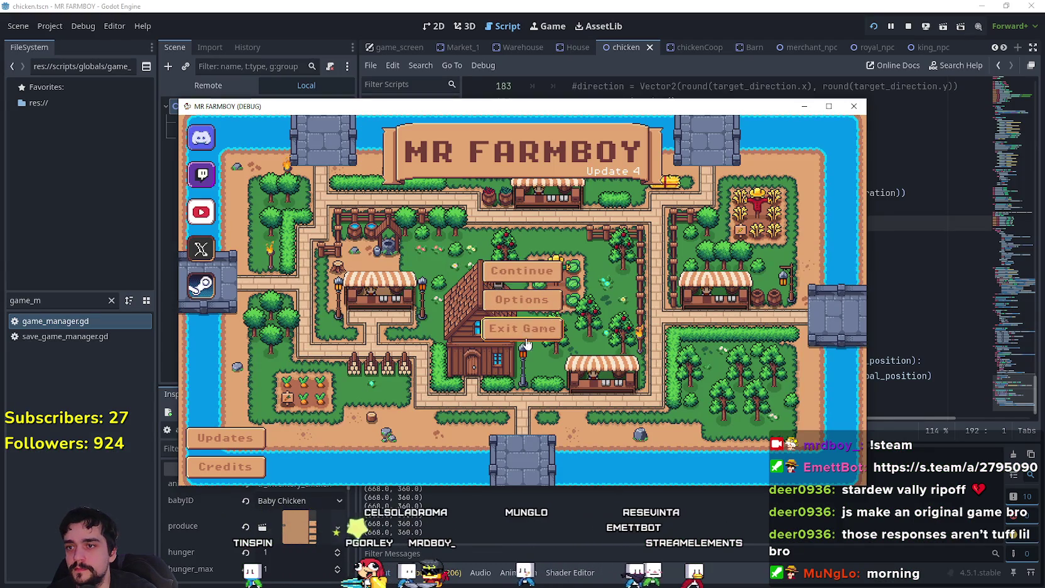
{"action": "key", "text": "F8"}
{"action": "left_click", "coordinate": [531, 299]}
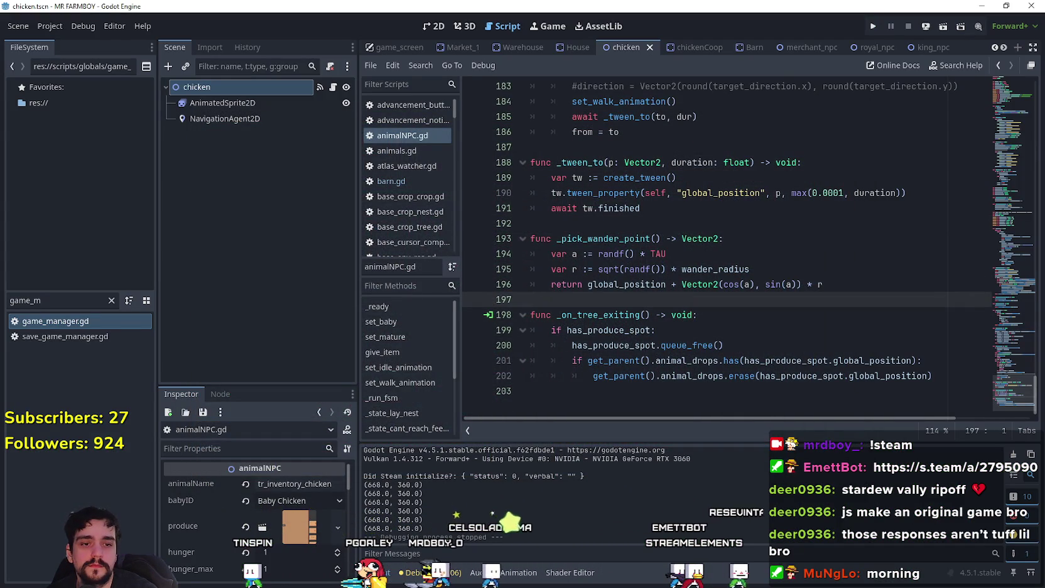
{"action": "key", "text": "super+e"}
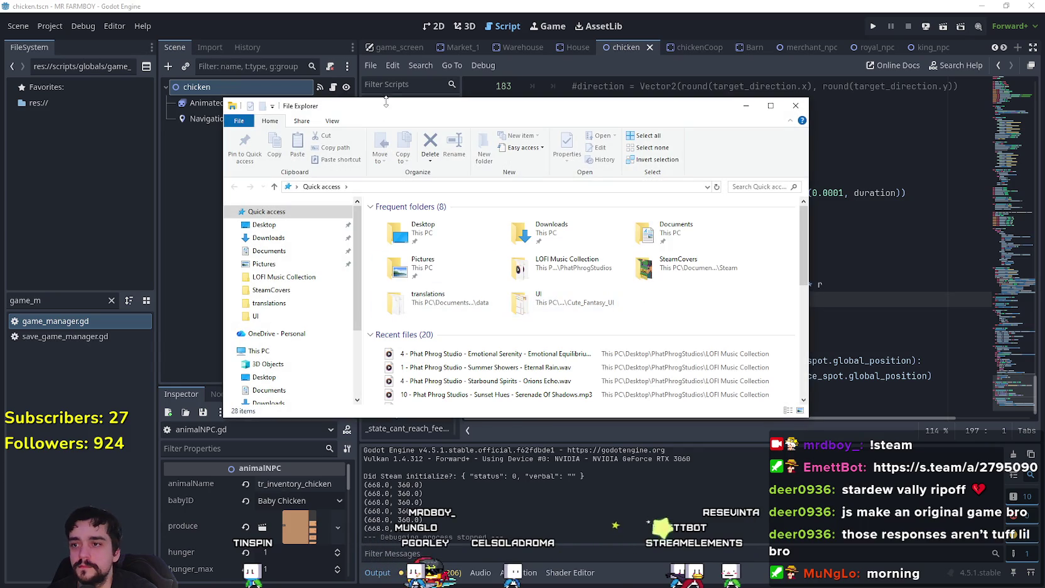
Browse to Documents > GitHub > GodotExportTemplates > Steam > NewExport
{"action": "left_click", "coordinate": [270, 252]}
{"action": "double_click", "coordinate": [432, 244]}
{"action": "double_click", "coordinate": [417, 264]}
{"action": "double_click", "coordinate": [509, 267]}
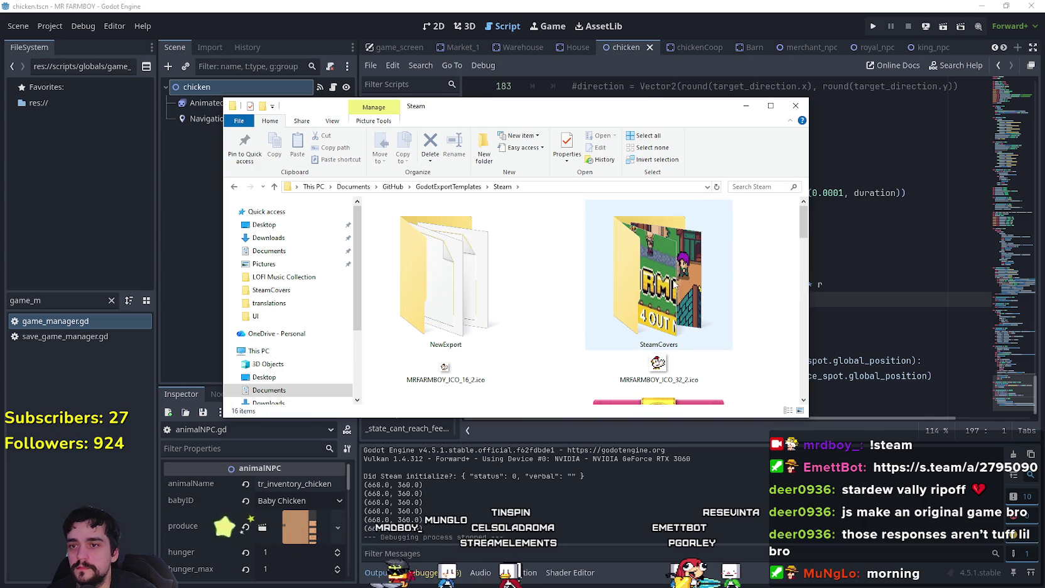
{"action": "double_click", "coordinate": [452, 277]}
Delete the six old export files and close Explorer
{"action": "left_click_drag", "start_coordinate": [747, 314], "coordinate": [416, 221]}
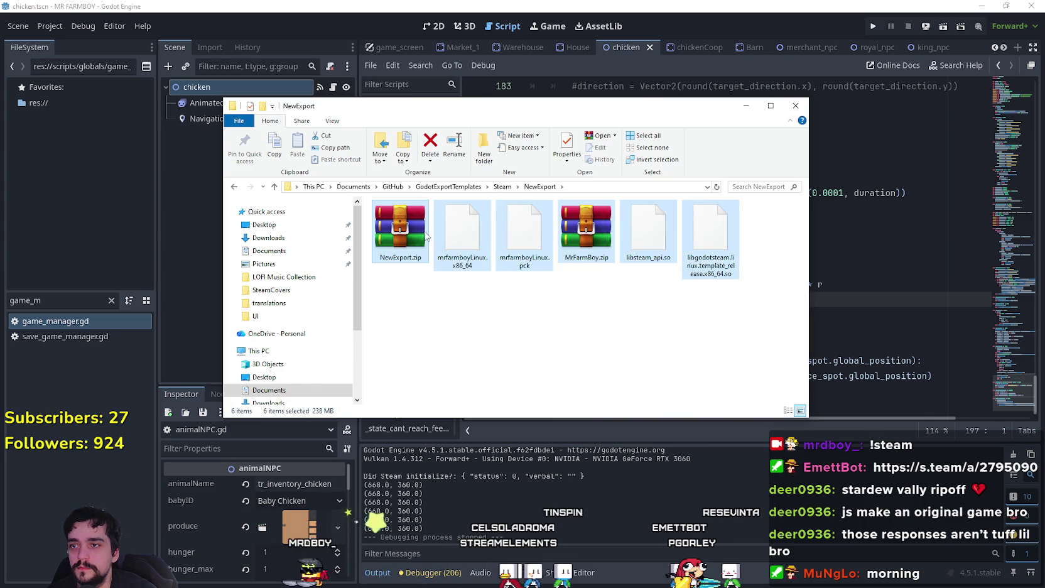
{"action": "right_click", "coordinate": [426, 232]}
{"action": "left_click", "coordinate": [453, 383]}
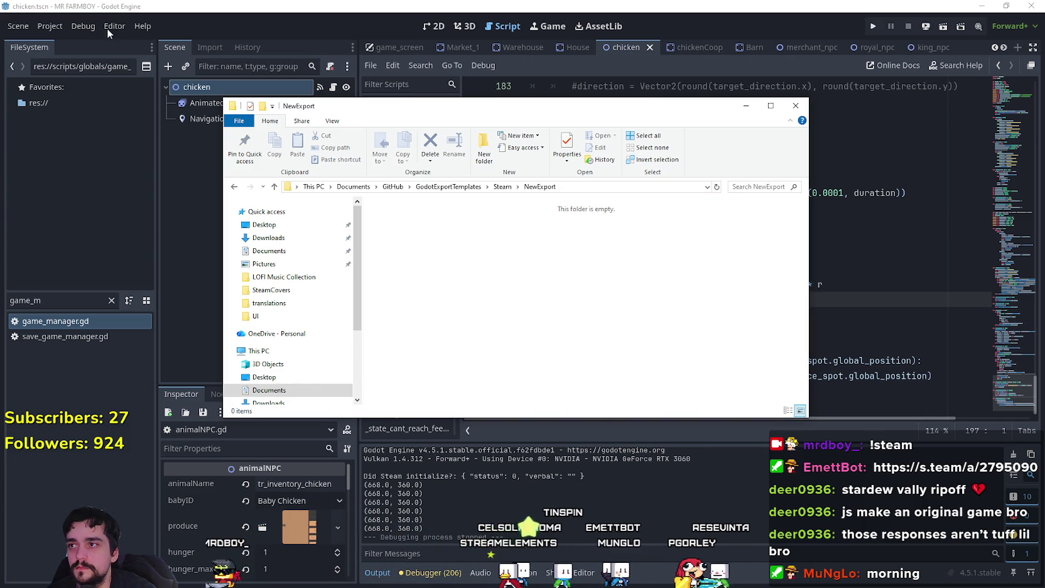
{"action": "left_click", "coordinate": [110, 33]}
{"action": "left_click", "coordinate": [51, 28]}
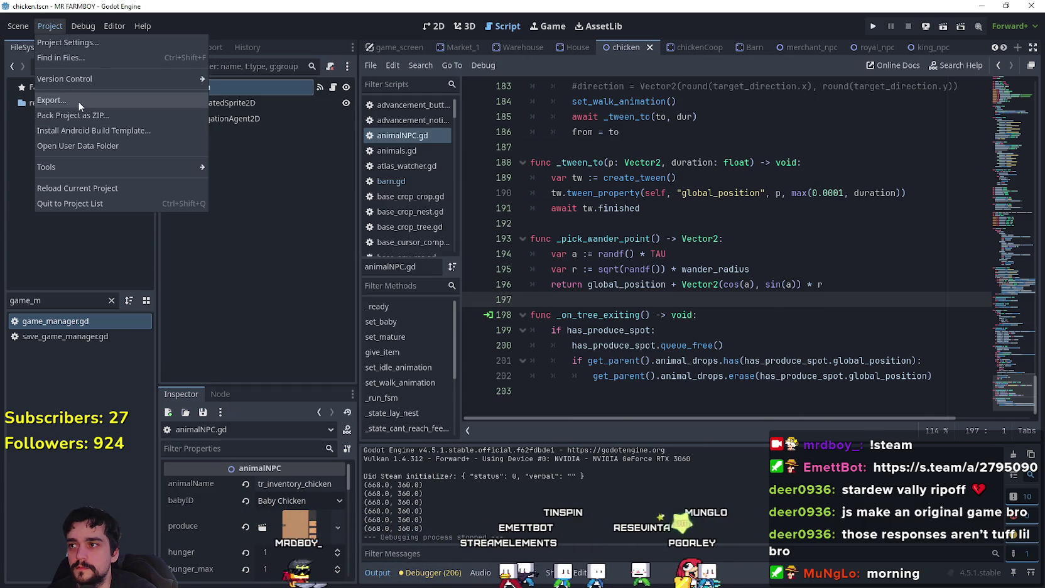
Export the Windows Desktop build as MrFarmBoy.zip into NewExport
{"action": "left_click", "coordinate": [79, 101]}
{"action": "left_click", "coordinate": [358, 218]}
{"action": "left_click", "coordinate": [465, 413]}
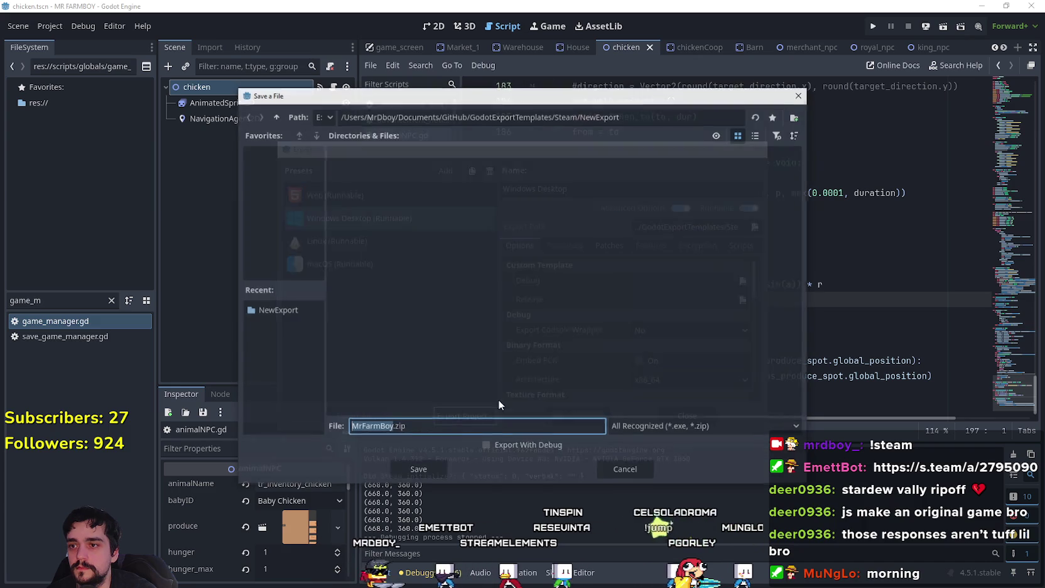
{"action": "left_click", "coordinate": [417, 470]}
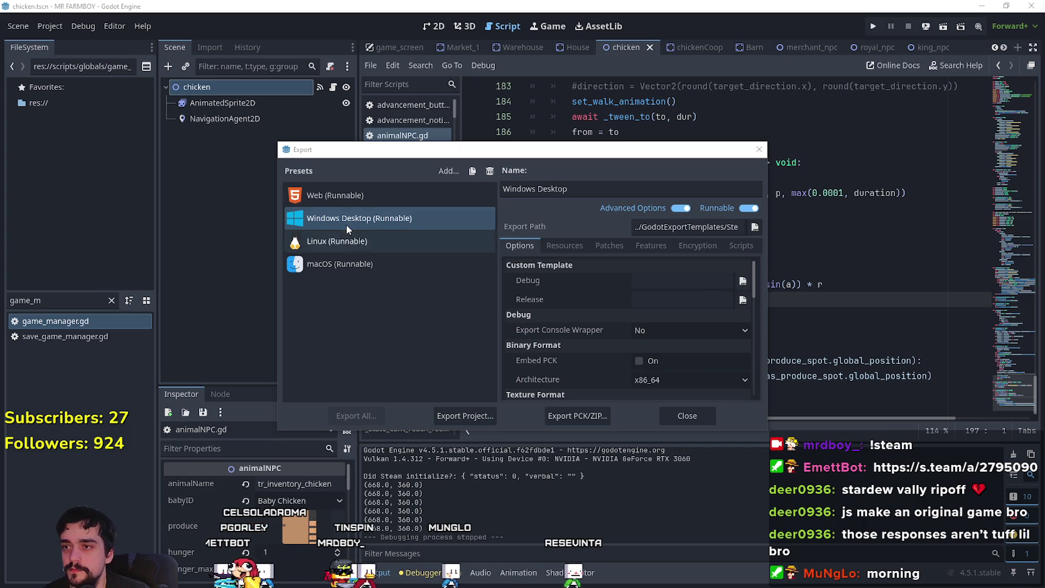
Export the Linux build as mrfarmboyLinux.x86_64 into NewExport
{"action": "left_click", "coordinate": [334, 241]}
{"action": "left_click", "coordinate": [465, 415]}
{"action": "left_click", "coordinate": [415, 470]}
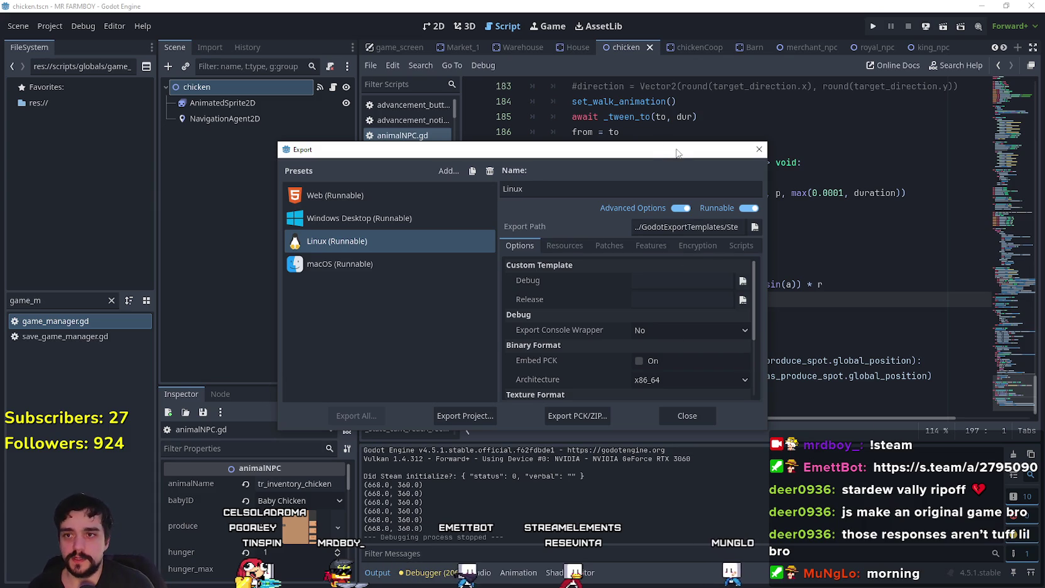
{"action": "left_click_drag", "start_coordinate": [677, 153], "coordinate": [684, 128]}
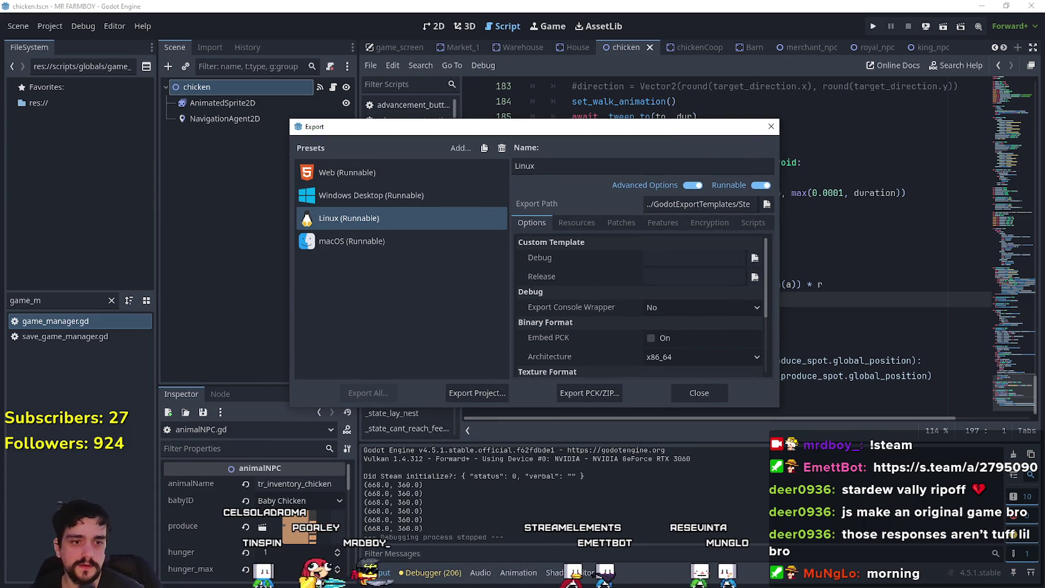
{"action": "key", "text": "alt+Tab"}
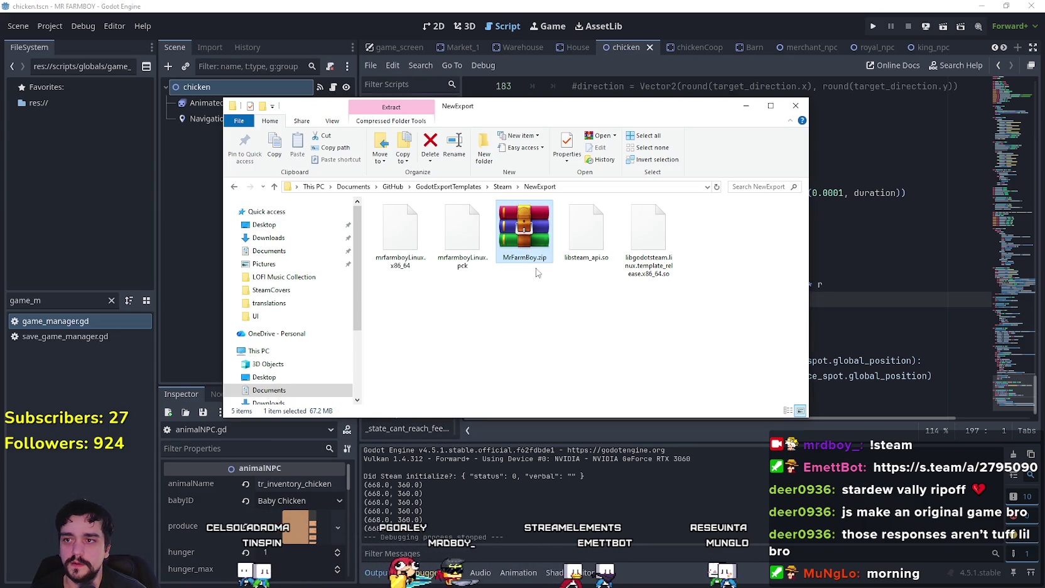
Pack the Linux export files into NewExport.zip and select the new archive
{"action": "key", "text": "alt+Tab"}
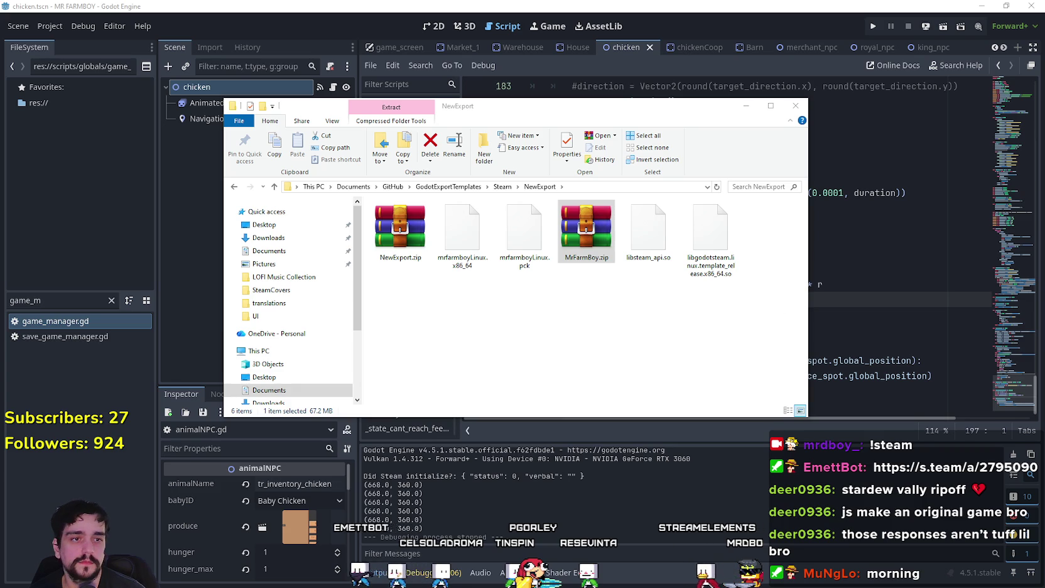
{"action": "left_click_drag", "start_coordinate": [579, 243], "coordinate": [587, 283]}
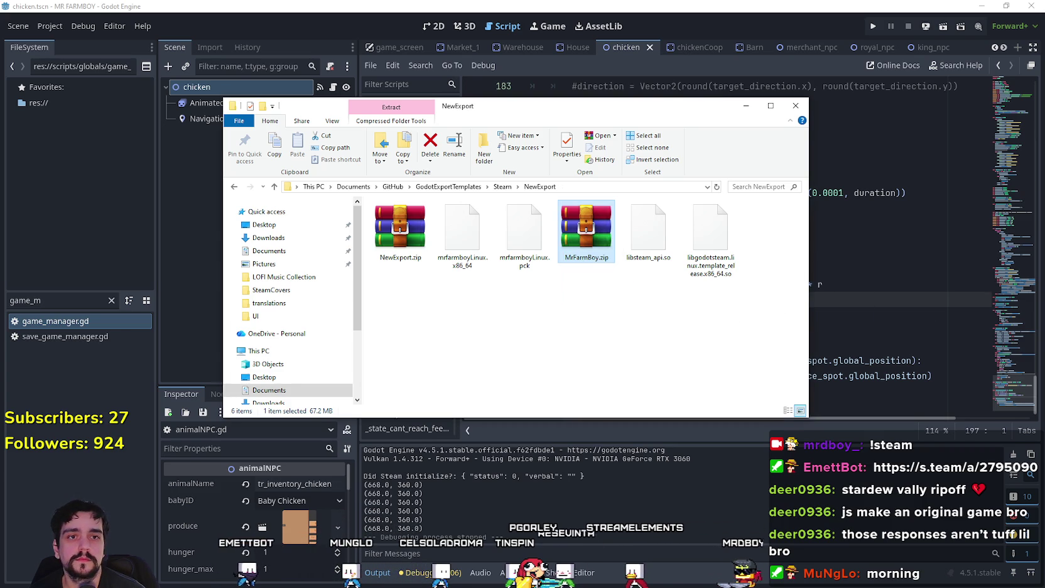
{"action": "left_click", "coordinate": [400, 232]}
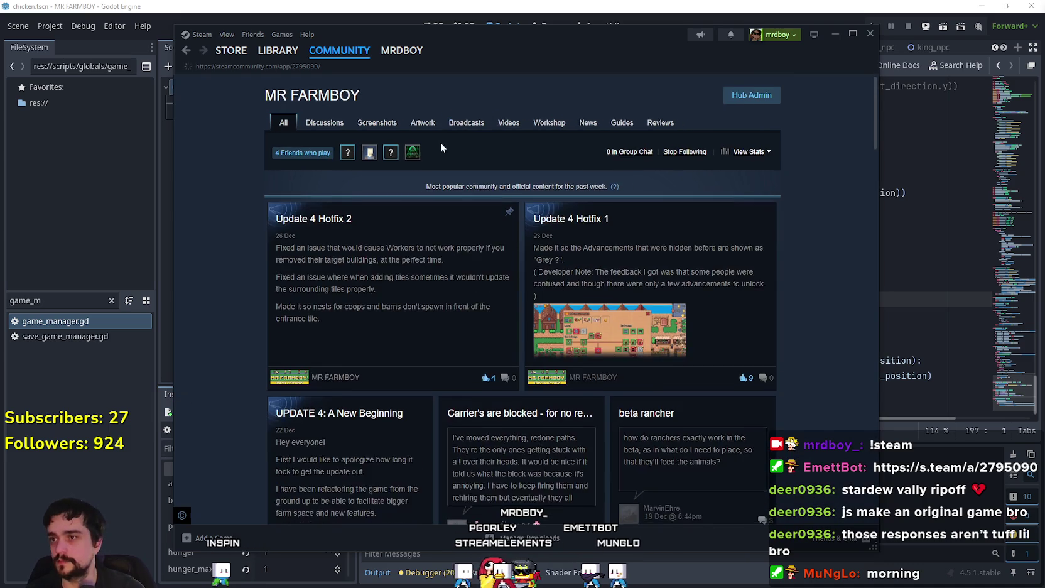
Open the 'Too easy to delete buildings (Update 4)' discussion and quote its original post in a reply
{"action": "left_click", "coordinate": [324, 123]}
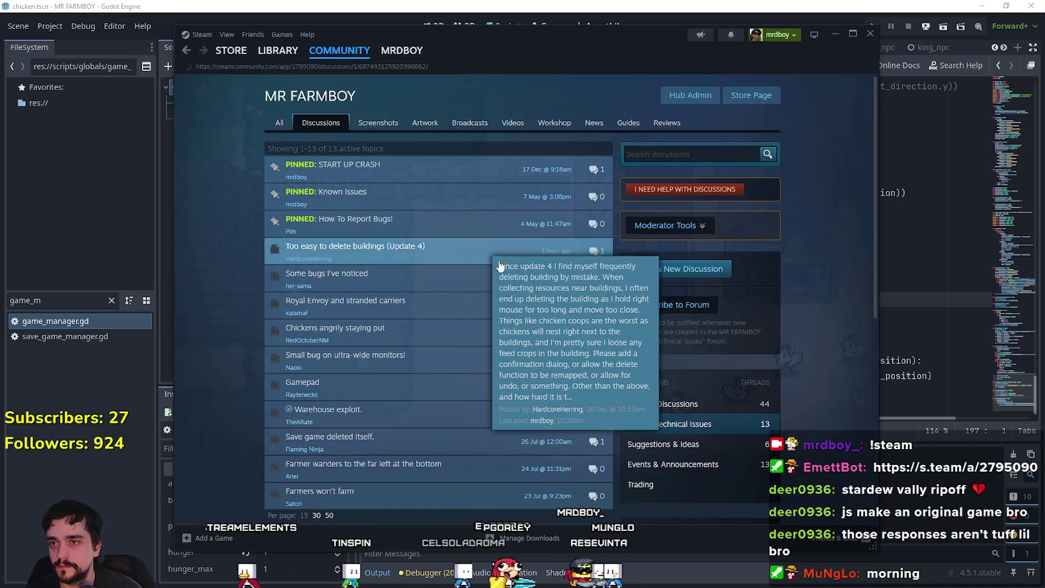
{"action": "left_click", "coordinate": [482, 252]}
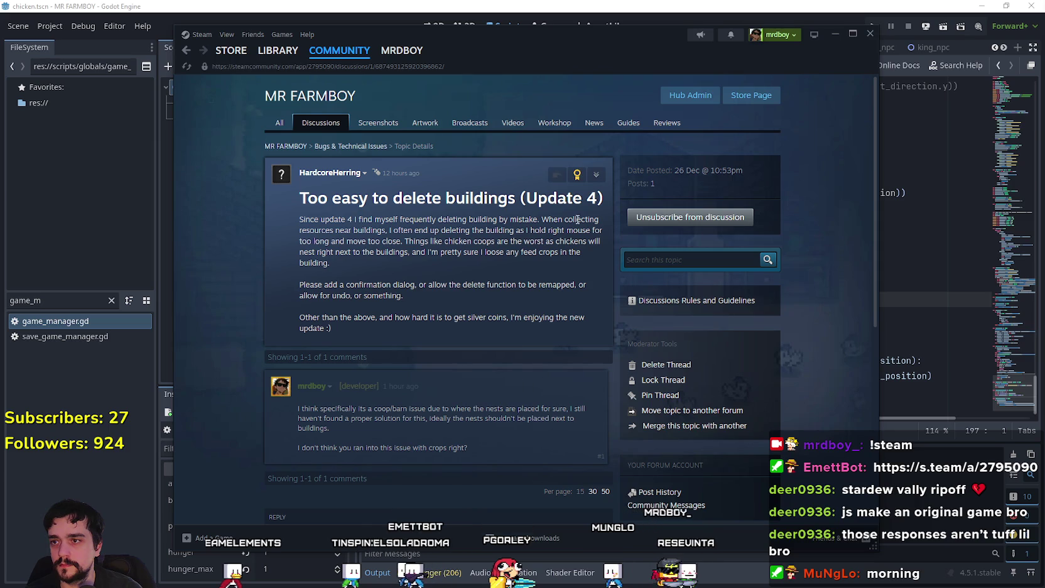
{"action": "left_click", "coordinate": [596, 174]}
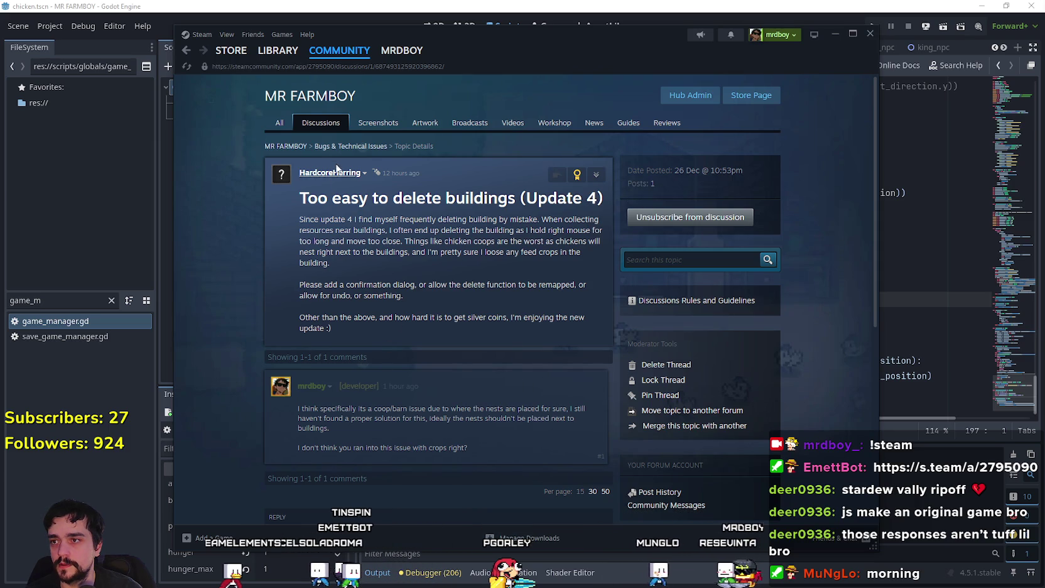
{"action": "left_click", "coordinate": [596, 174]}
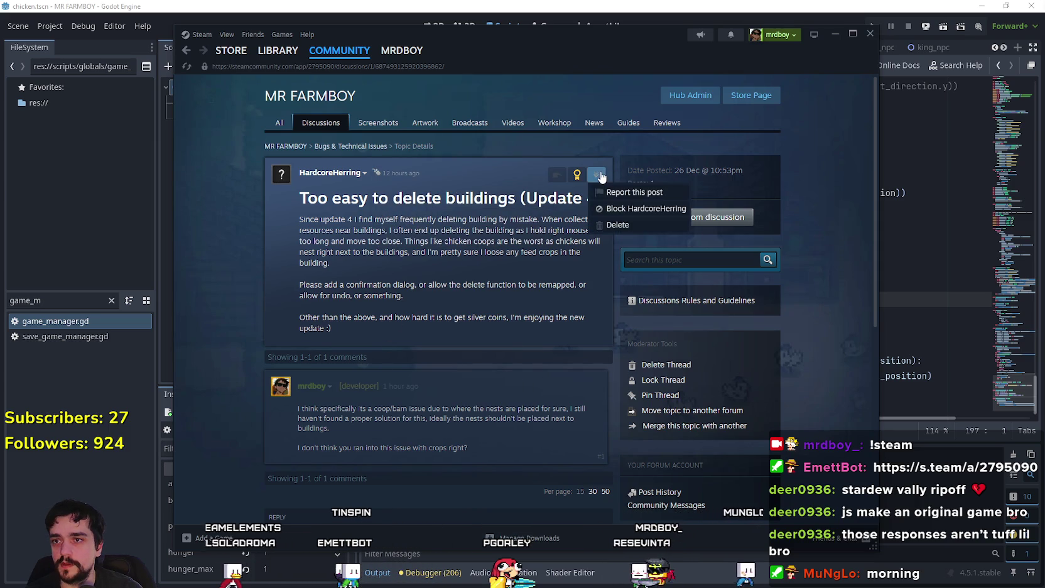
{"action": "left_click", "coordinate": [556, 174]}
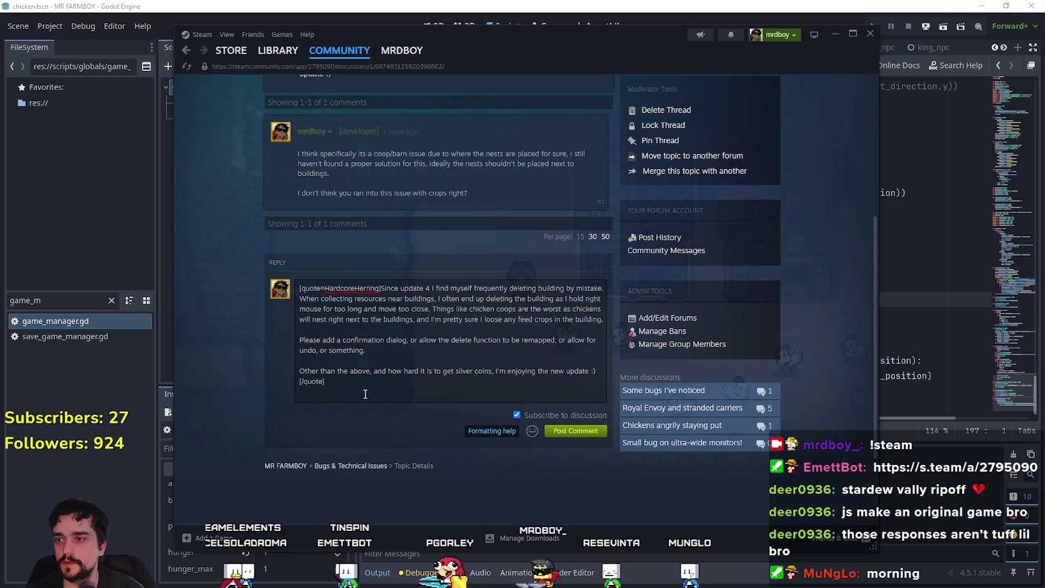
{"action": "left_click_drag", "start_coordinate": [365, 393], "coordinate": [234, 290]}
Below the quote, type a reply saying the hotfix keeps nests away from the coops/barns, fixing typos
{"action": "left_click", "coordinate": [339, 392]}
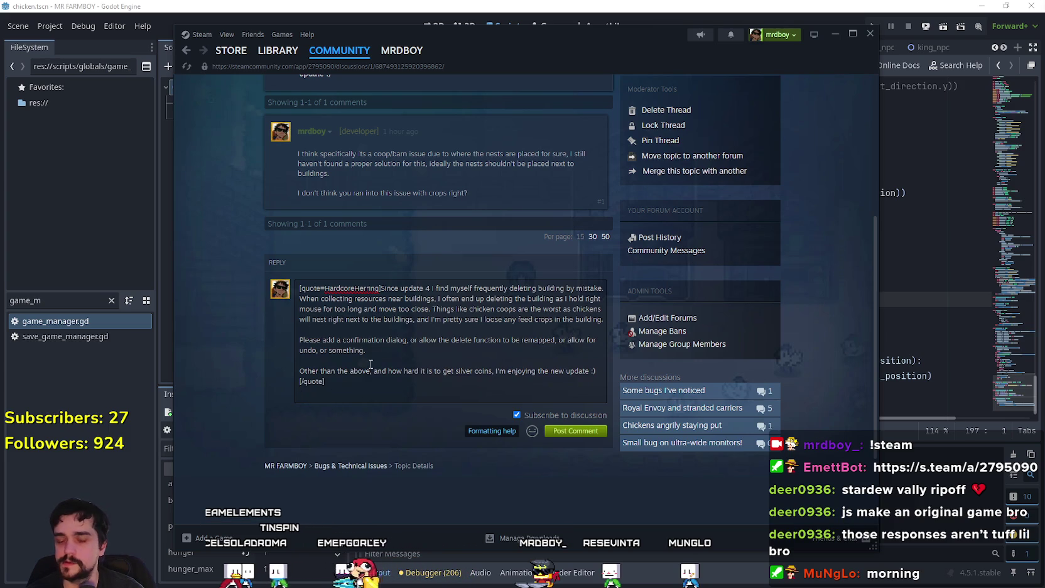
{"action": "key", "text": "Return"}
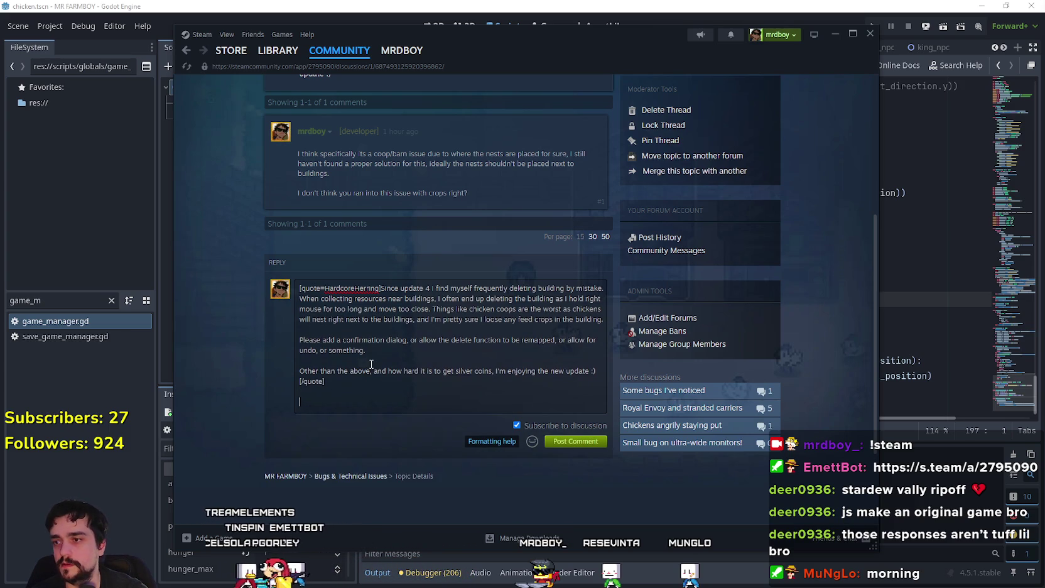
{"action": "type", "text": "I released a hotfix "}
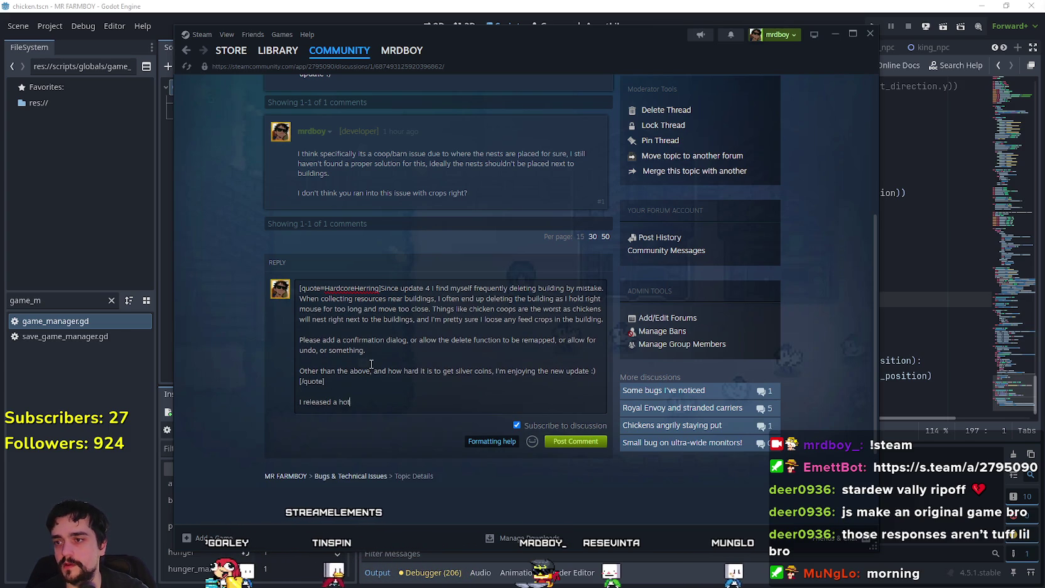
{"action": "type", "text": "that should a"}
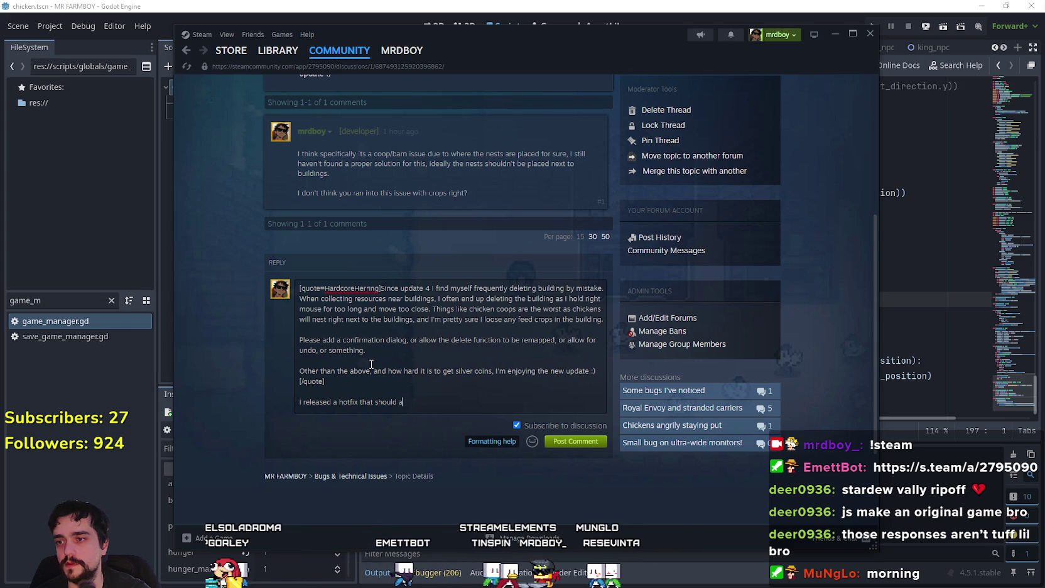
{"action": "type", "text": "dress"}
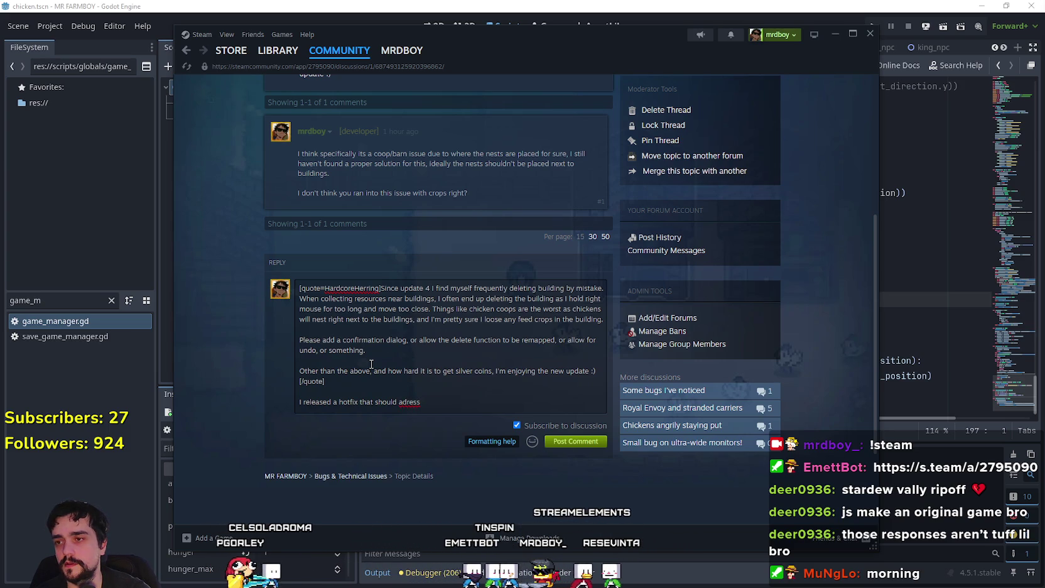
{"action": "key", "text": "BackSpace"}
{"action": "key", "text": "BackSpace"}
{"action": "key", "text": "BackSpace"}
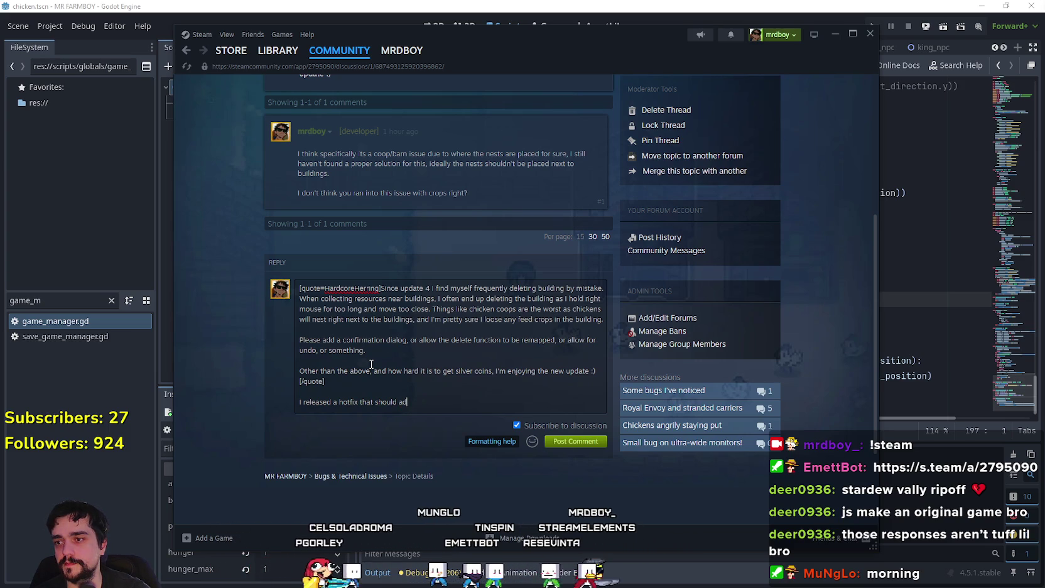
{"action": "key", "text": "BackSpace"}
{"action": "type", "text": "make it less"}
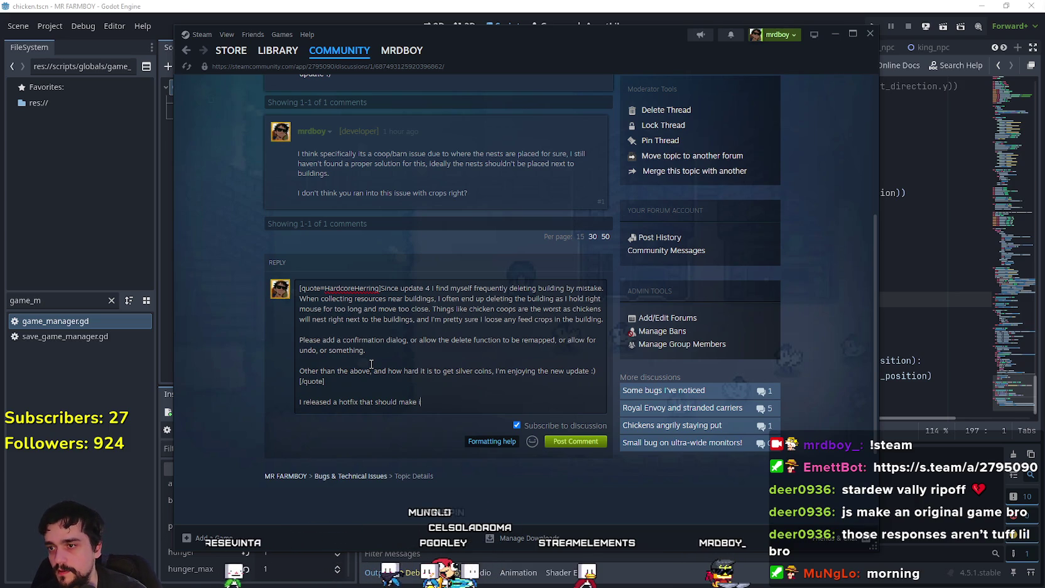
{"action": "key", "text": "BackSpace"}
{"action": "key", "text": "BackSpace"}
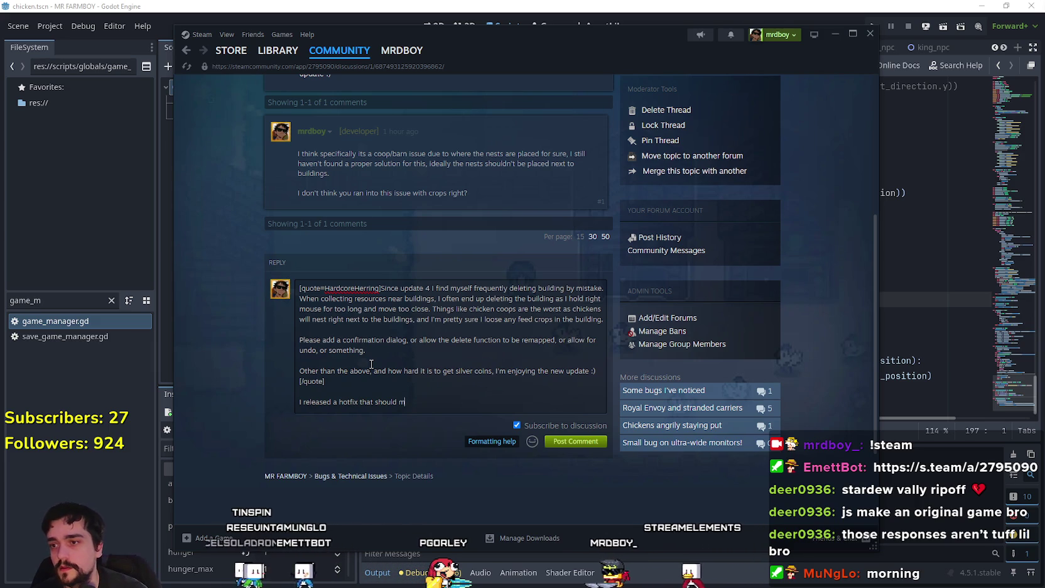
{"action": "key", "text": "BackSpace"}
{"action": "key", "text": "BackSpace"}
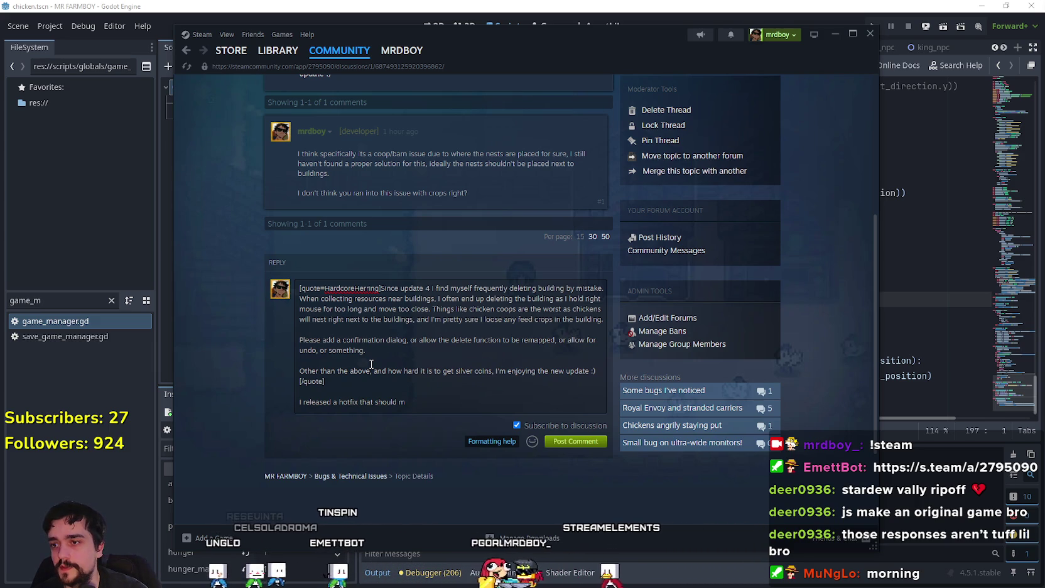
{"action": "key", "text": "BackSpace"}
{"action": "key", "text": "BackSpace"}
{"action": "key", "text": "BackSpace"}
{"action": "type", "text": "wi"}
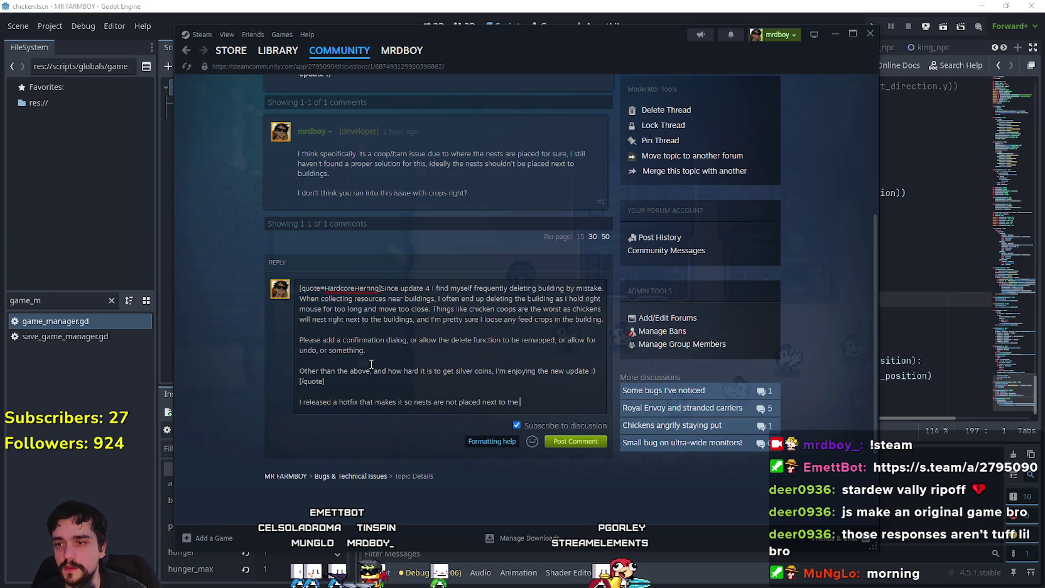
{"action": "key", "text": "BackSpace"}
{"action": "key", "text": "BackSpace"}
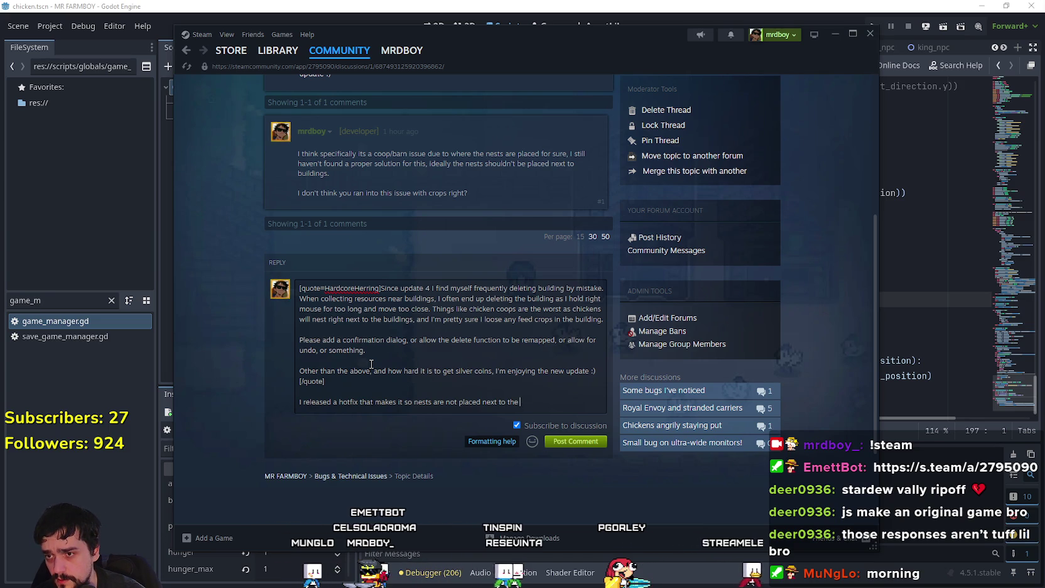
{"action": "type", "text": "coops/barns."}
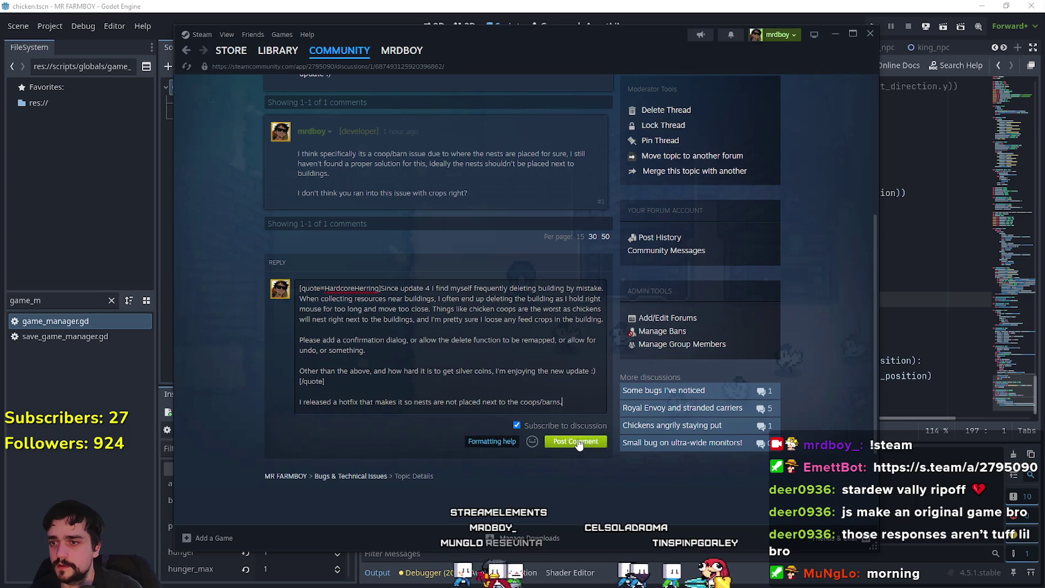
{"action": "key", "text": "BackSpace"}
Finish the reply's wording, adding ', which should' and correcting the last word
{"action": "type", "text": "m"}
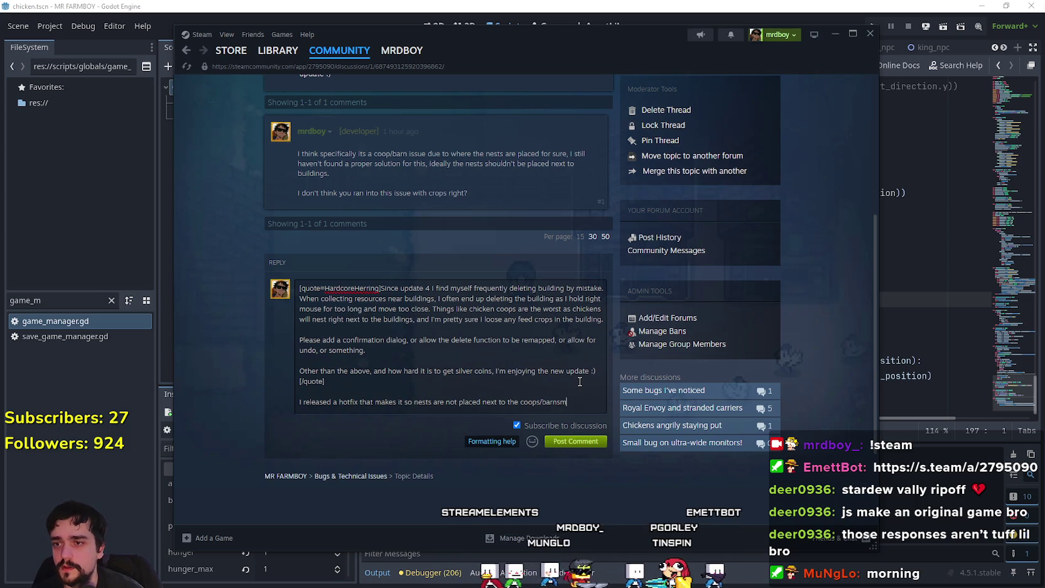
{"action": "key", "text": "BackSpace"}
{"action": "type", "text": ", which sho"}
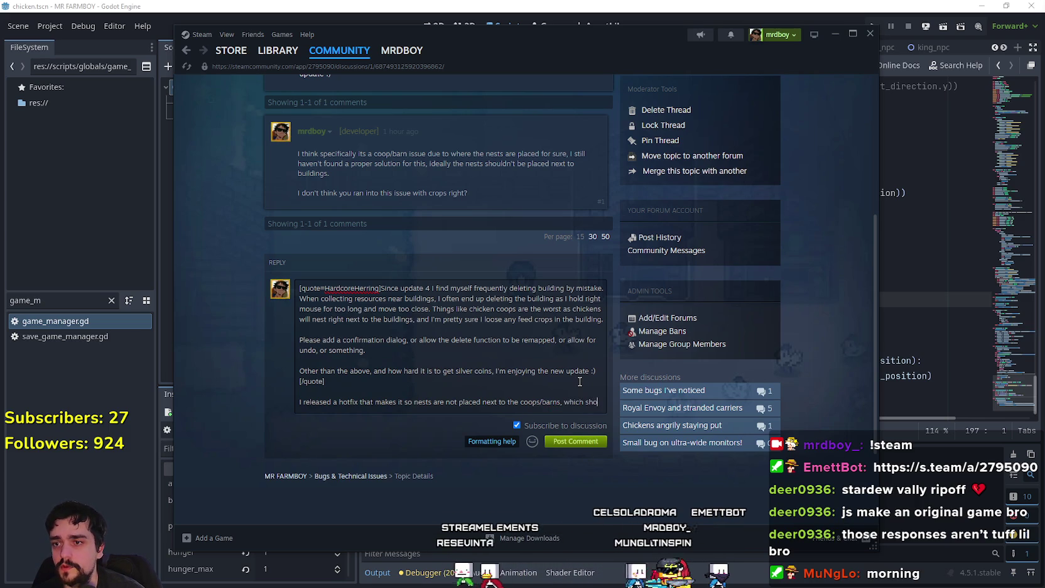
{"action": "type", "text": "uld make it less"}
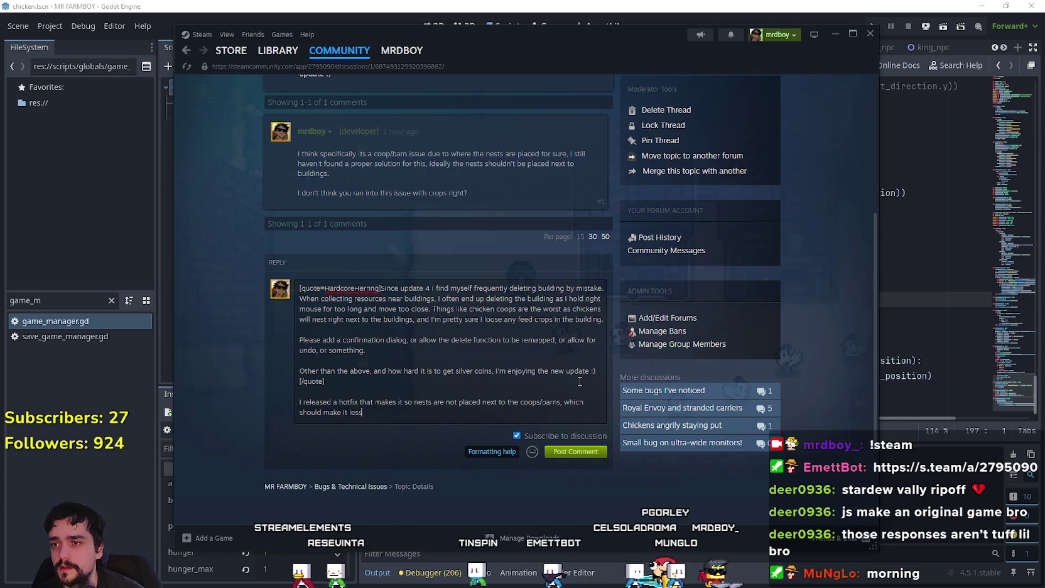
{"action": "key", "text": "BackSpace"}
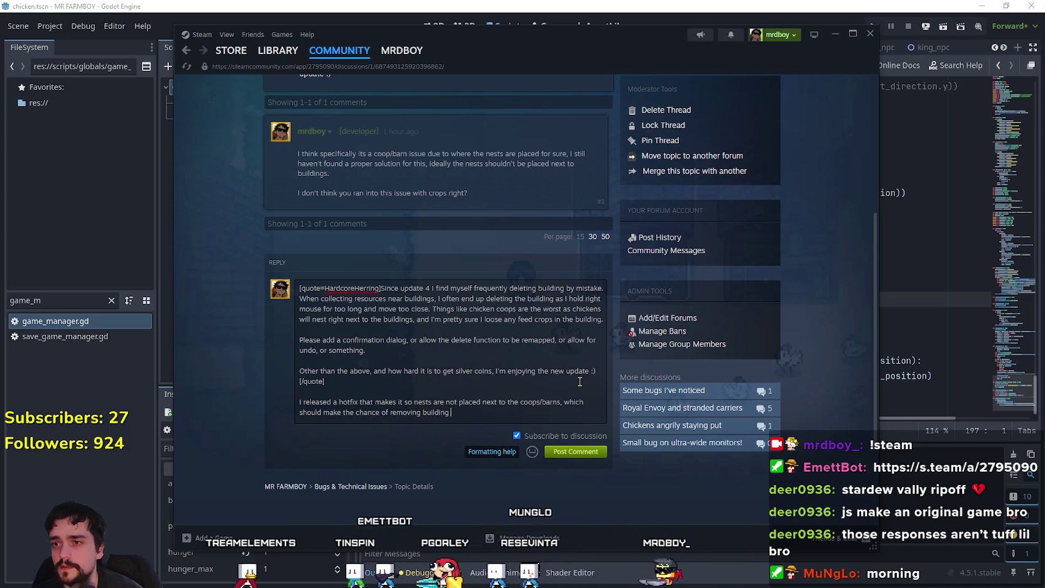
{"action": "key", "text": "BackSpace"}
{"action": "key", "text": "BackSpace"}
{"action": "type", "text": "by"}
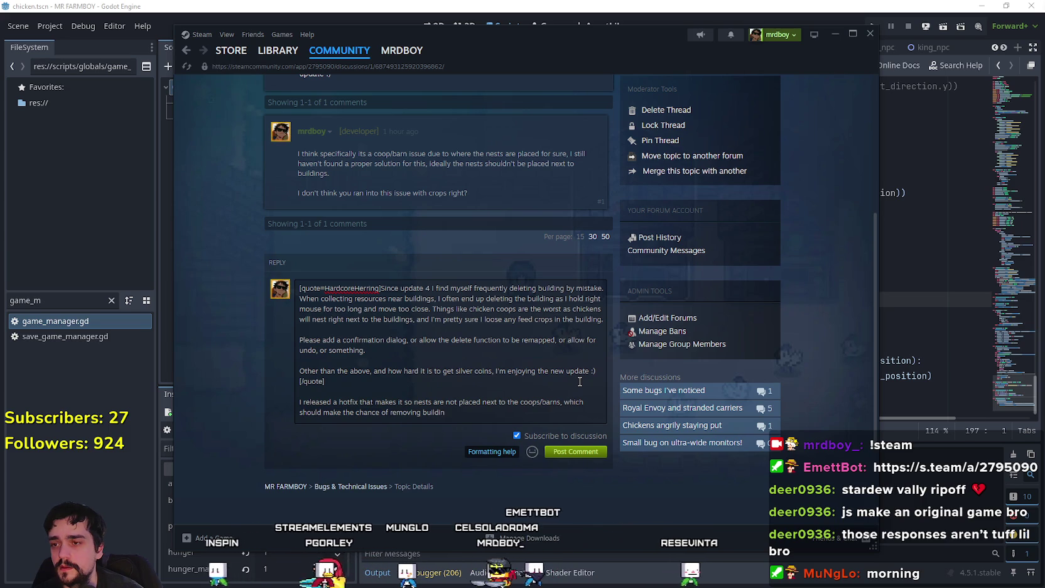
{"action": "type", "text": " mistake less likely"}
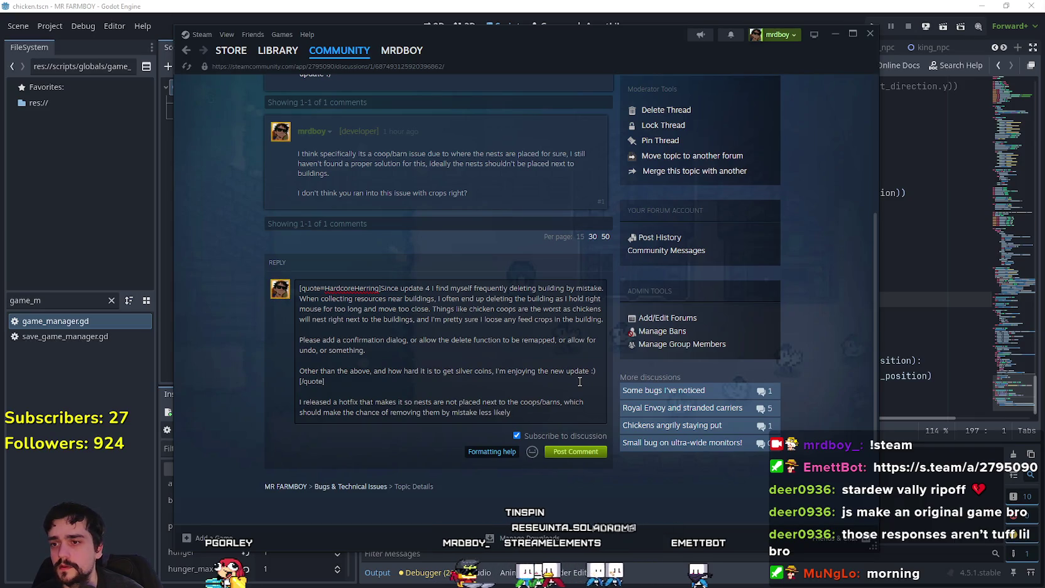
Post the comment and reload the discussion thread
{"action": "left_click", "coordinate": [573, 455]}
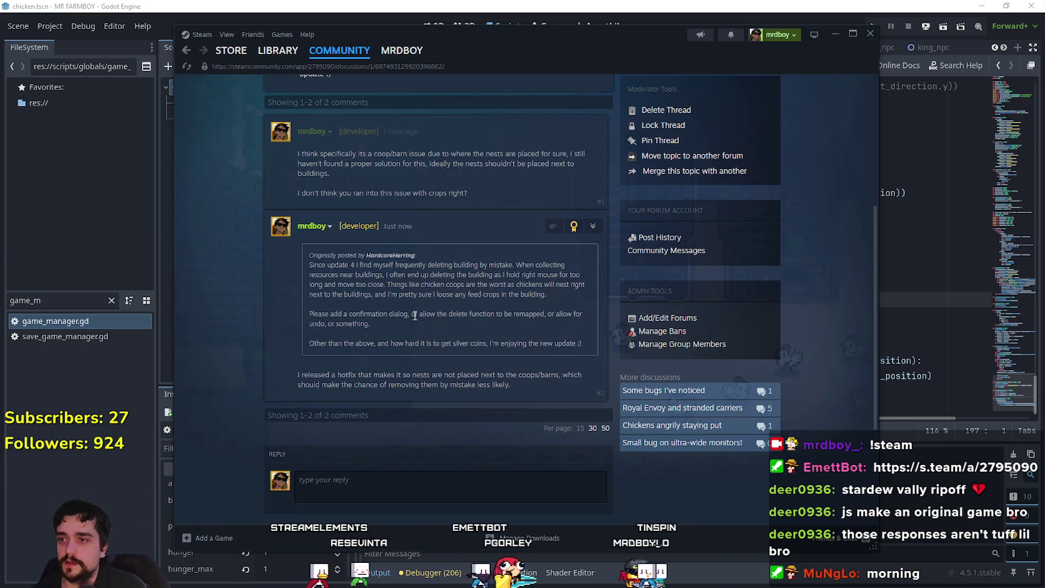
{"action": "key", "text": "F5"}
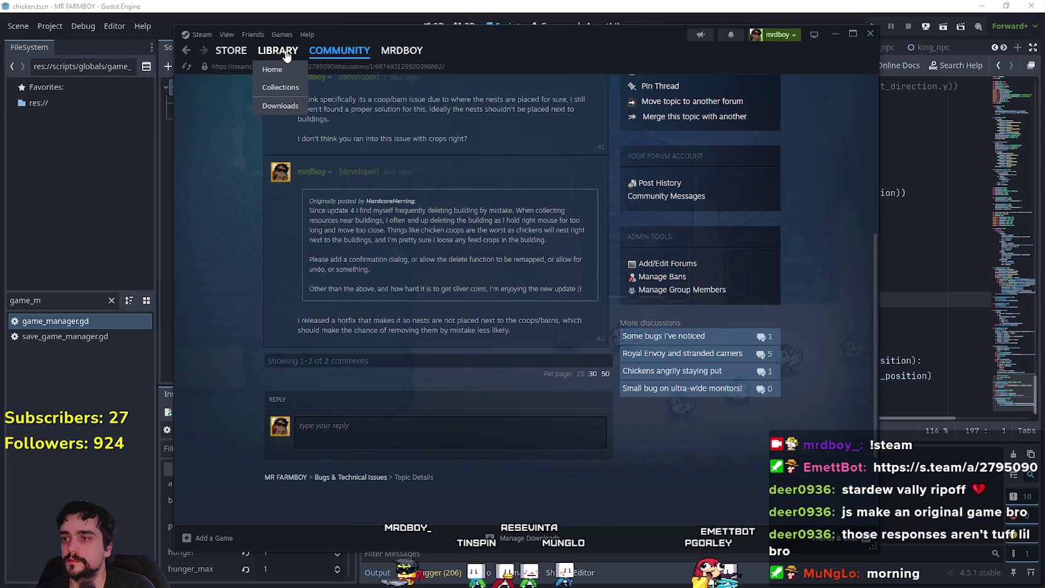
{"action": "scroll", "coordinate": [506, 379], "scroll_direction": "up", "scroll_amount": 5}
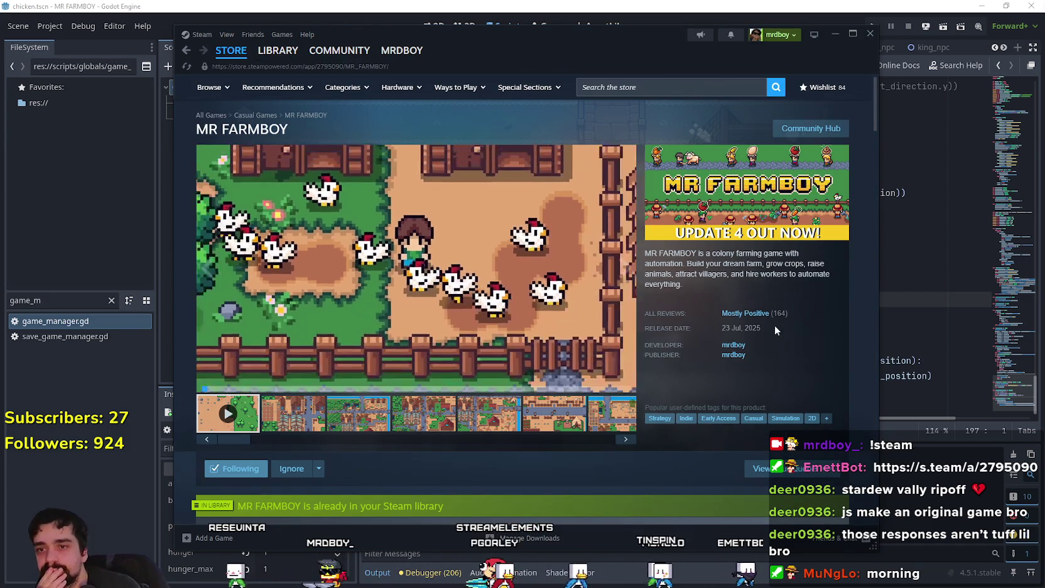
Browse the MR FARMBOY store page, viewing the fourth gallery screenshot
{"action": "mouse_move", "coordinate": [757, 319]}
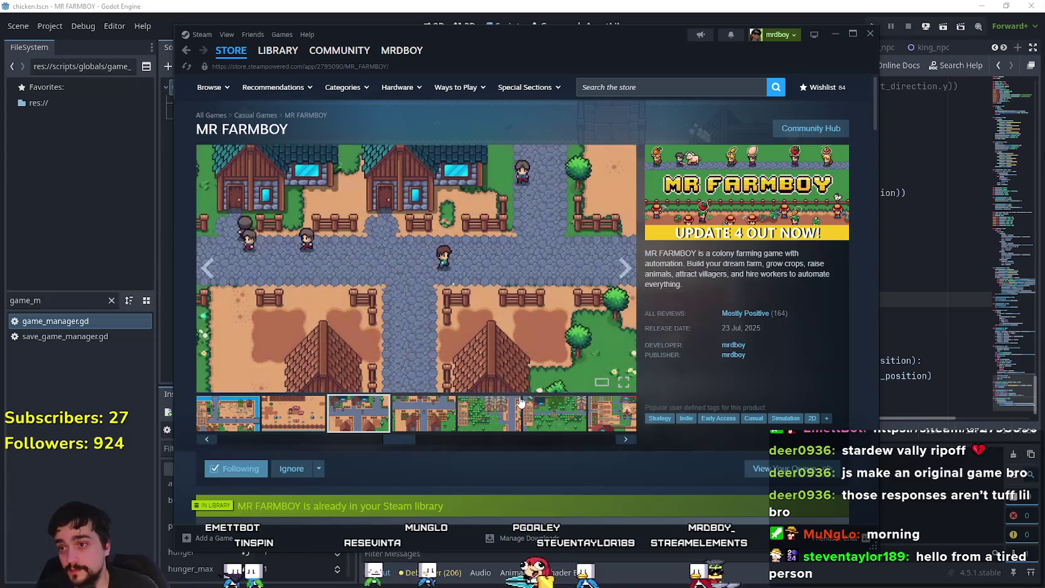
{"action": "scroll", "coordinate": [451, 356], "scroll_direction": "down", "scroll_amount": 1}
{"action": "left_click", "coordinate": [451, 357]}
{"action": "scroll", "coordinate": [452, 354], "scroll_direction": "up", "scroll_amount": 1}
{"action": "scroll", "coordinate": [453, 347], "scroll_direction": "down", "scroll_amount": 10}
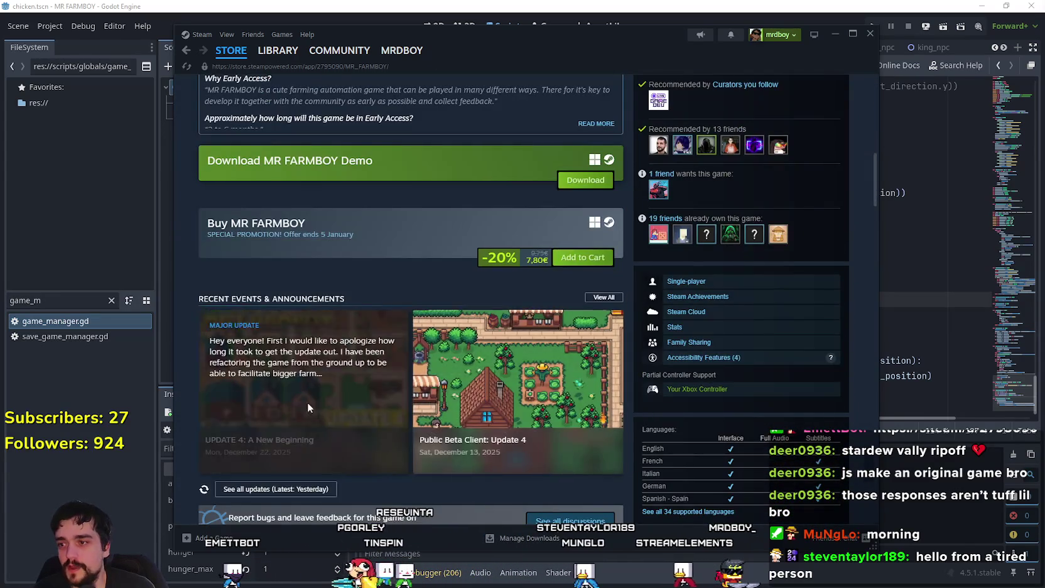
Read through the Update 4 announcement, then close it and return to the store page
{"action": "left_click", "coordinate": [300, 406]}
{"action": "scroll", "coordinate": [590, 397], "scroll_direction": "down", "scroll_amount": 5}
{"action": "scroll", "coordinate": [590, 397], "scroll_direction": "down", "scroll_amount": 12}
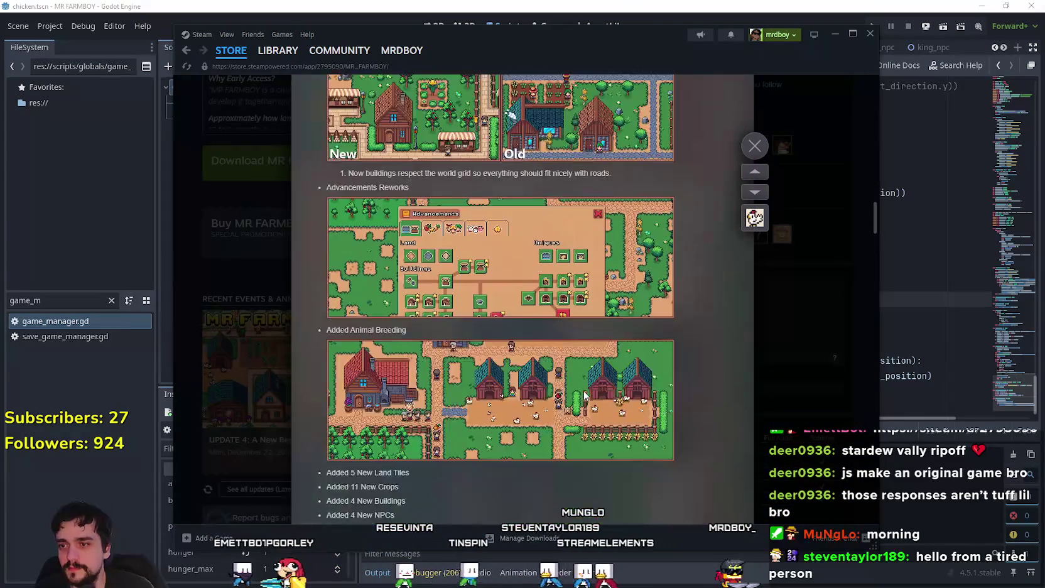
{"action": "scroll", "coordinate": [584, 391], "scroll_direction": "down", "scroll_amount": 3}
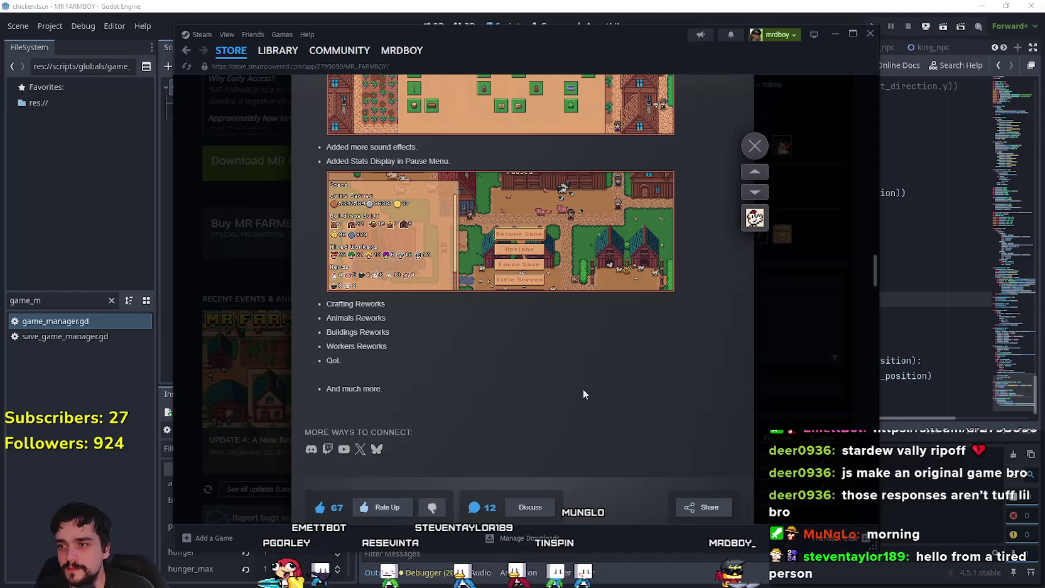
{"action": "scroll", "coordinate": [581, 386], "scroll_direction": "up", "scroll_amount": 15}
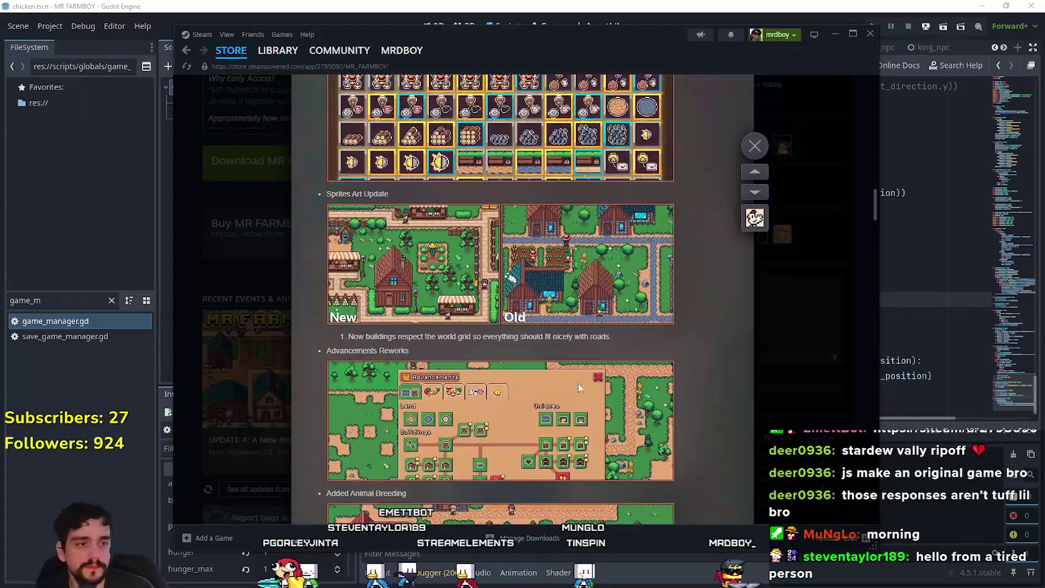
{"action": "scroll", "coordinate": [578, 383], "scroll_direction": "up", "scroll_amount": 10}
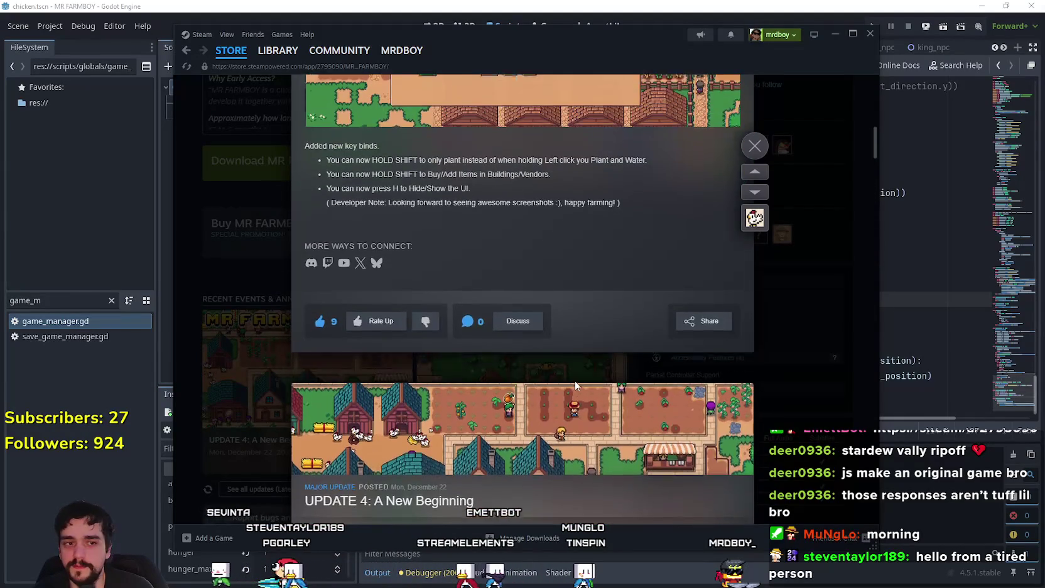
{"action": "scroll", "coordinate": [575, 386], "scroll_direction": "up", "scroll_amount": 3}
{"action": "left_click", "coordinate": [756, 372]}
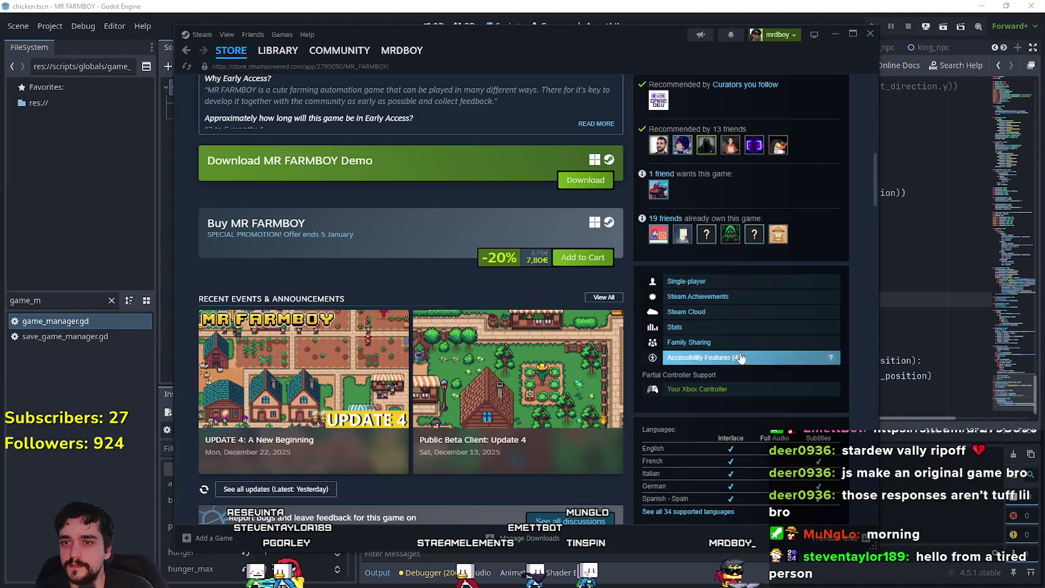
{"action": "scroll", "coordinate": [513, 323], "scroll_direction": "down", "scroll_amount": 15}
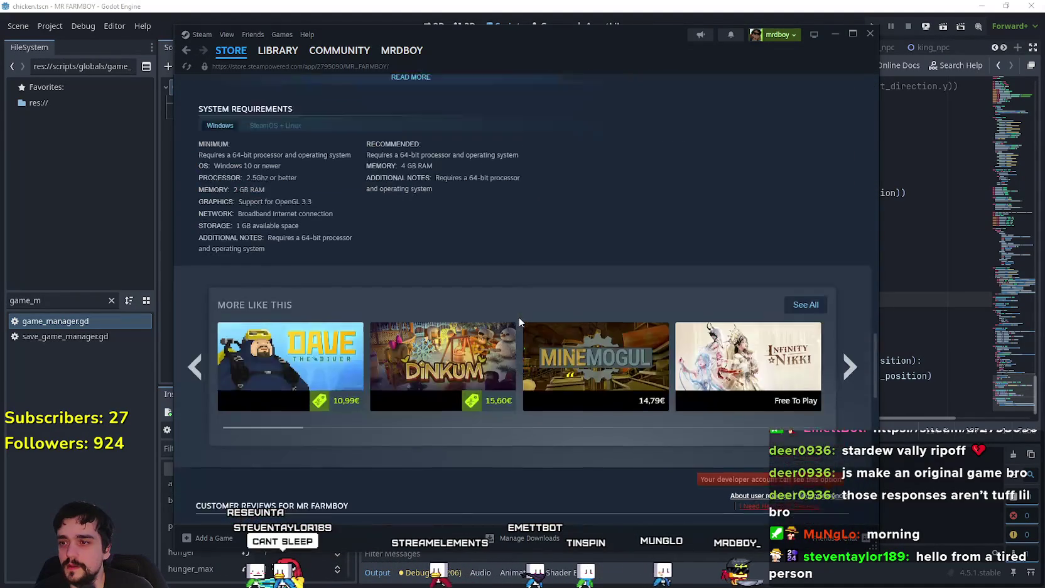
{"action": "scroll", "coordinate": [519, 322], "scroll_direction": "up", "scroll_amount": 6}
{"action": "scroll", "coordinate": [521, 310], "scroll_direction": "up", "scroll_amount": 15}
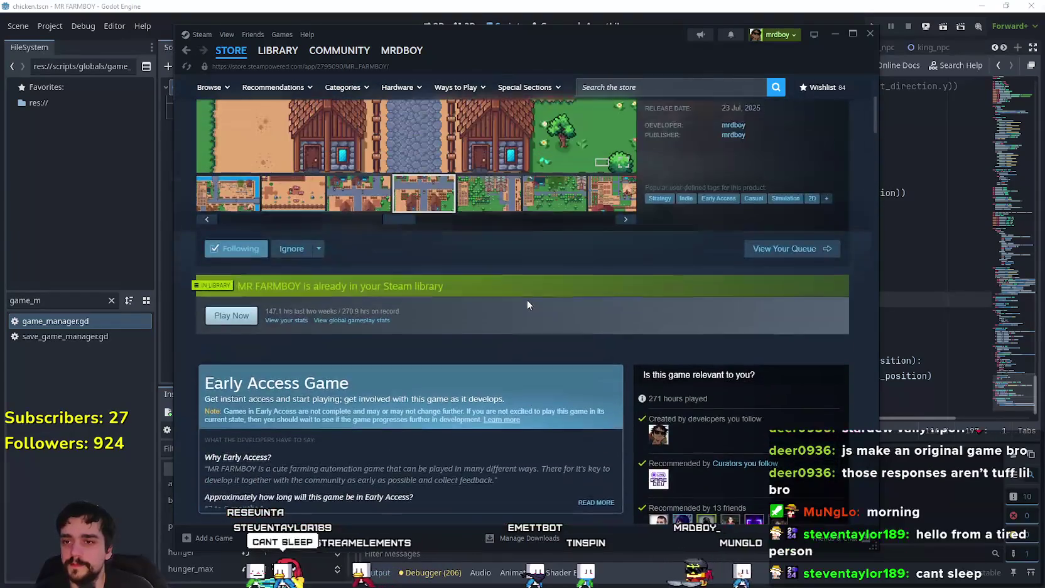
{"action": "scroll", "coordinate": [527, 310], "scroll_direction": "up", "scroll_amount": 1}
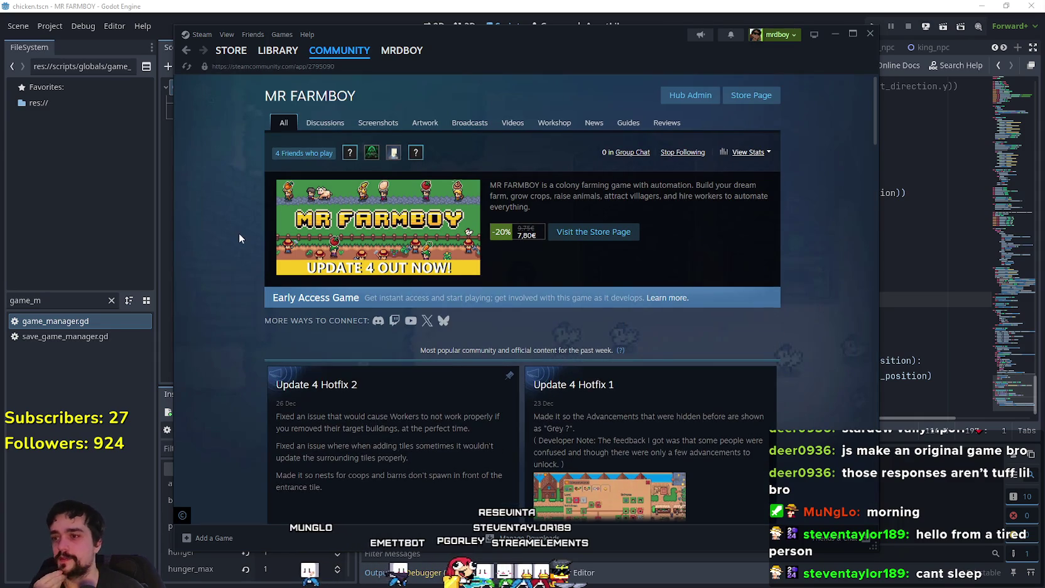
Open MR FARMBOY's Bugs & Technical Issues discussion forum
{"action": "scroll", "coordinate": [405, 382], "scroll_direction": "down", "scroll_amount": 3}
{"action": "scroll", "coordinate": [401, 326], "scroll_direction": "up", "scroll_amount": 3}
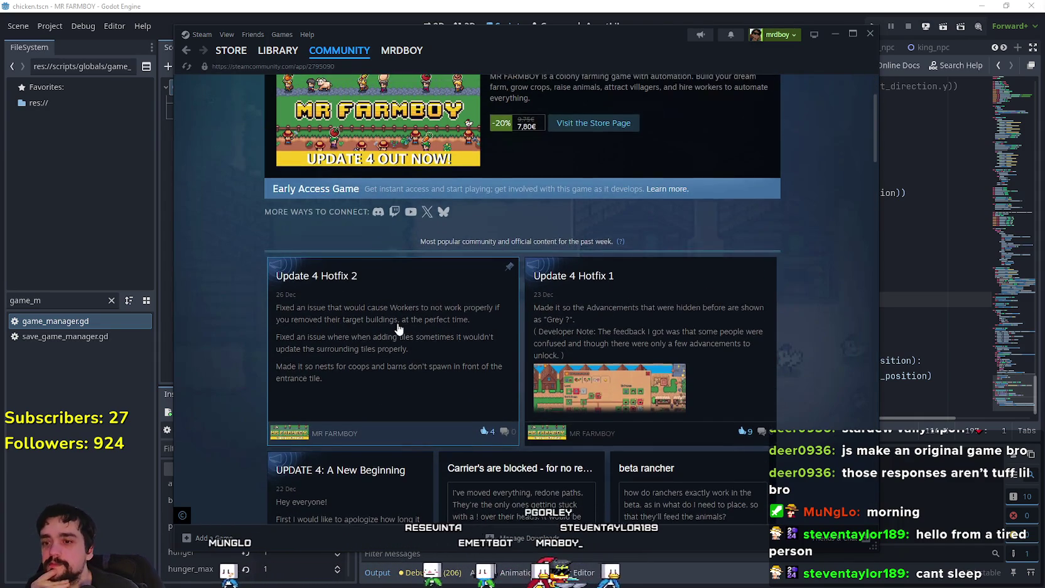
{"action": "scroll", "coordinate": [397, 328], "scroll_direction": "down", "scroll_amount": 1}
{"action": "scroll", "coordinate": [326, 110], "scroll_direction": "up", "scroll_amount": 1}
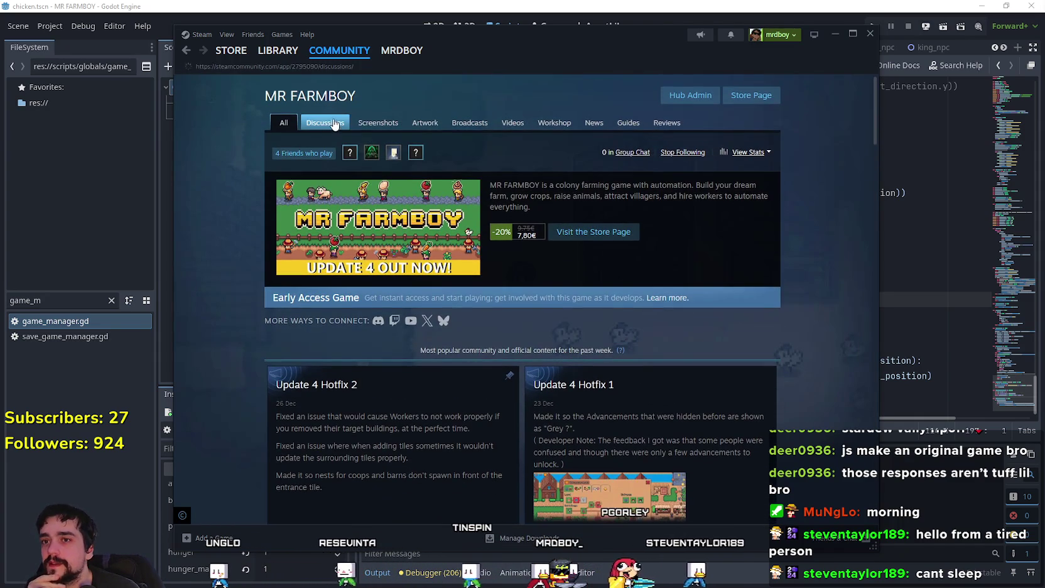
{"action": "left_click", "coordinate": [335, 124]}
{"action": "scroll", "coordinate": [787, 320], "scroll_direction": "down", "scroll_amount": 3}
{"action": "left_click", "coordinate": [722, 236]}
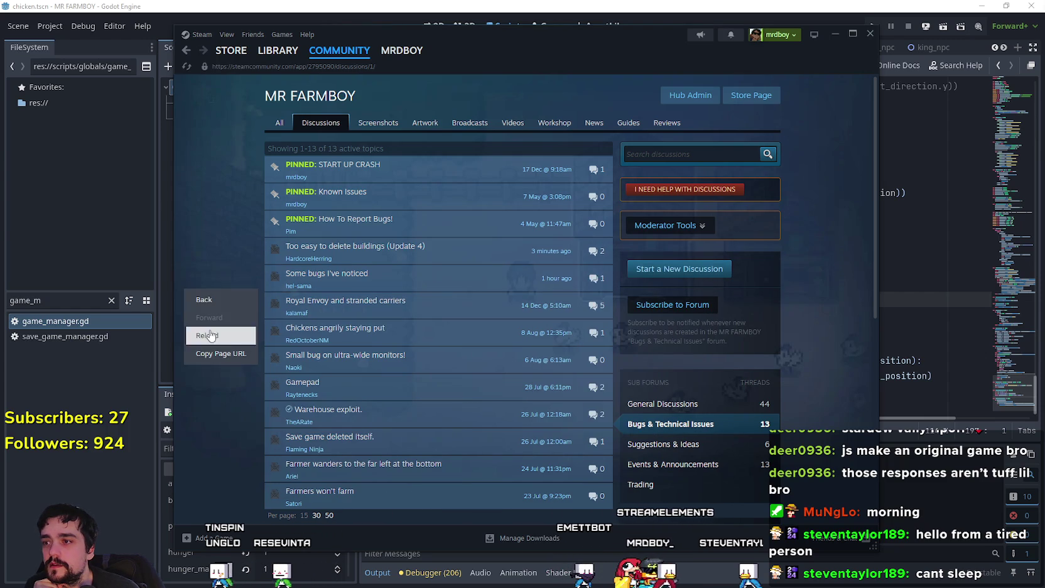
Revisit the 'Too easy to delete buildings' topic, then switch to the MR FARMBOY Library page
{"action": "left_click", "coordinate": [355, 246]}
{"action": "scroll", "coordinate": [636, 319], "scroll_direction": "down", "scroll_amount": 5}
{"action": "scroll", "coordinate": [636, 319], "scroll_direction": "up", "scroll_amount": 2}
{"action": "left_click", "coordinate": [287, 52]}
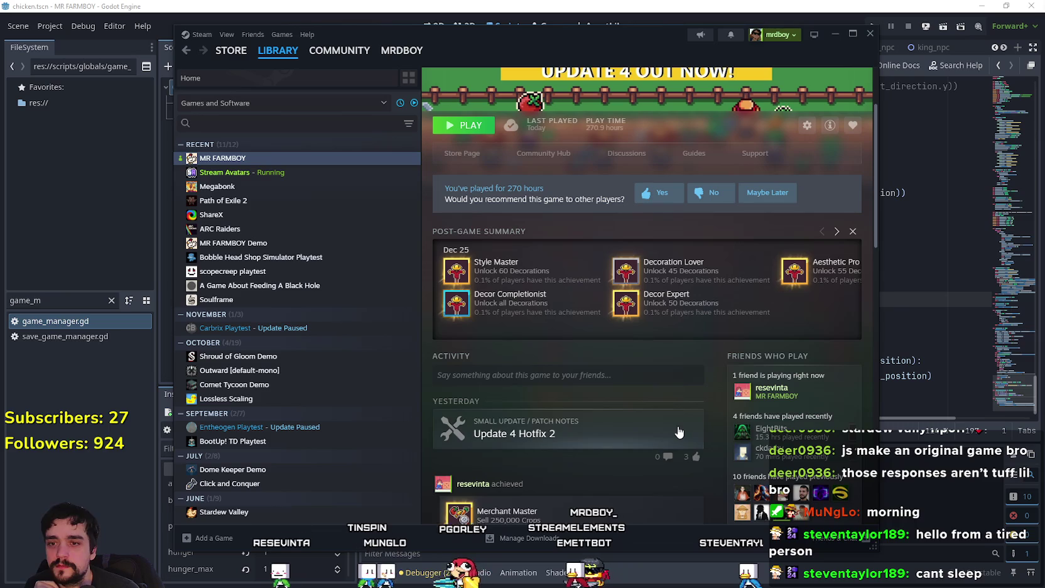
Bring Godot forward, close the Export dialog, and place the caret in animalNPC.gd
{"action": "left_click", "coordinate": [900, 284]}
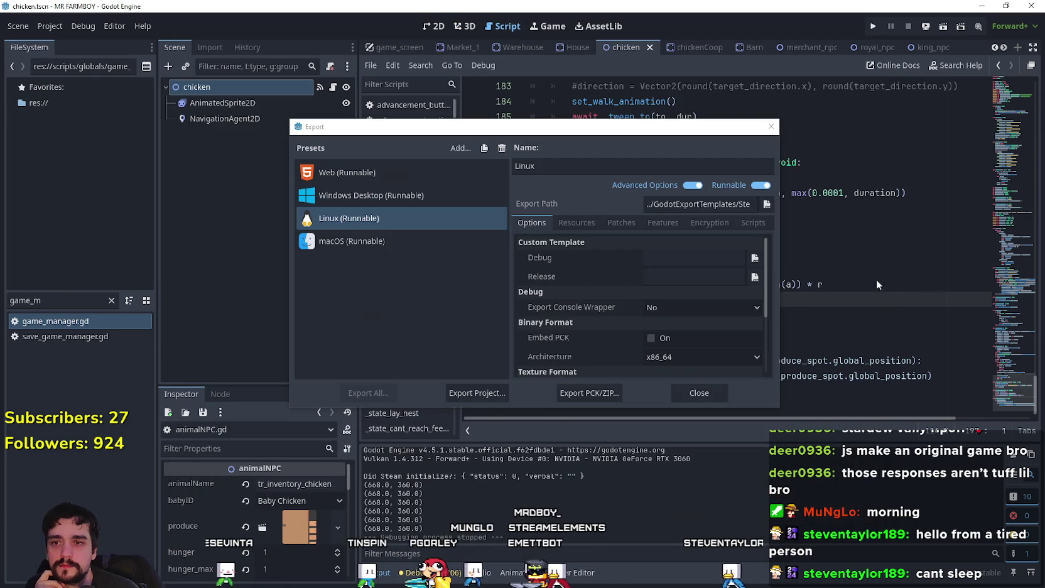
{"action": "left_click", "coordinate": [697, 393]}
{"action": "left_click", "coordinate": [750, 269]}
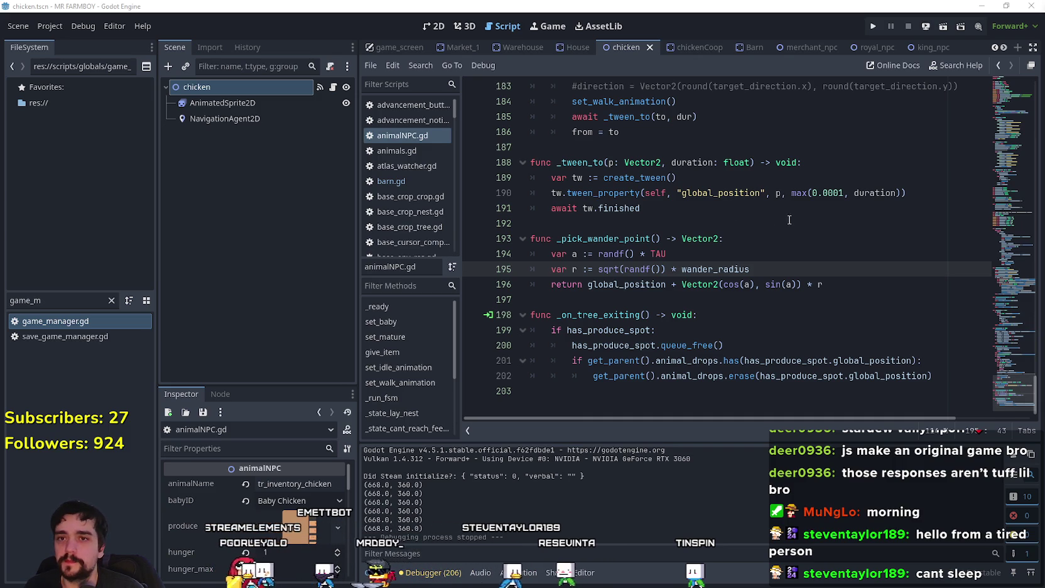
Close the extra Godot editor window and maximize the remaining one
{"action": "left_click", "coordinate": [758, 209]}
{"action": "left_click", "coordinate": [758, 225]}
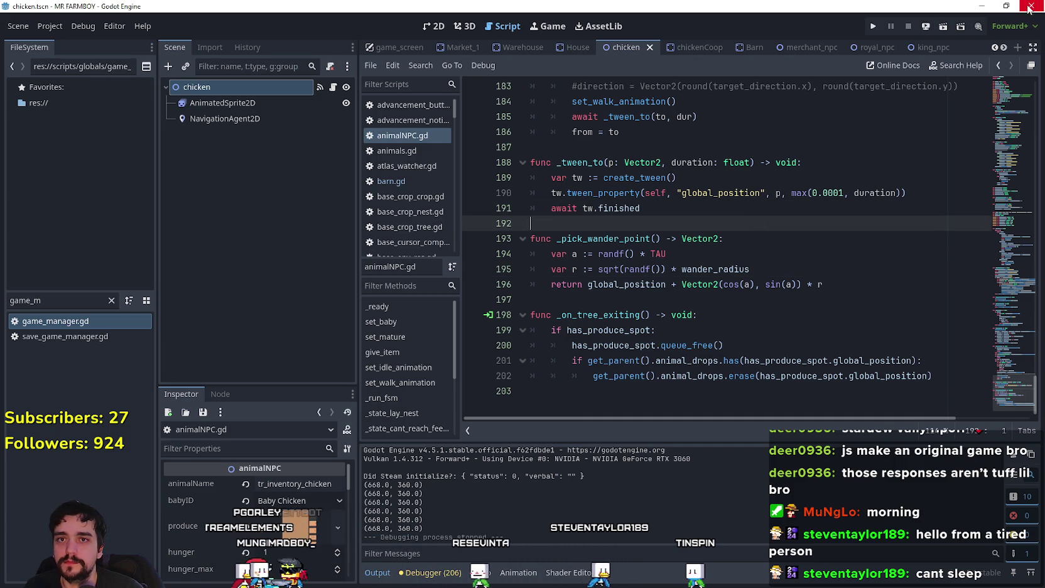
{"action": "left_click", "coordinate": [1005, 6]}
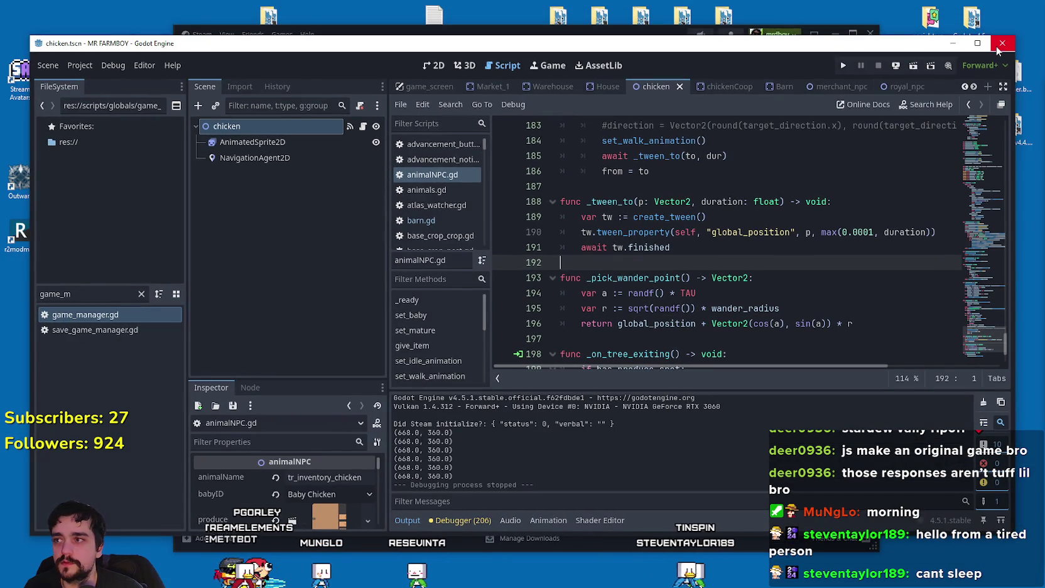
{"action": "left_click", "coordinate": [999, 45]}
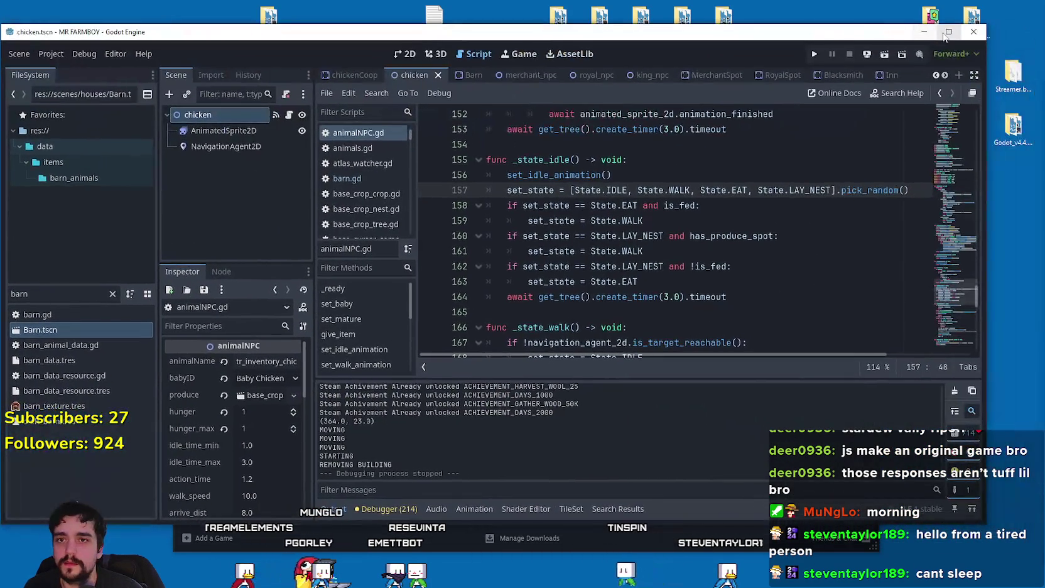
{"action": "left_click", "coordinate": [944, 35]}
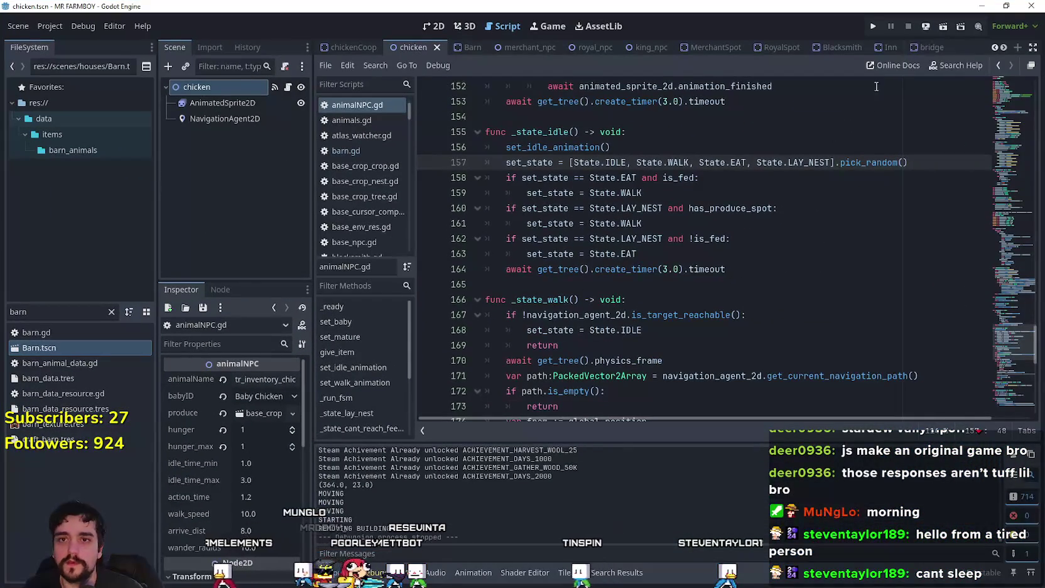
Run the MR FARMBOY game from the editor
{"action": "key", "text": "Down"}
{"action": "key", "text": "Down"}
{"action": "key", "text": "Down"}
{"action": "key", "text": "Up"}
{"action": "key", "text": "Up"}
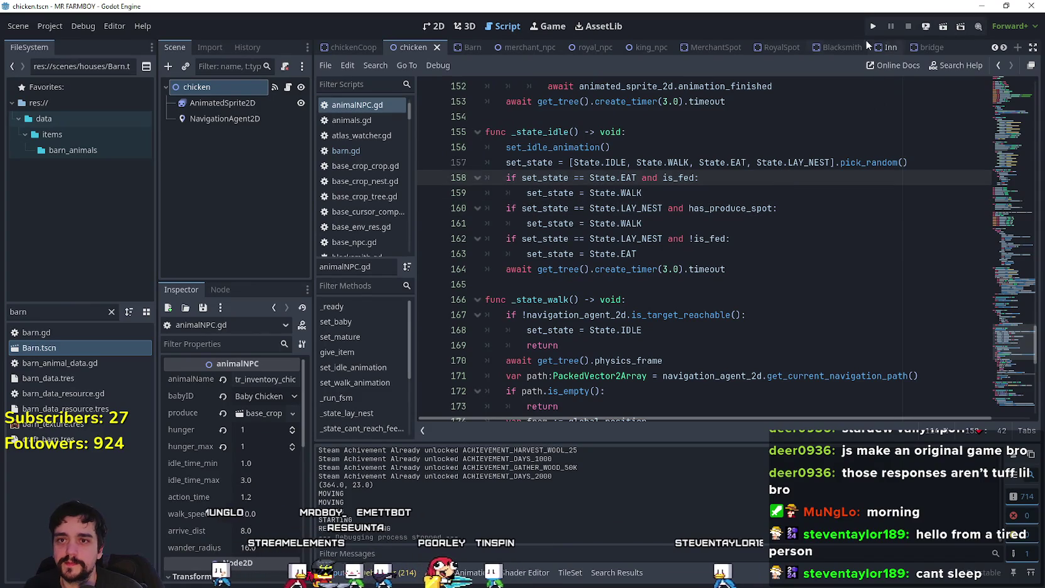
{"action": "left_click", "coordinate": [870, 28]}
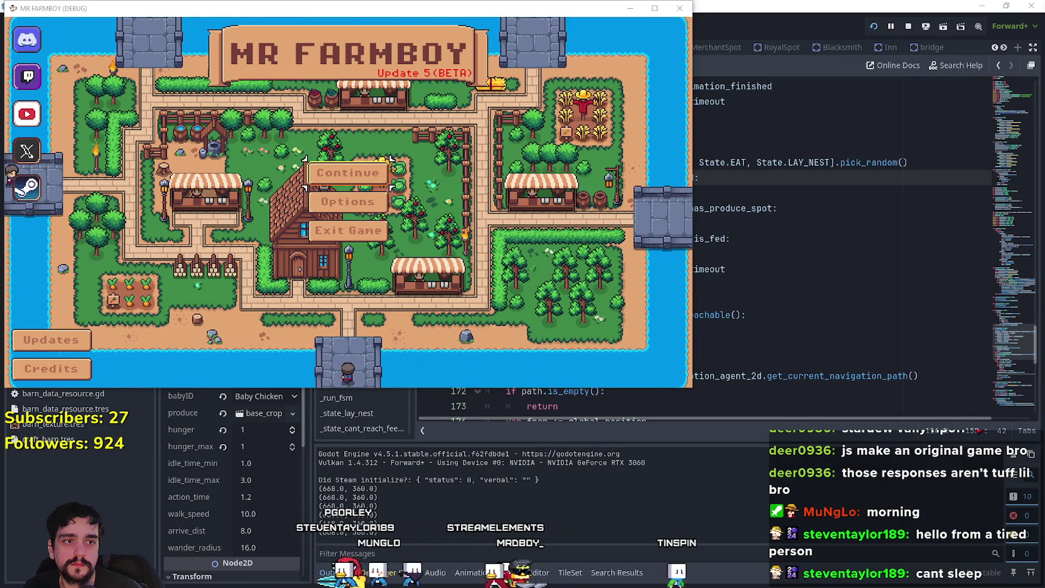
Go to the Select Save Game list in a maximized game window and scroll through it
{"action": "left_click", "coordinate": [367, 176]}
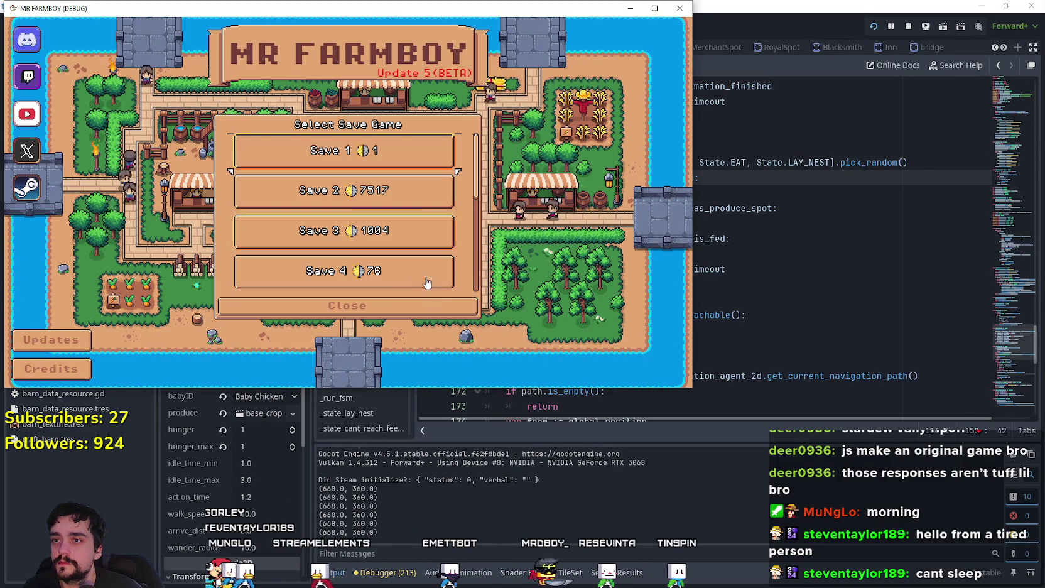
{"action": "left_click", "coordinate": [655, 9]}
{"action": "scroll", "coordinate": [572, 356], "scroll_direction": "down", "scroll_amount": 2}
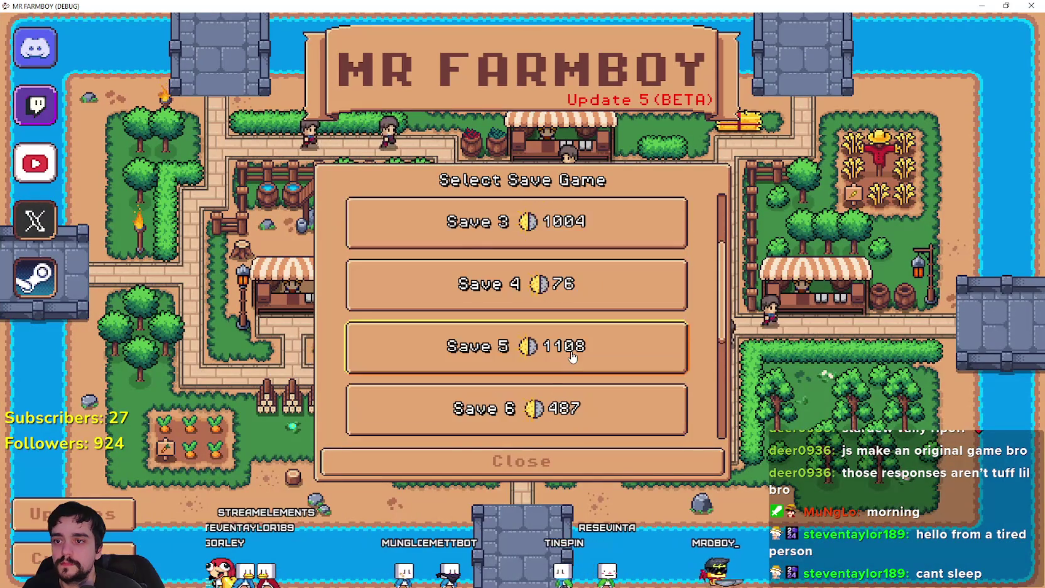
{"action": "scroll", "coordinate": [572, 356], "scroll_direction": "down", "scroll_amount": 3}
{"action": "scroll", "coordinate": [603, 370], "scroll_direction": "down", "scroll_amount": 1}
{"action": "scroll", "coordinate": [635, 432], "scroll_direction": "up", "scroll_amount": 2}
{"action": "scroll", "coordinate": [620, 405], "scroll_direction": "down", "scroll_amount": 2}
{"action": "scroll", "coordinate": [613, 379], "scroll_direction": "up", "scroll_amount": 1}
{"action": "scroll", "coordinate": [611, 378], "scroll_direction": "up", "scroll_amount": 1}
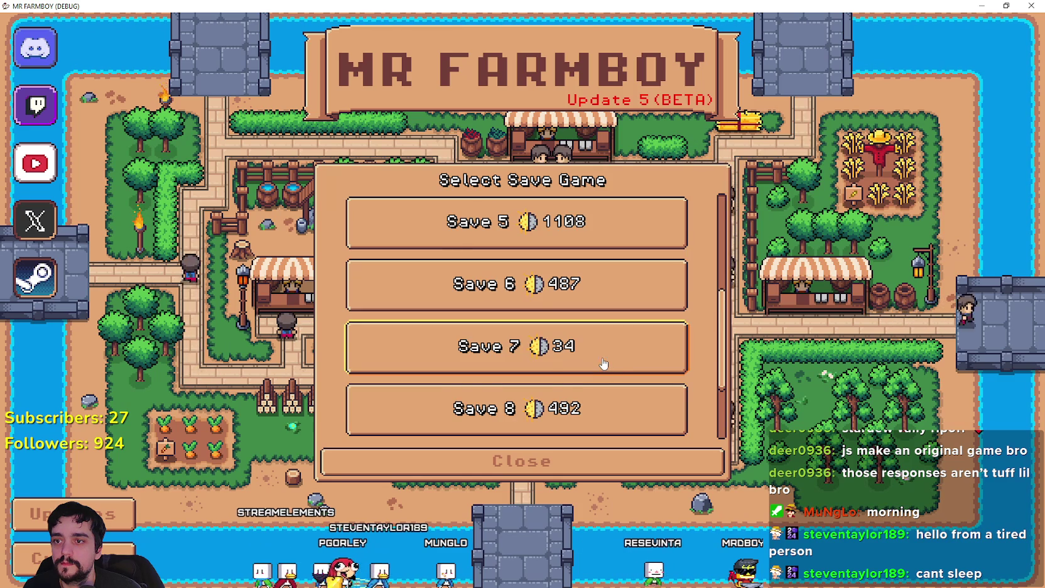
{"action": "scroll", "coordinate": [601, 366], "scroll_direction": "up", "scroll_amount": 1}
{"action": "scroll", "coordinate": [581, 301], "scroll_direction": "up", "scroll_amount": 1}
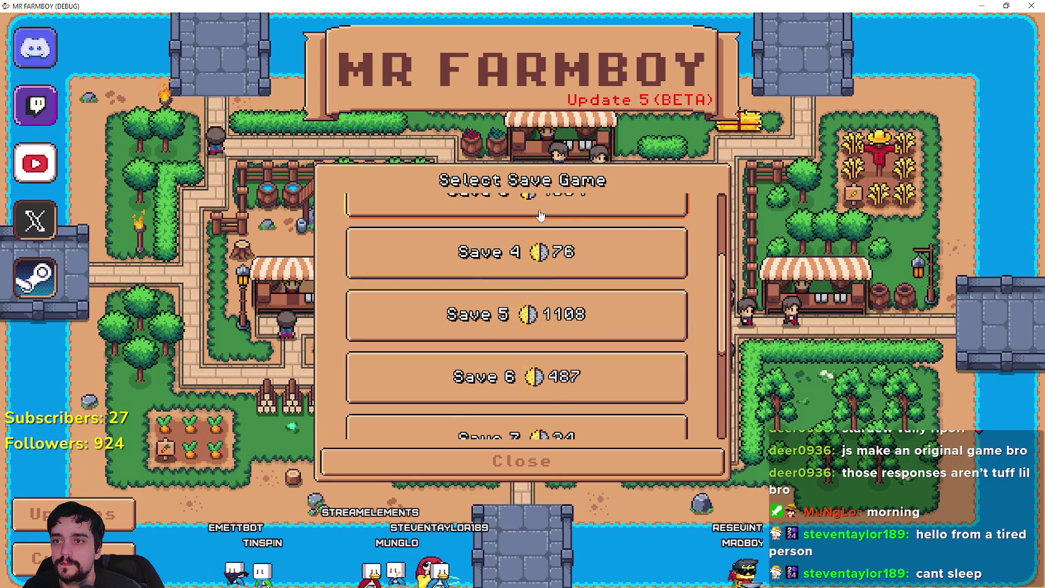
{"action": "scroll", "coordinate": [590, 289], "scroll_direction": "up", "scroll_amount": 1}
{"action": "scroll", "coordinate": [647, 365], "scroll_direction": "down", "scroll_amount": 1}
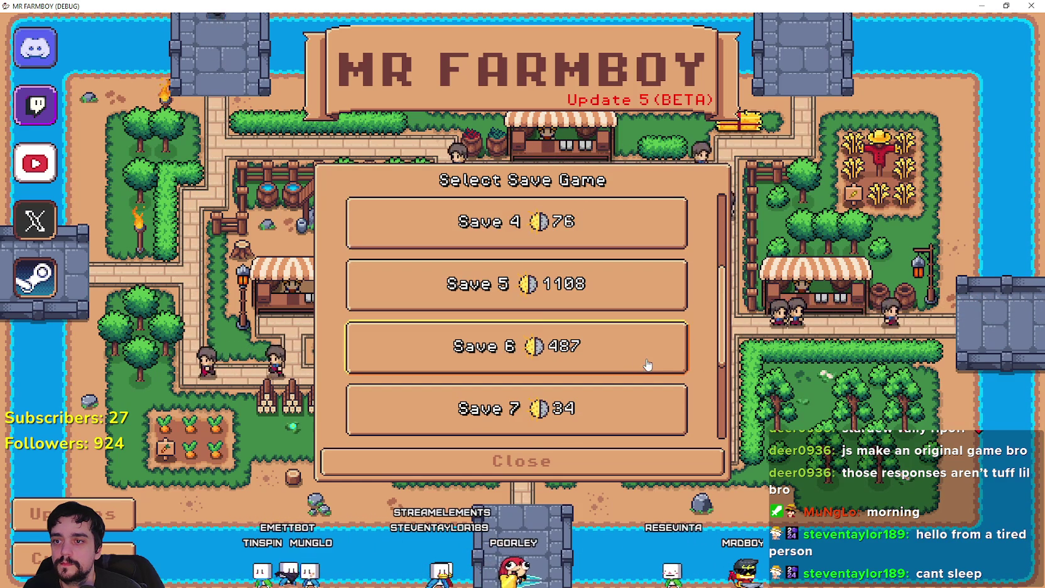
{"action": "scroll", "coordinate": [529, 284], "scroll_direction": "down", "scroll_amount": 1}
Select Save 6 and load it
{"action": "left_click", "coordinate": [530, 285]}
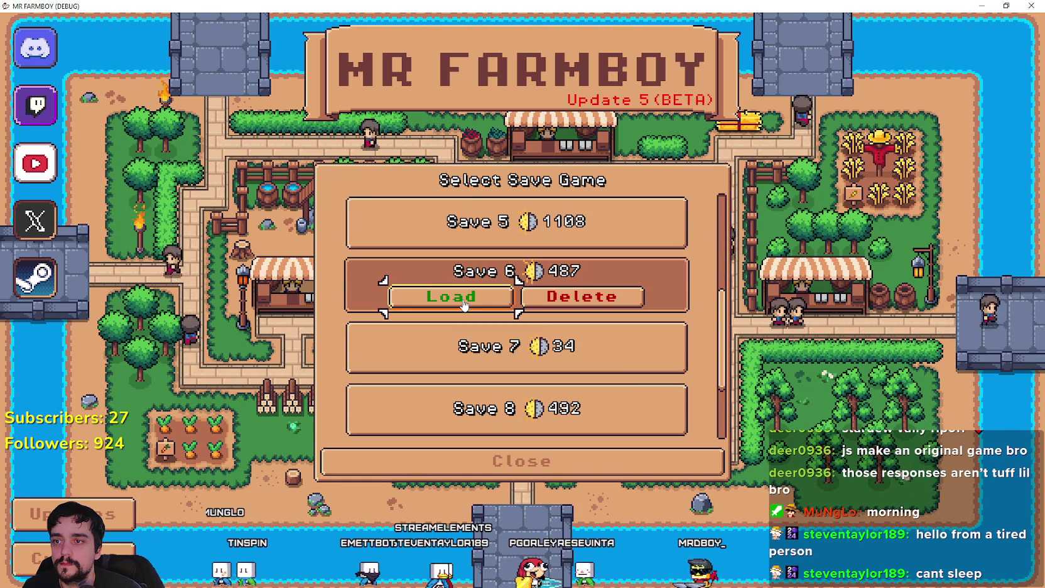
{"action": "scroll", "coordinate": [471, 314], "scroll_direction": "up", "scroll_amount": 1}
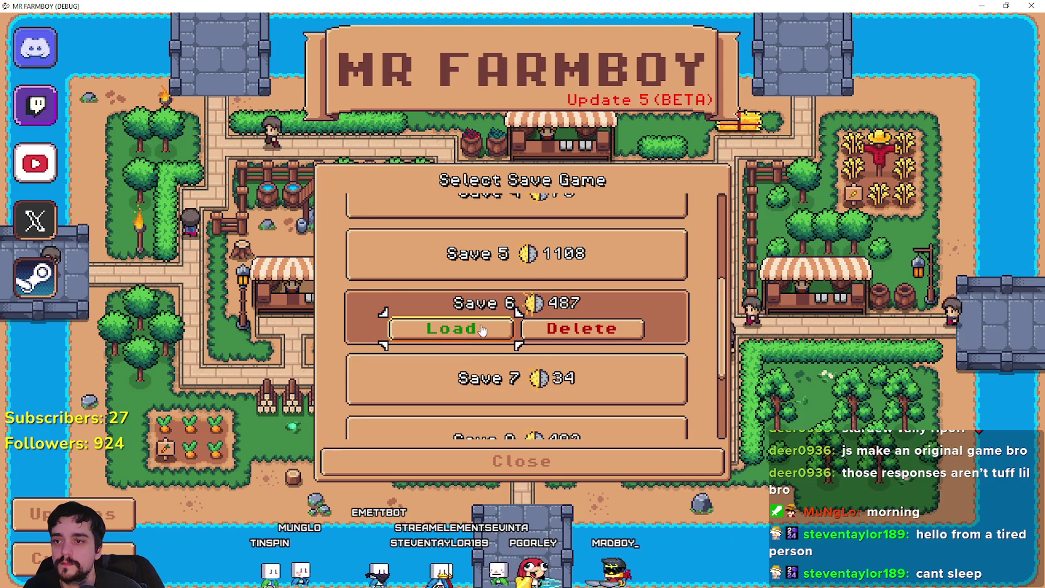
{"action": "scroll", "coordinate": [483, 327], "scroll_direction": "down", "scroll_amount": 2}
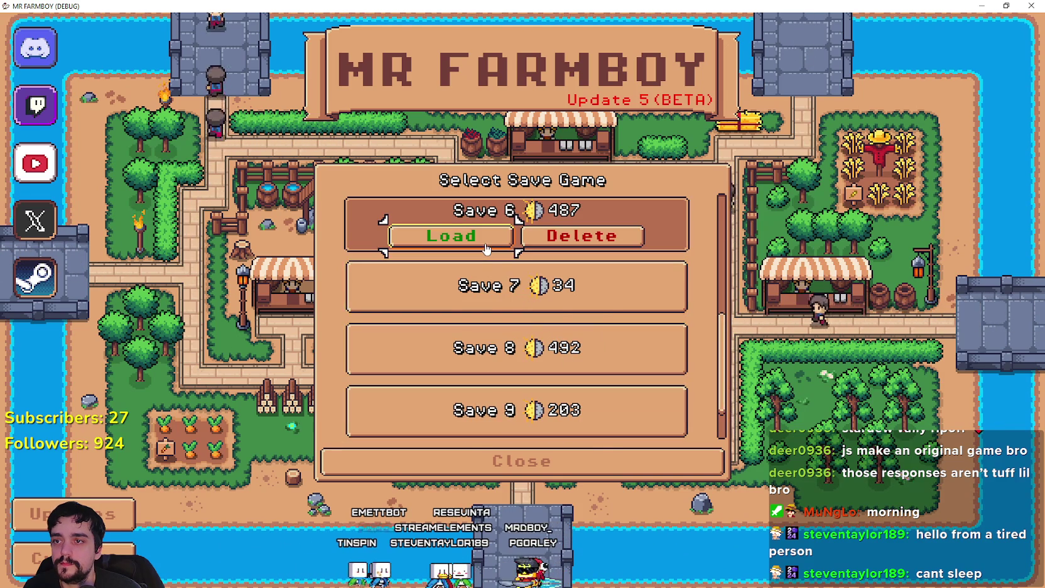
{"action": "left_click", "coordinate": [487, 250]}
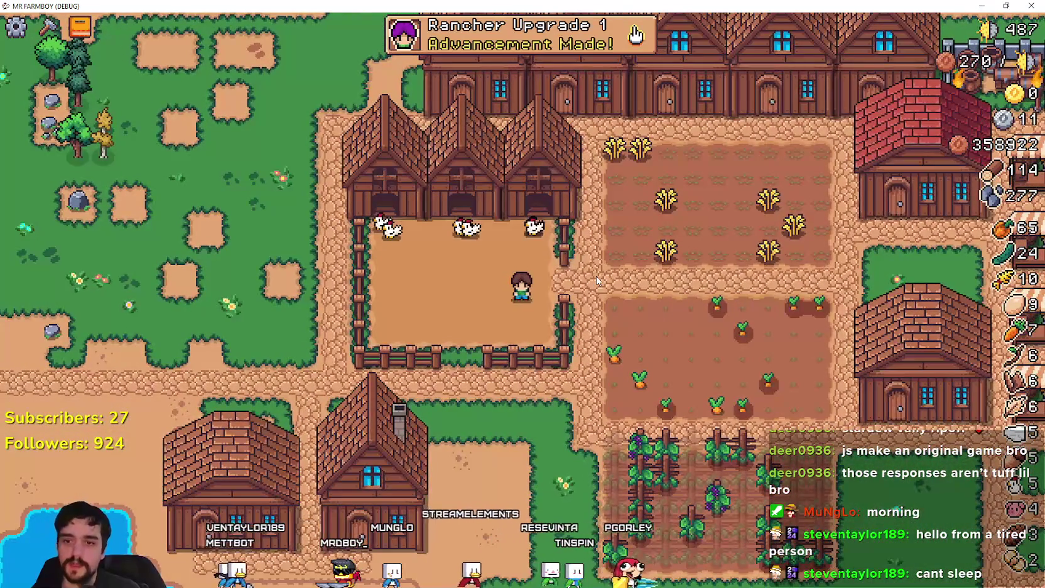
Walk the farmer into the wheat field and harvest some wheat
{"action": "key", "text": "d"}
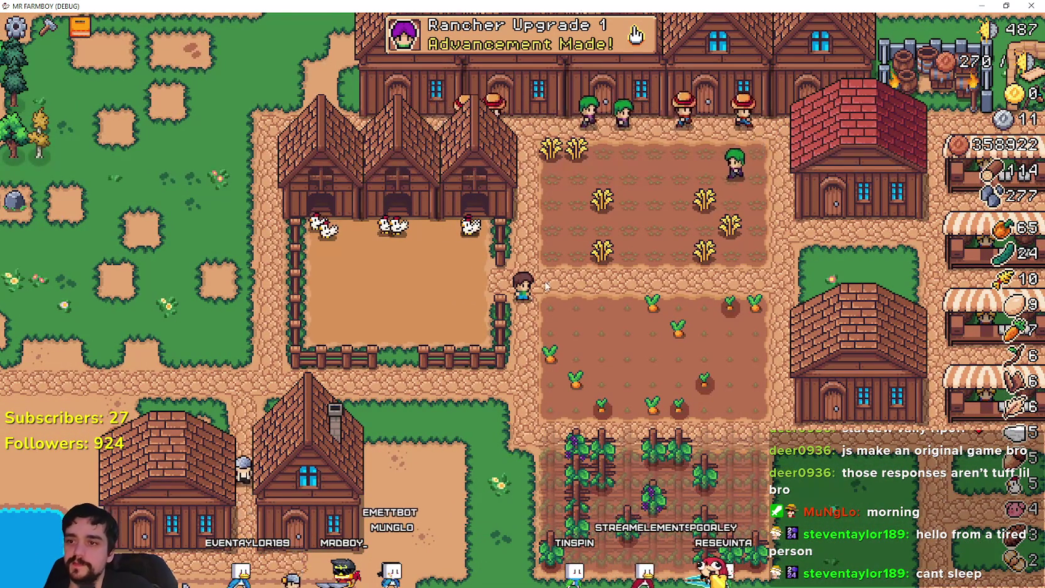
{"action": "scroll", "coordinate": [545, 281], "scroll_direction": "up", "scroll_amount": 2}
{"action": "key", "text": "d"}
{"action": "key", "text": "w"}
{"action": "left_click", "coordinate": [632, 344]}
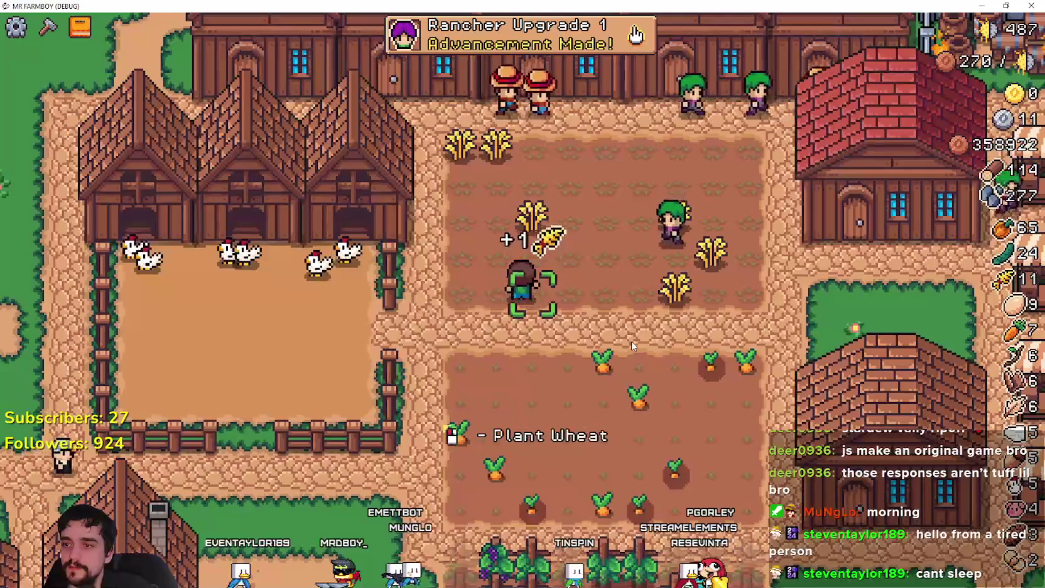
{"action": "key", "text": "d"}
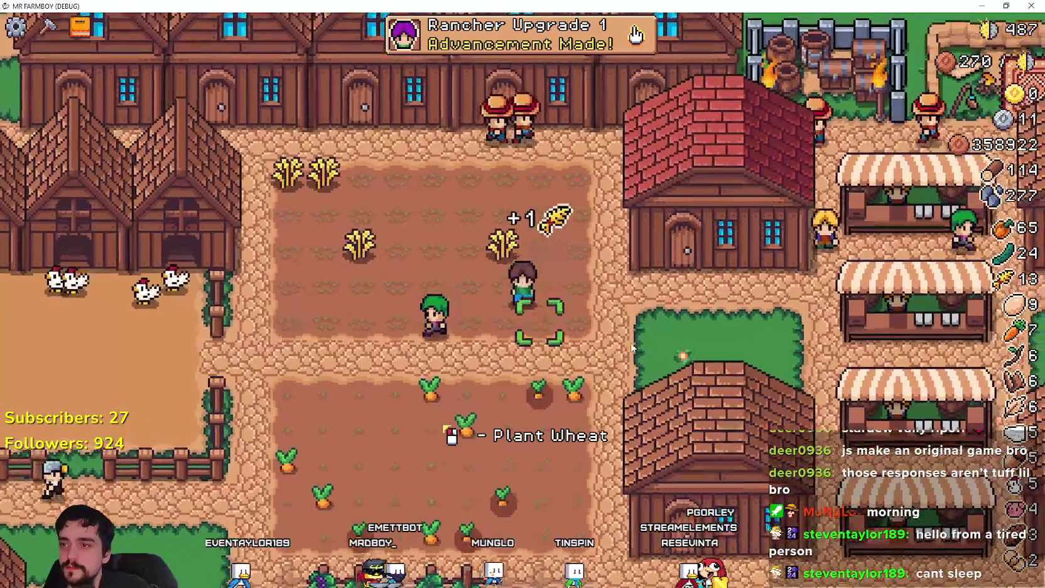
In the crafting panel, choose Carrot as the seed to plant
{"action": "key", "text": "s"}
{"action": "key", "text": "c"}
{"action": "scroll", "coordinate": [99, 303], "scroll_direction": "down", "scroll_amount": 3}
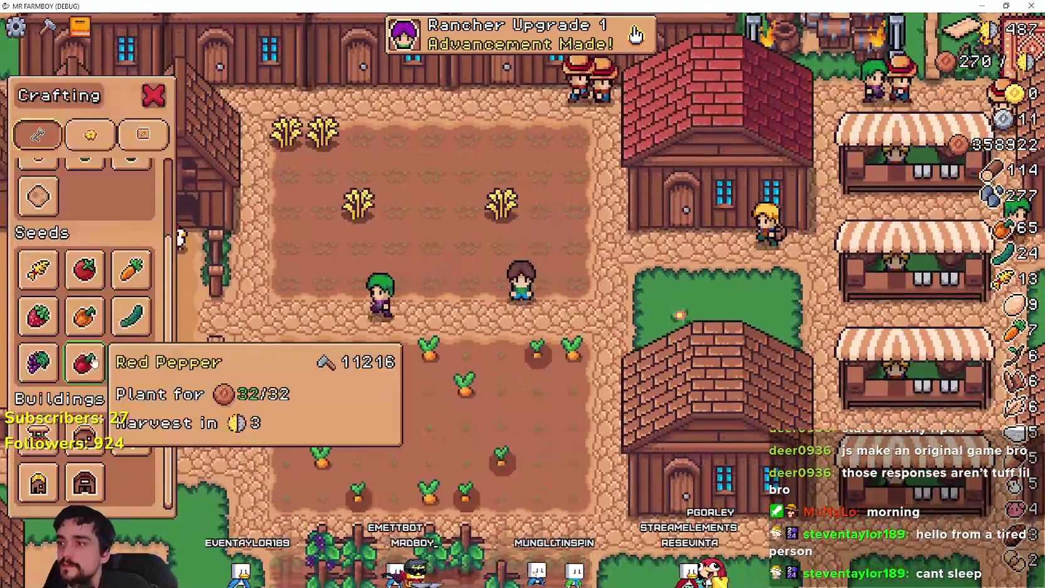
{"action": "left_click", "coordinate": [85, 316]}
{"action": "left_click", "coordinate": [132, 270]}
{"action": "key", "text": "c"}
Open the warehouse inventory, harvest a carrot, and switch back to Godot
{"action": "key", "text": "d"}
{"action": "key", "text": "w"}
{"action": "key", "text": "e"}
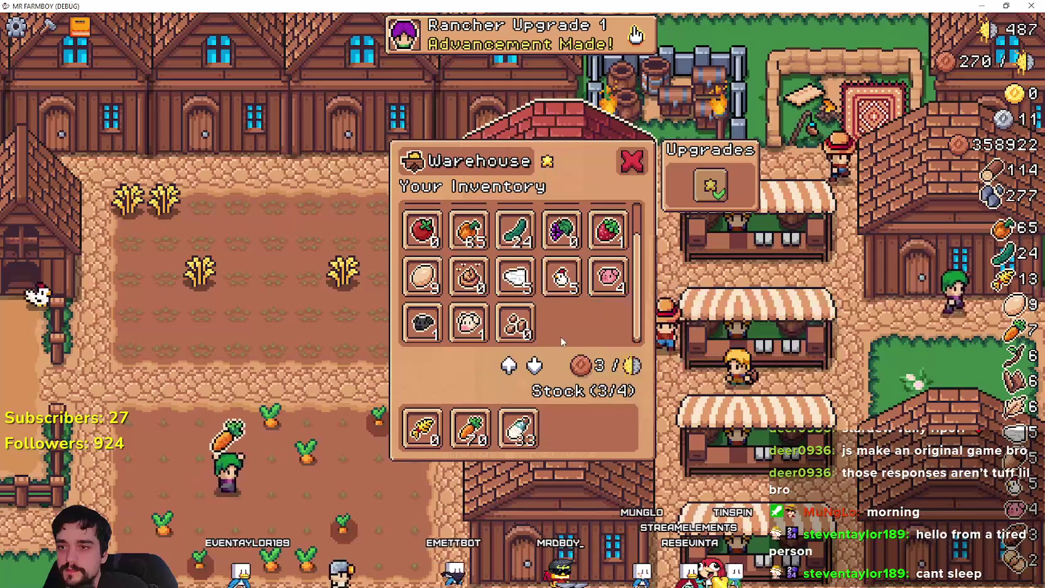
{"action": "key", "text": "d"}
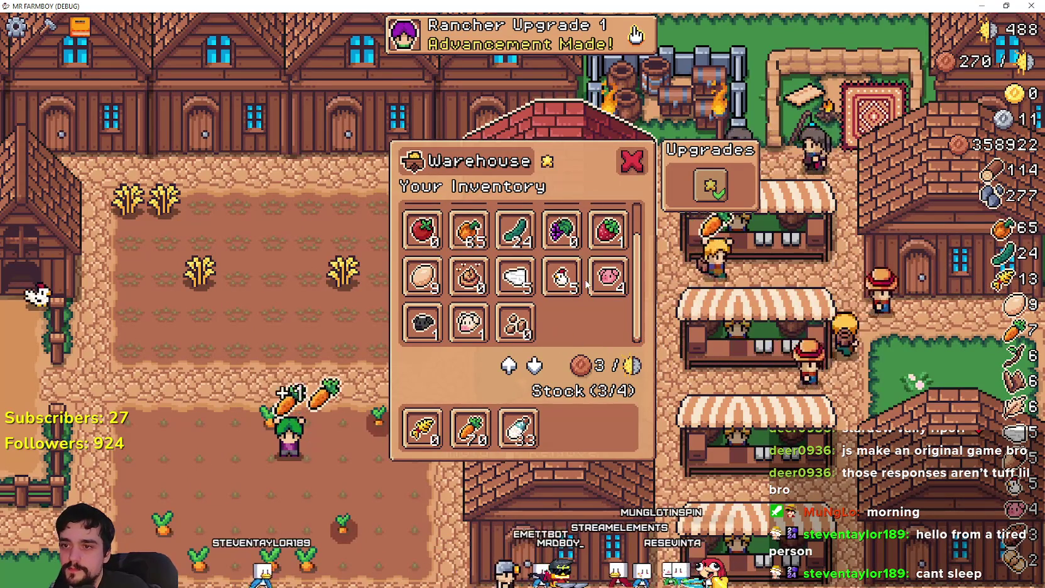
{"action": "key", "text": "alt+Tab"}
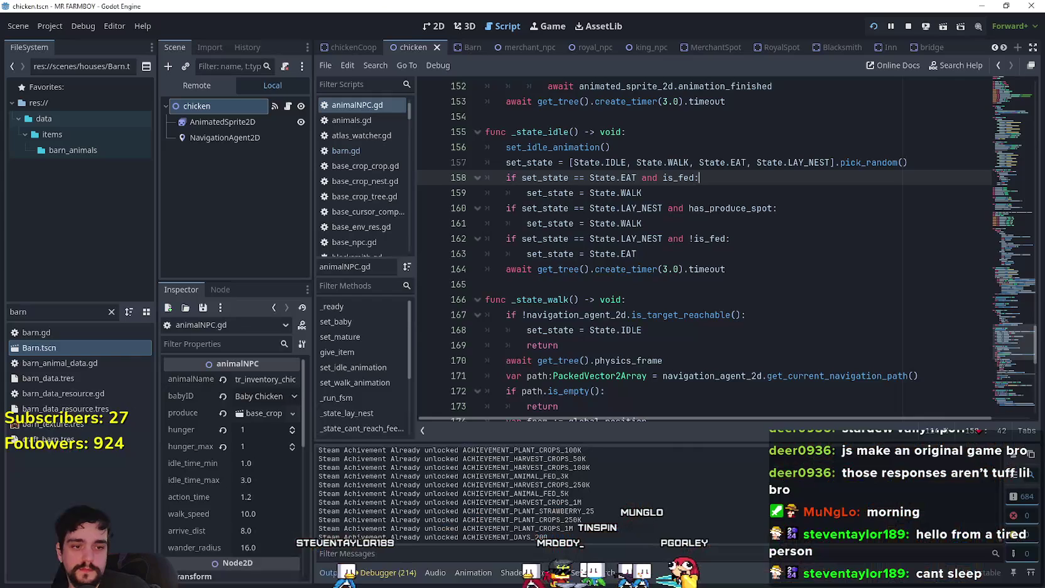
Filter FileSystem for 'game_s', open game_screen.tscn and the BuildingPanel script
{"action": "left_click", "coordinate": [494, 220]}
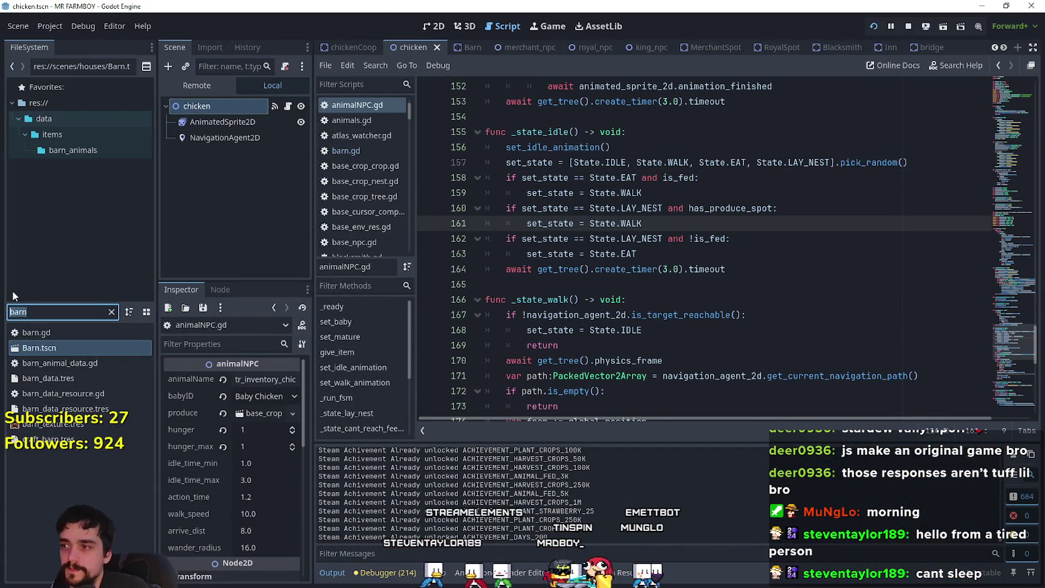
{"action": "type", "text": "game_s"}
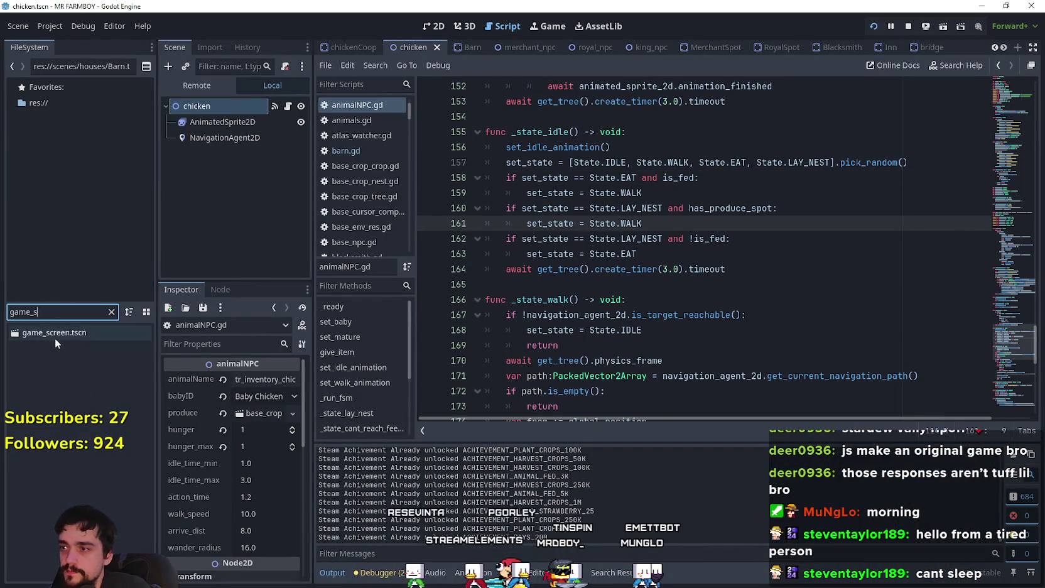
{"action": "double_click", "coordinate": [55, 333]}
{"action": "scroll", "coordinate": [263, 169], "scroll_direction": "down", "scroll_amount": 5}
{"action": "scroll", "coordinate": [267, 168], "scroll_direction": "down", "scroll_amount": 3}
{"action": "left_click", "coordinate": [282, 157]}
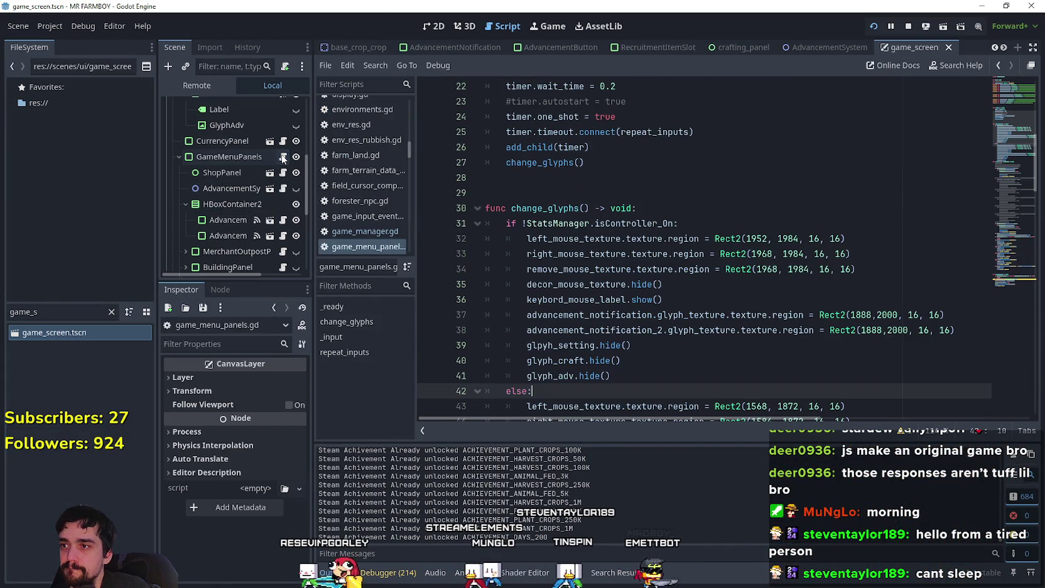
{"action": "scroll", "coordinate": [270, 233], "scroll_direction": "down", "scroll_amount": 1}
{"action": "left_click", "coordinate": [283, 246]}
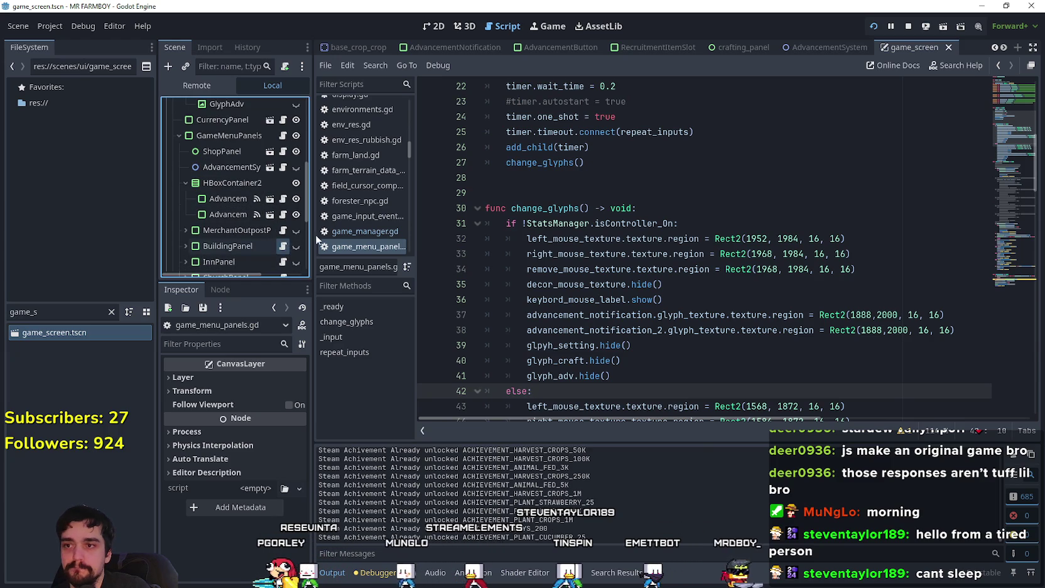
Select the whole zero_banned_list array block, lines 398–425, in building_panel.gd
{"action": "scroll", "coordinate": [759, 317], "scroll_direction": "down", "scroll_amount": 8}
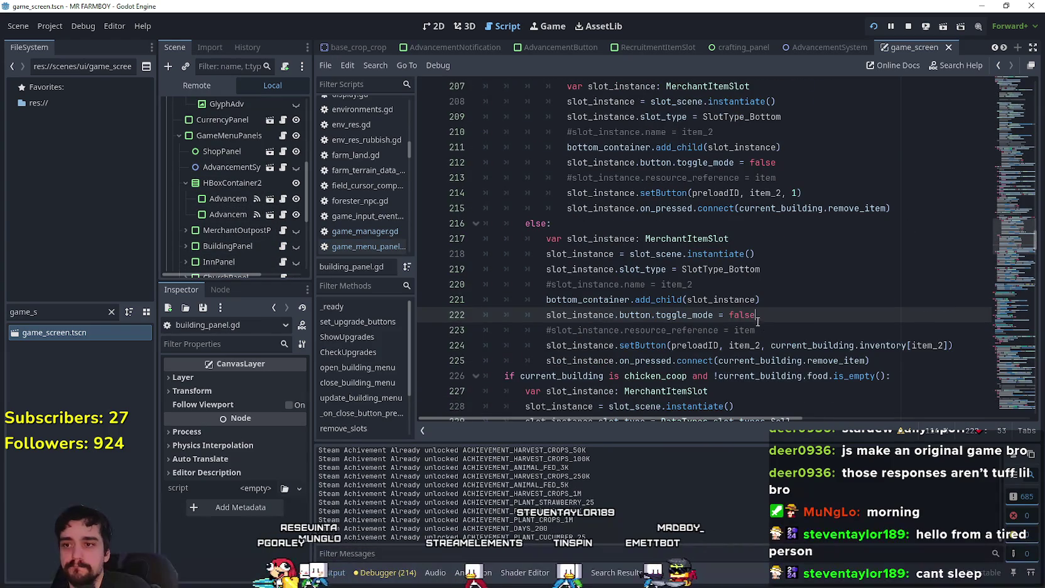
{"action": "scroll", "coordinate": [757, 314], "scroll_direction": "down", "scroll_amount": 4}
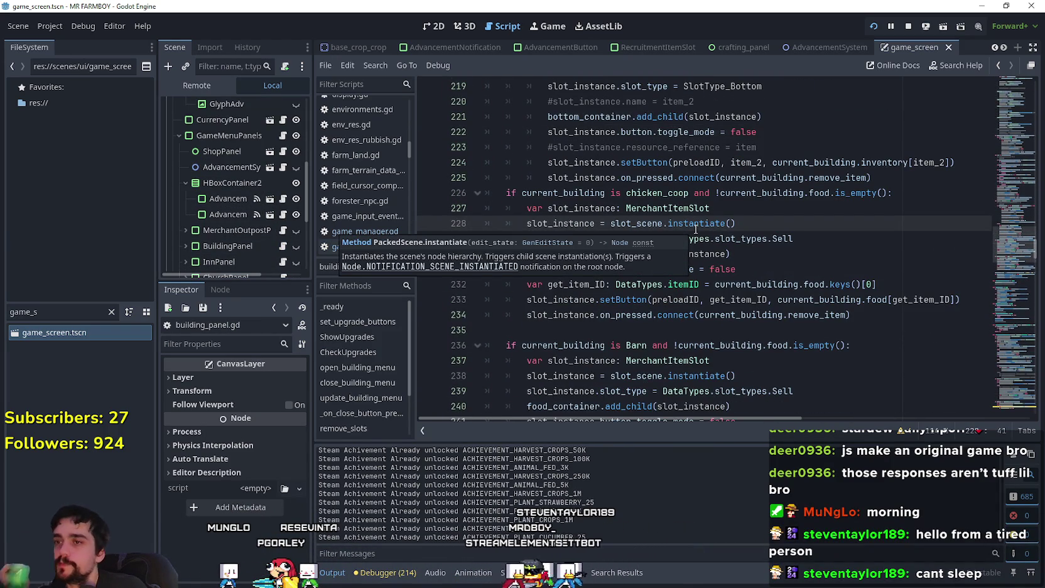
{"action": "scroll", "coordinate": [695, 230], "scroll_direction": "down", "scroll_amount": 3}
{"action": "mouse_move", "coordinate": [1008, 288]}
{"action": "left_mouse_down"}
{"action": "mouse_move", "coordinate": [993, 386]}
{"action": "mouse_move", "coordinate": [993, 355]}
{"action": "mouse_move", "coordinate": [988, 371]}
{"action": "left_mouse_up"}
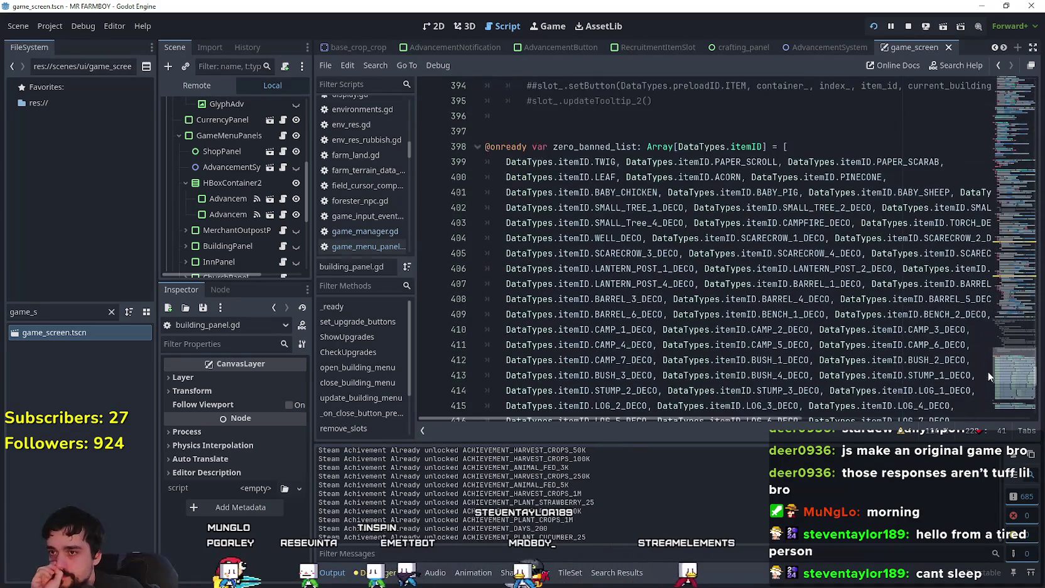
{"action": "scroll", "coordinate": [988, 371], "scroll_direction": "up", "scroll_amount": 1}
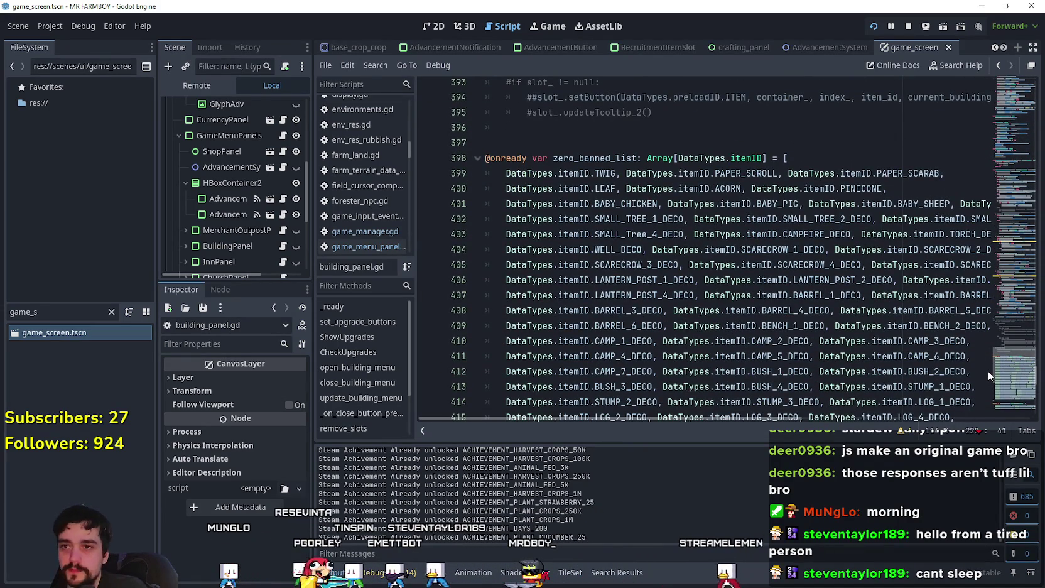
{"action": "scroll", "coordinate": [581, 290], "scroll_direction": "down", "scroll_amount": 6}
{"action": "left_click", "coordinate": [580, 290]}
{"action": "scroll", "coordinate": [596, 219], "scroll_direction": "up", "scroll_amount": 5}
{"action": "scroll", "coordinate": [613, 148], "scroll_direction": "down", "scroll_amount": 4}
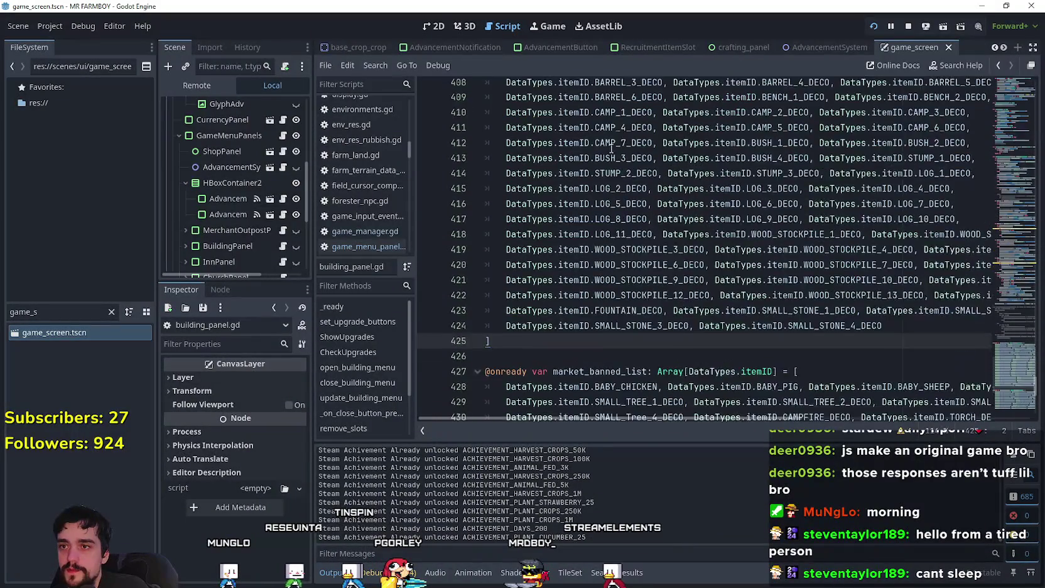
{"action": "scroll", "coordinate": [698, 308], "scroll_direction": "down", "scroll_amount": 3}
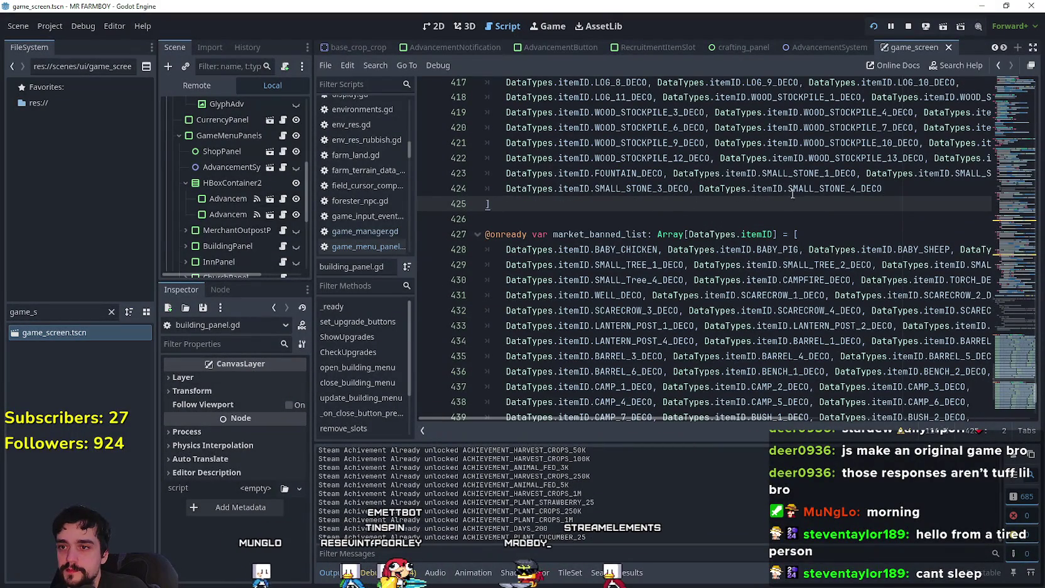
{"action": "scroll", "coordinate": [689, 259], "scroll_direction": "down", "scroll_amount": 5}
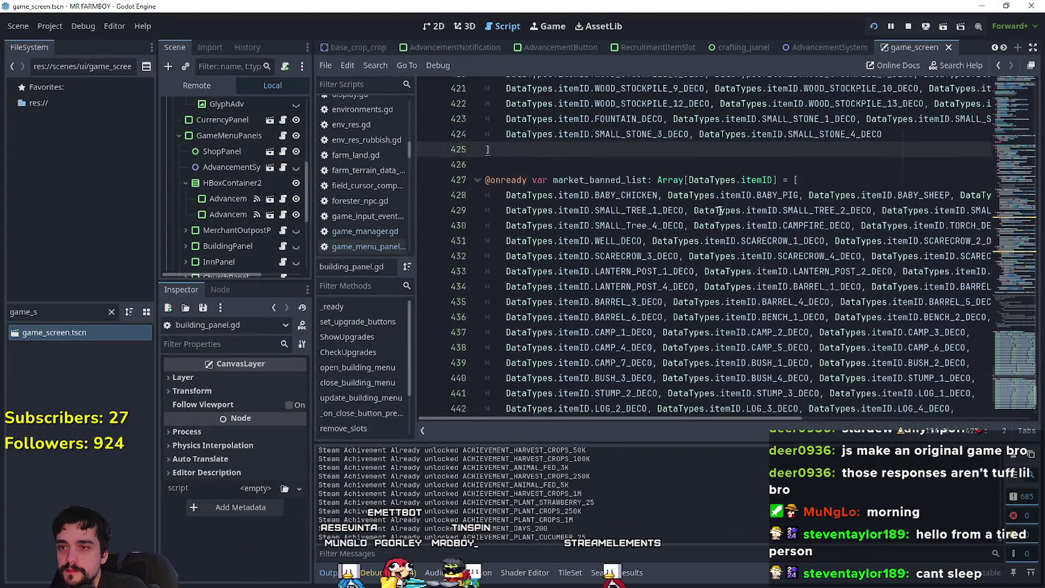
{"action": "scroll", "coordinate": [690, 259], "scroll_direction": "up", "scroll_amount": 7}
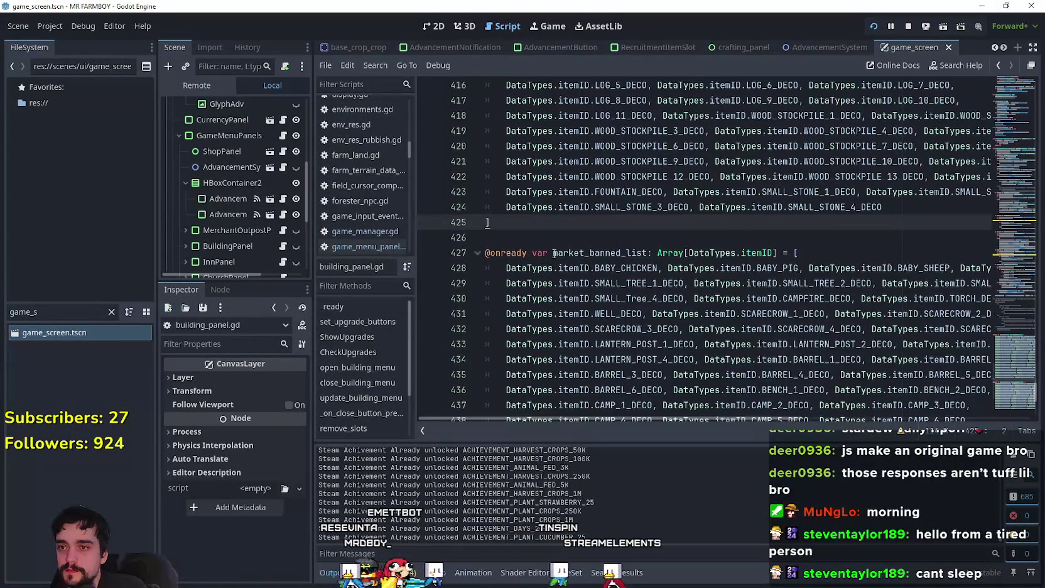
{"action": "mouse_move", "coordinate": [496, 314]}
{"action": "left_mouse_down"}
{"action": "mouse_move", "coordinate": [471, 78]}
{"action": "mouse_move", "coordinate": [468, 103]}
{"action": "left_mouse_up"}
{"action": "scroll", "coordinate": [553, 263], "scroll_direction": "down", "scroll_amount": 5}
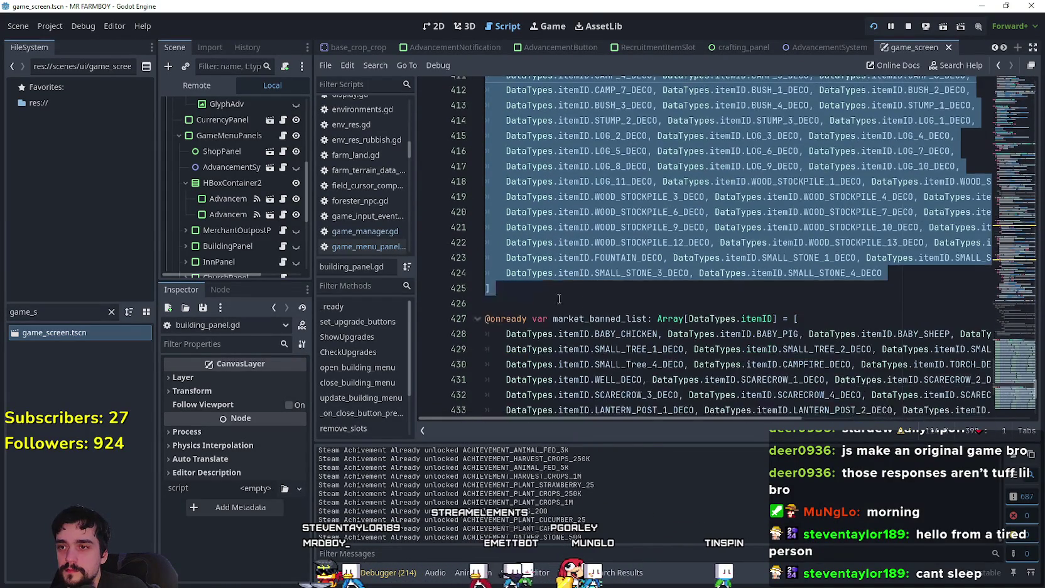
Paste a copy of zero_banned_list below the array and rename it warehouse_banned_list
{"action": "left_click", "coordinate": [553, 293]}
{"action": "key", "text": "Return"}
{"action": "key", "text": "ctrl+v"}
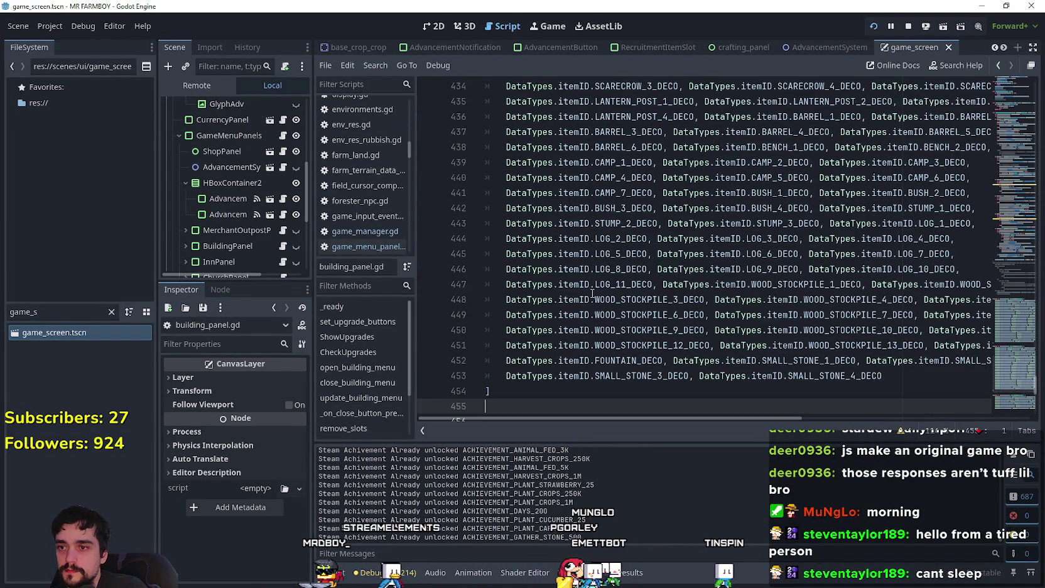
{"action": "scroll", "coordinate": [610, 246], "scroll_direction": "up", "scroll_amount": 2}
{"action": "scroll", "coordinate": [610, 246], "scroll_direction": "up", "scroll_amount": 2}
{"action": "left_click", "coordinate": [571, 178]}
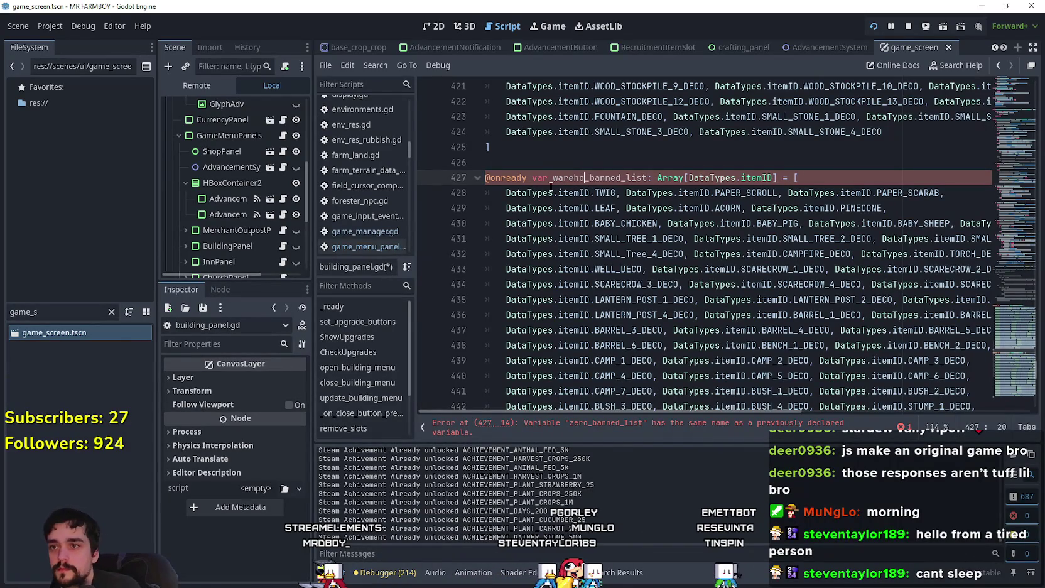
{"action": "type", "text": "use"}
{"action": "left_click", "coordinate": [650, 178]}
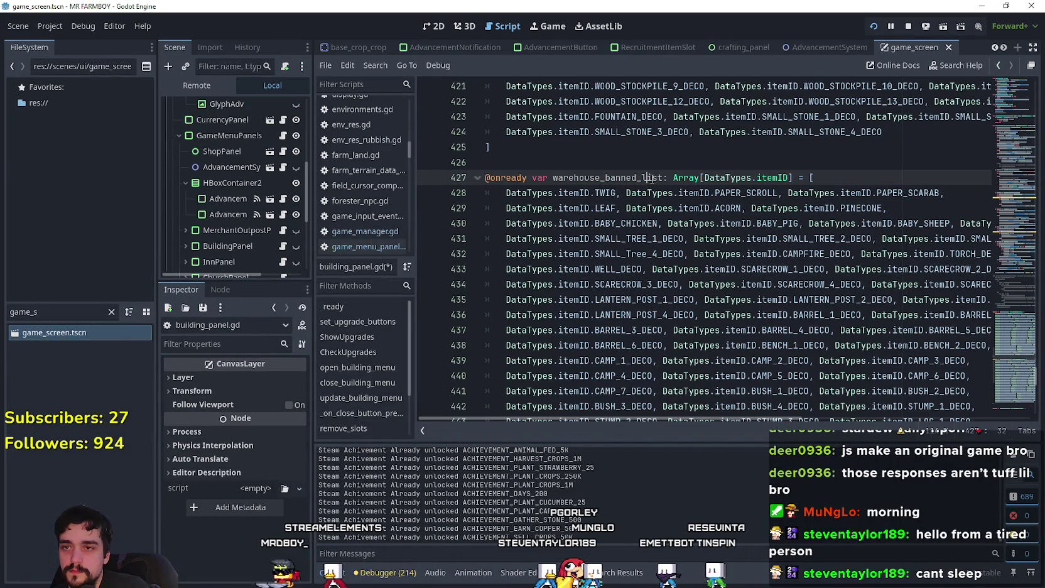
{"action": "left_click", "coordinate": [690, 206]}
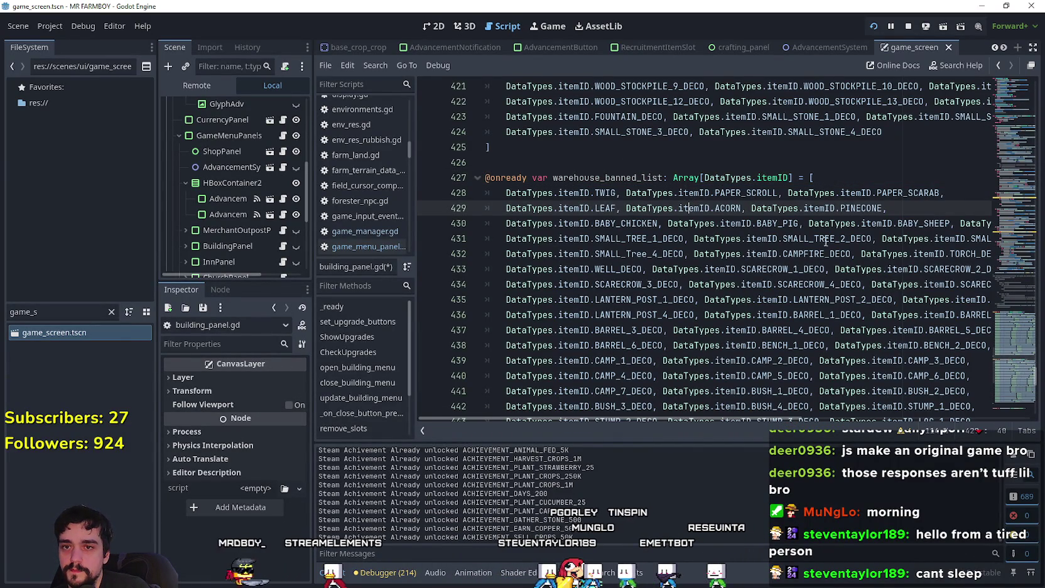
Duplicate the animal line 430 of the new list onto a new line 431
{"action": "scroll", "coordinate": [907, 230], "scroll_direction": "down", "scroll_amount": 4}
{"action": "scroll", "coordinate": [816, 251], "scroll_direction": "up", "scroll_amount": 7}
{"action": "scroll", "coordinate": [722, 282], "scroll_direction": "down", "scroll_amount": 5}
{"action": "scroll", "coordinate": [665, 302], "scroll_direction": "up", "scroll_amount": 3}
{"action": "scroll", "coordinate": [666, 302], "scroll_direction": "up", "scroll_amount": 9}
{"action": "scroll", "coordinate": [665, 303], "scroll_direction": "up", "scroll_amount": 1}
{"action": "scroll", "coordinate": [556, 237], "scroll_direction": "down", "scroll_amount": 11}
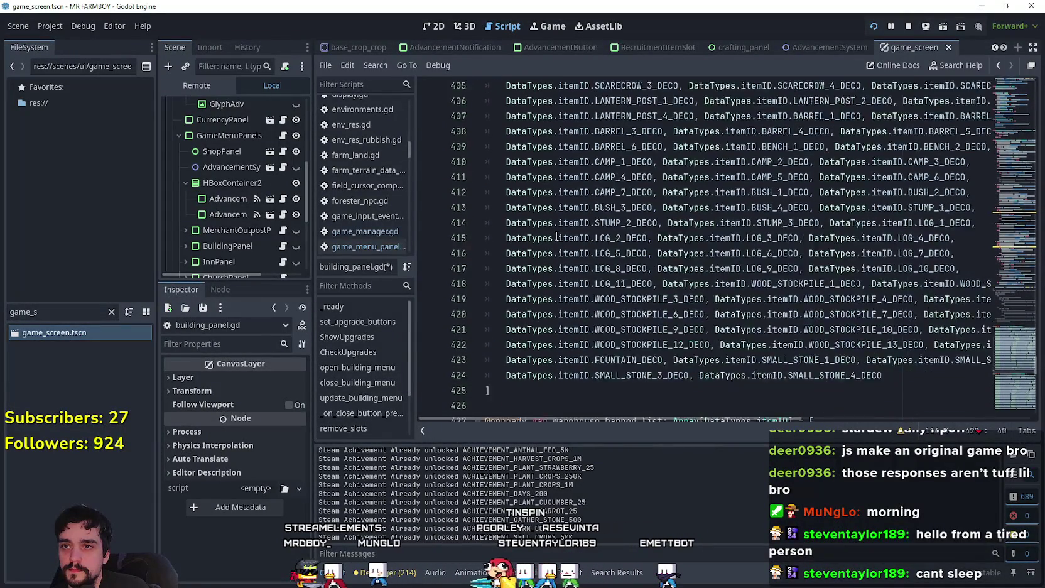
{"action": "scroll", "coordinate": [689, 287], "scroll_direction": "down", "scroll_amount": 1}
{"action": "scroll", "coordinate": [688, 287], "scroll_direction": "up", "scroll_amount": 1}
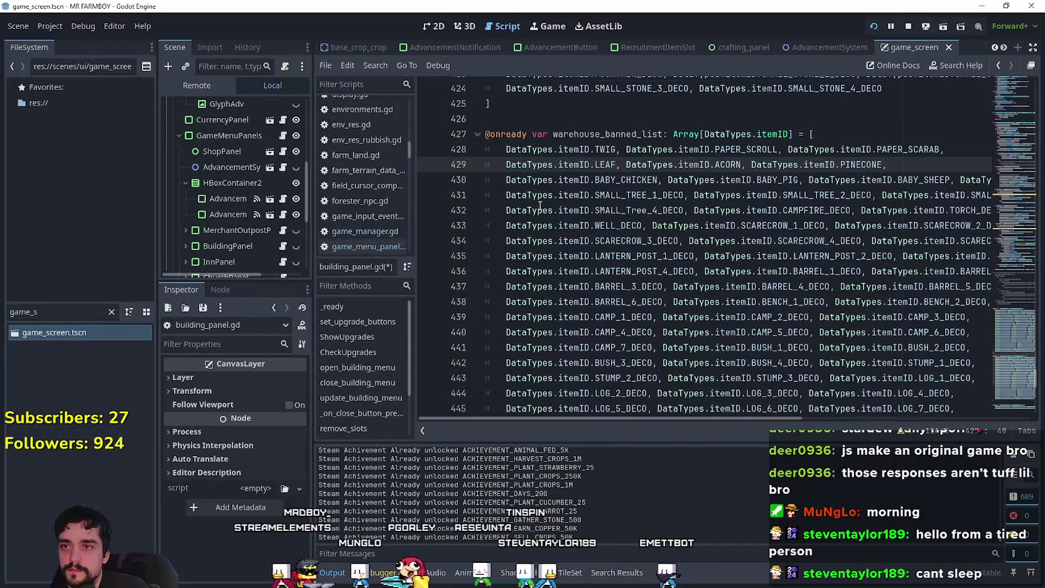
{"action": "left_click", "coordinate": [506, 180]}
{"action": "left_click_drag", "start_coordinate": [506, 179], "coordinate": [983, 172]}
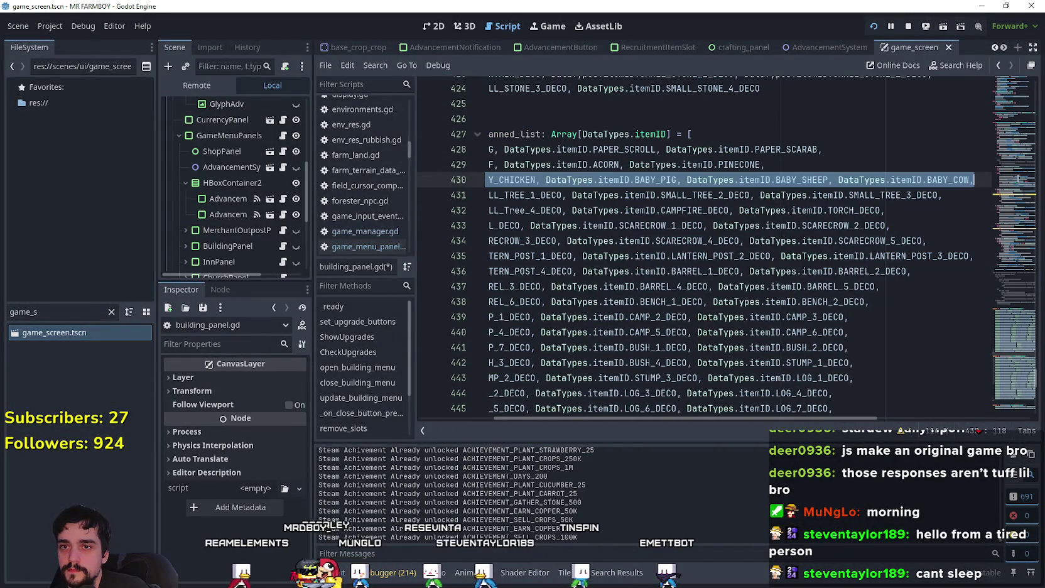
{"action": "left_click", "coordinate": [983, 171]}
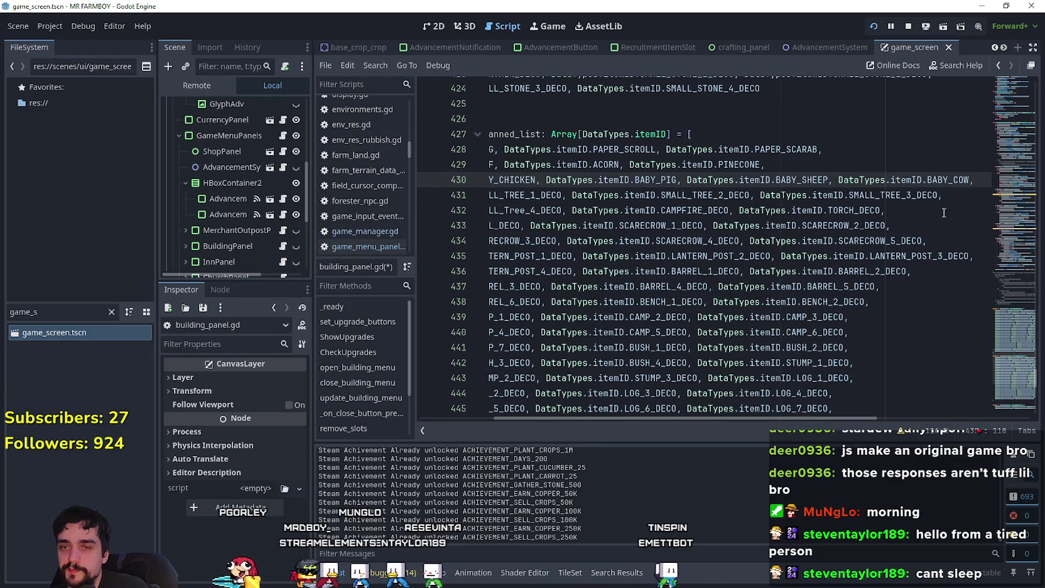
{"action": "key", "text": "Return"}
{"action": "type", "text": "DataTypes.itemID.BABY_CHICKEN, DataTypes.itemID.BABY_PIG, DataTypes.itemID.BABY_SHEEP, DataTypes.itemID.BABY_COW,"}
Replace BABY_CHICKEN on line 431 with CHICKEN using autocomplete
{"action": "left_click_drag", "start_coordinate": [682, 195], "coordinate": [540, 180]}
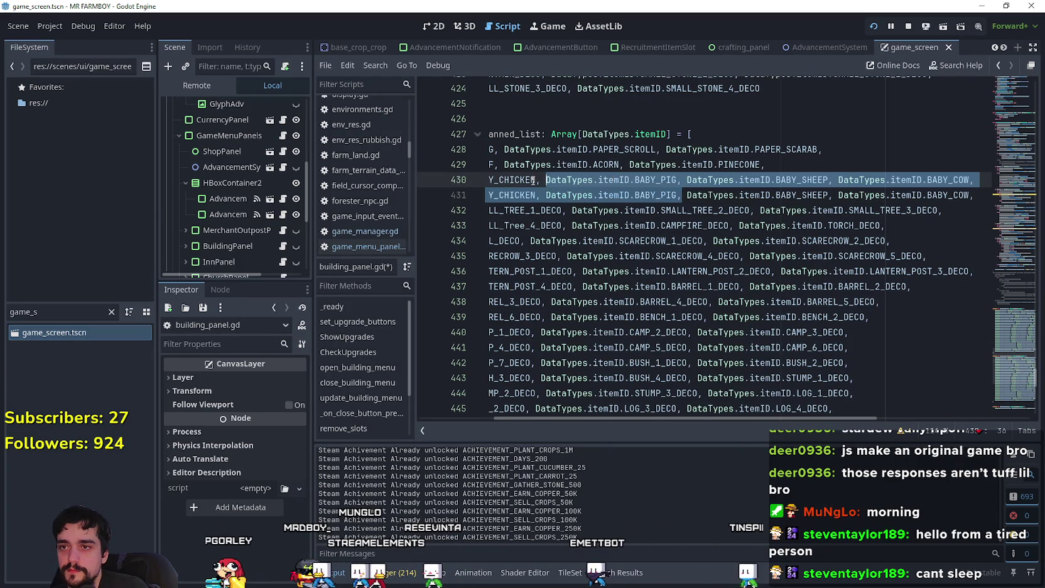
{"action": "left_click_drag", "start_coordinate": [457, 184], "coordinate": [454, 187]}
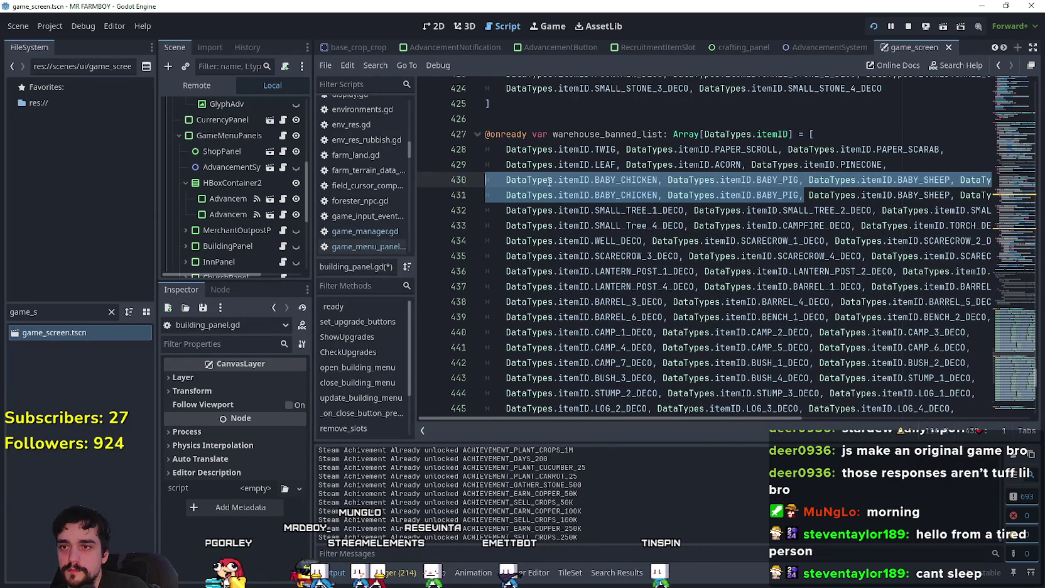
{"action": "double_click", "coordinate": [633, 194]}
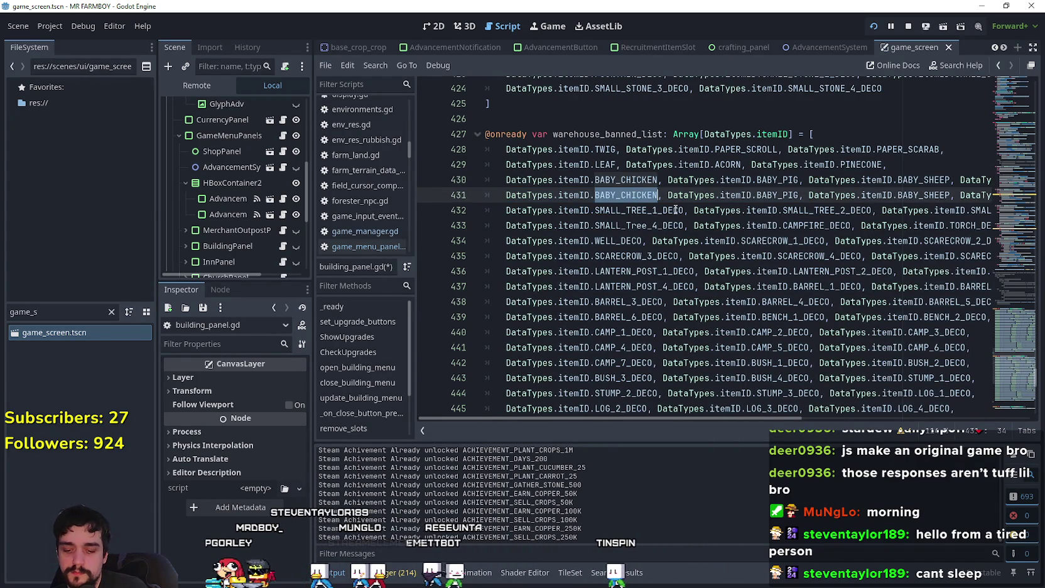
{"action": "type", "text": "COW"}
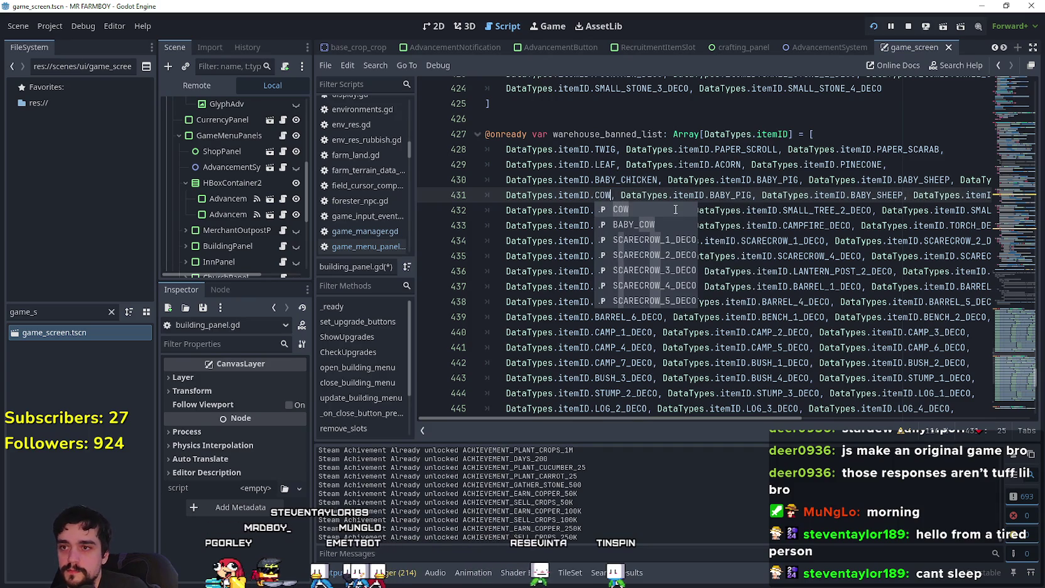
{"action": "key", "text": "BackSpace"}
{"action": "key", "text": "BackSpace"}
{"action": "key", "text": "BackSpace"}
{"action": "type", "text": "CHICK"}
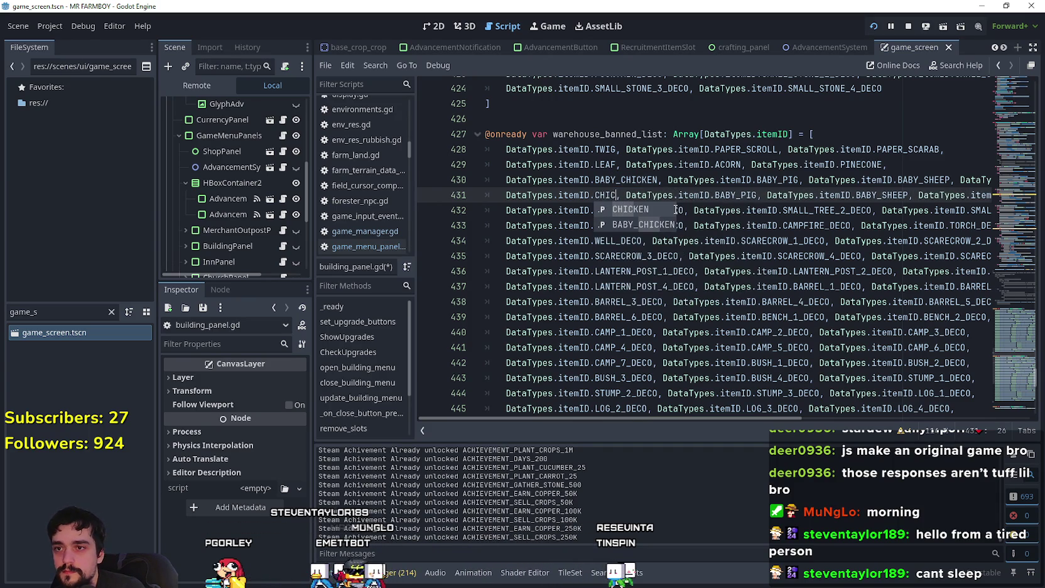
{"action": "left_click", "coordinate": [660, 212]}
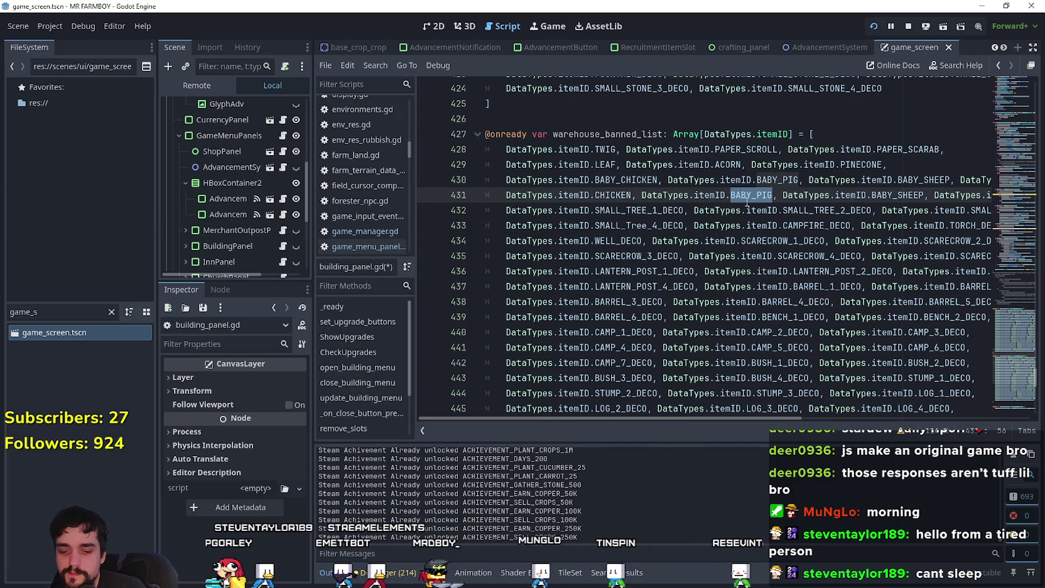
Change line 431's remaining BABY_SHEEP and BABY_COW entries to SHEEP and COW
{"action": "double_click", "coordinate": [876, 182]}
{"action": "double_click", "coordinate": [872, 195]}
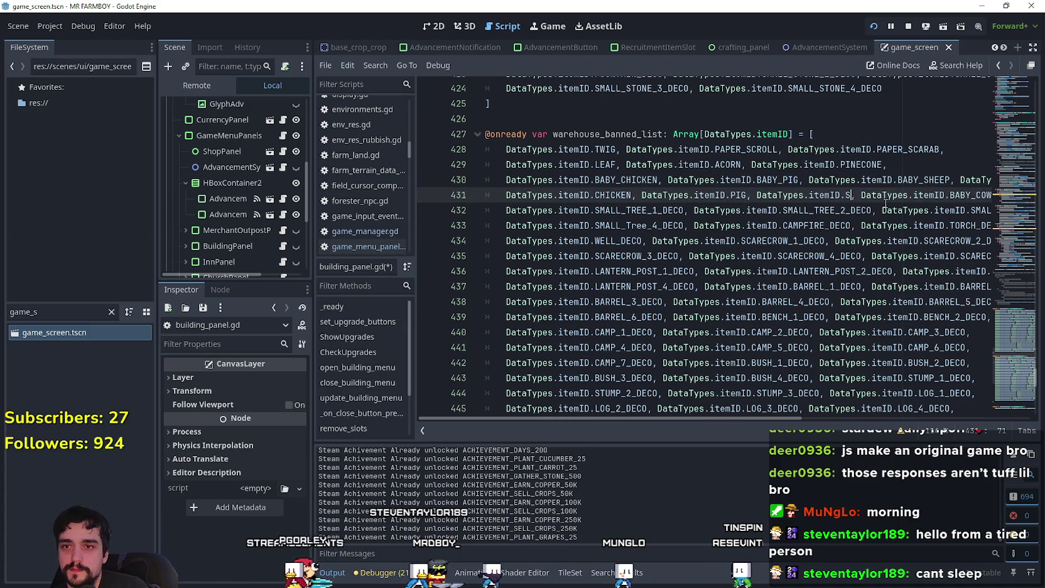
{"action": "type", "text": "HEEP"}
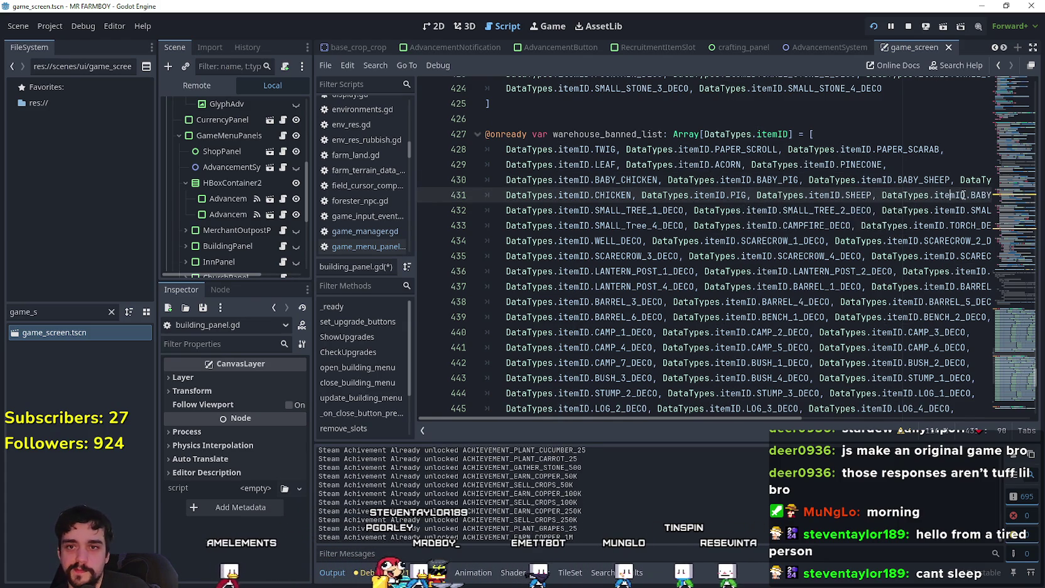
{"action": "left_click_drag", "start_coordinate": [963, 195], "coordinate": [994, 199]}
{"action": "type", "text": "CW,"}
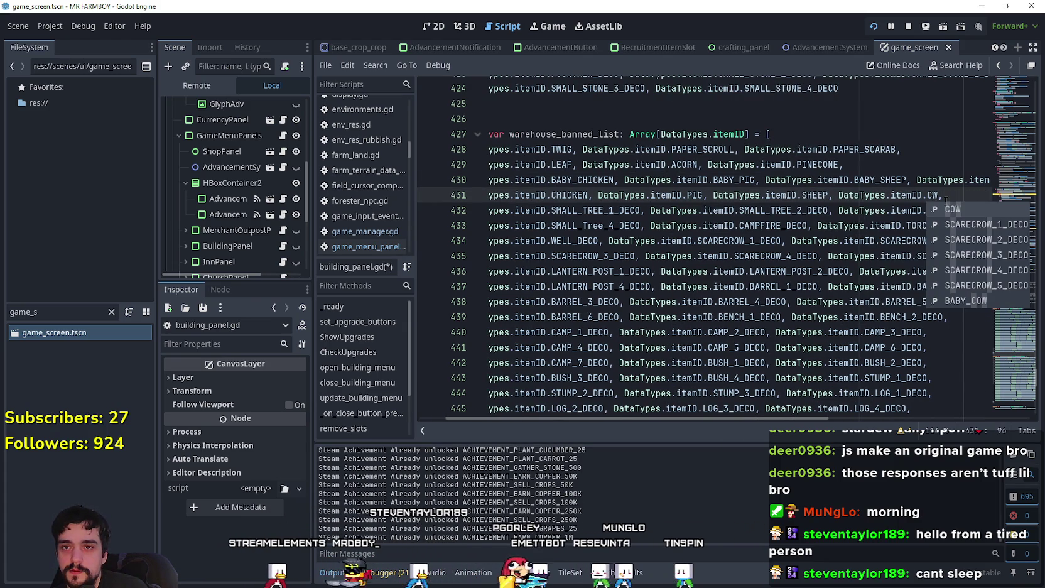
{"action": "key", "text": "BackSpace"}
{"action": "type", "text": "OW"}
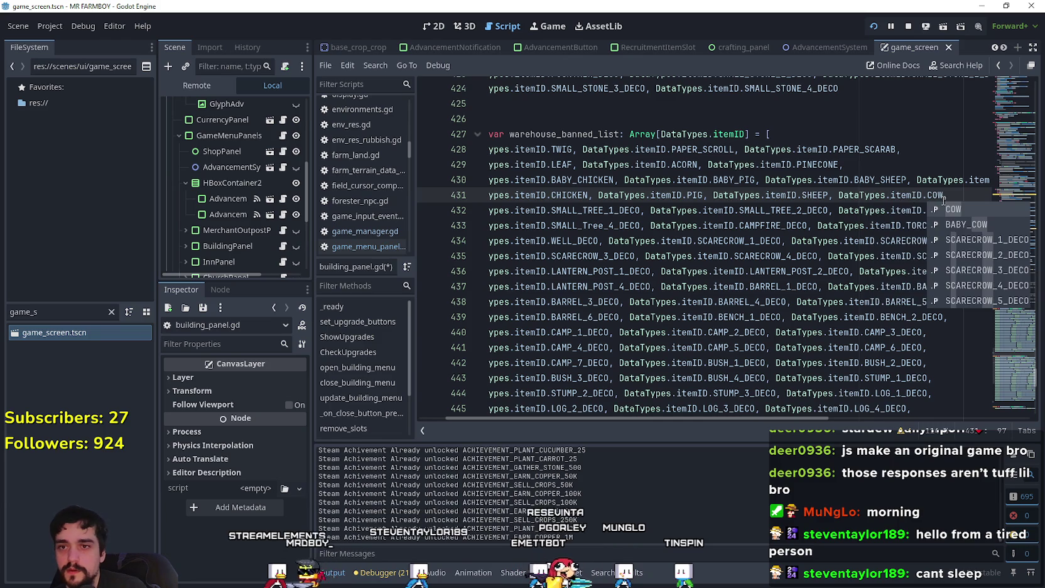
Save building_panel.gd and stop the running game
{"action": "key", "text": "ctrl+s"}
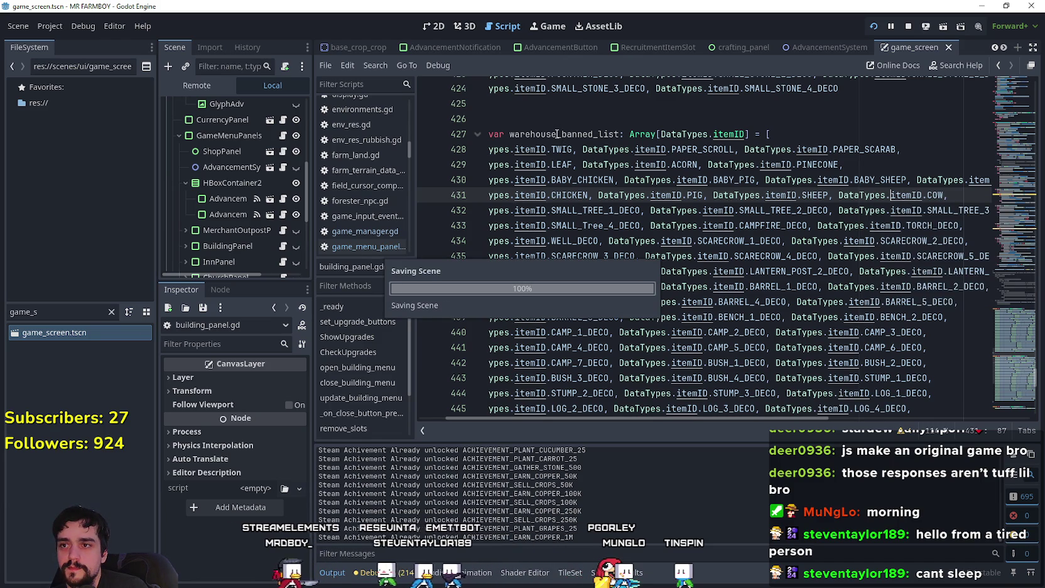
{"action": "left_click", "coordinate": [906, 25]}
{"action": "left_click", "coordinate": [552, 135]}
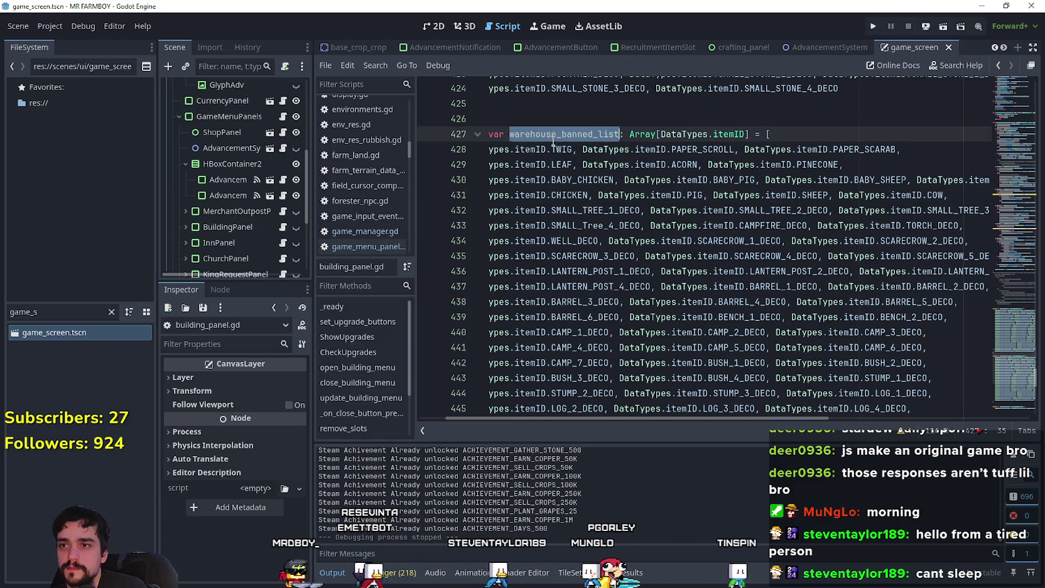
Swap zero_banned_list for warehouse_banned_list in the Warehouse check on line 184
{"action": "scroll", "coordinate": [699, 412], "scroll_direction": "left", "scroll_amount": 2}
{"action": "scroll", "coordinate": [968, 282], "scroll_direction": "up", "scroll_amount": 4}
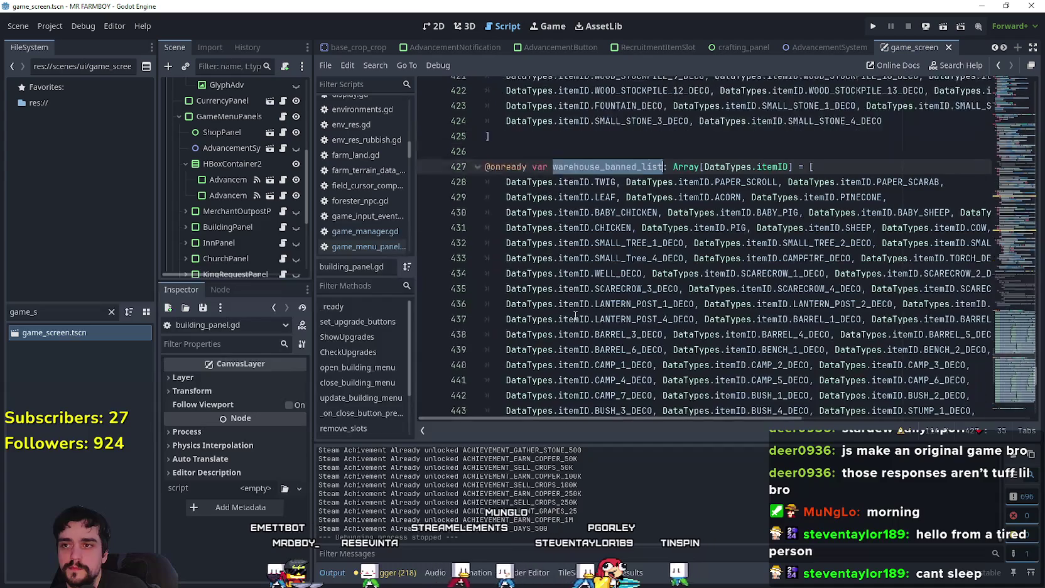
{"action": "mouse_move", "coordinate": [1007, 363]}
{"action": "left_mouse_down"}
{"action": "mouse_move", "coordinate": [1005, 188]}
{"action": "mouse_move", "coordinate": [1006, 226]}
{"action": "left_mouse_up"}
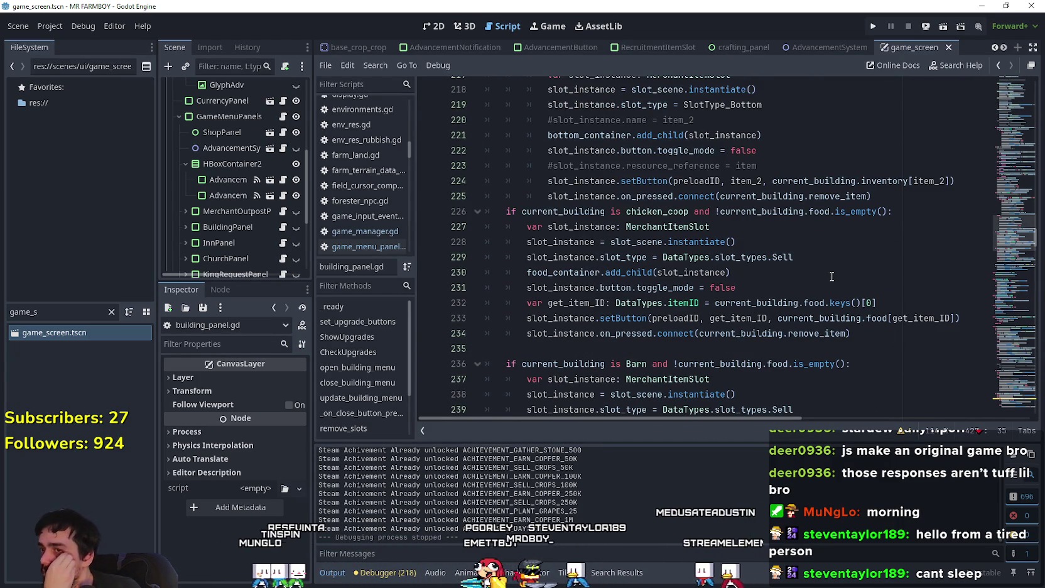
{"action": "scroll", "coordinate": [817, 270], "scroll_direction": "up", "scroll_amount": 4}
{"action": "scroll", "coordinate": [800, 260], "scroll_direction": "up", "scroll_amount": 8}
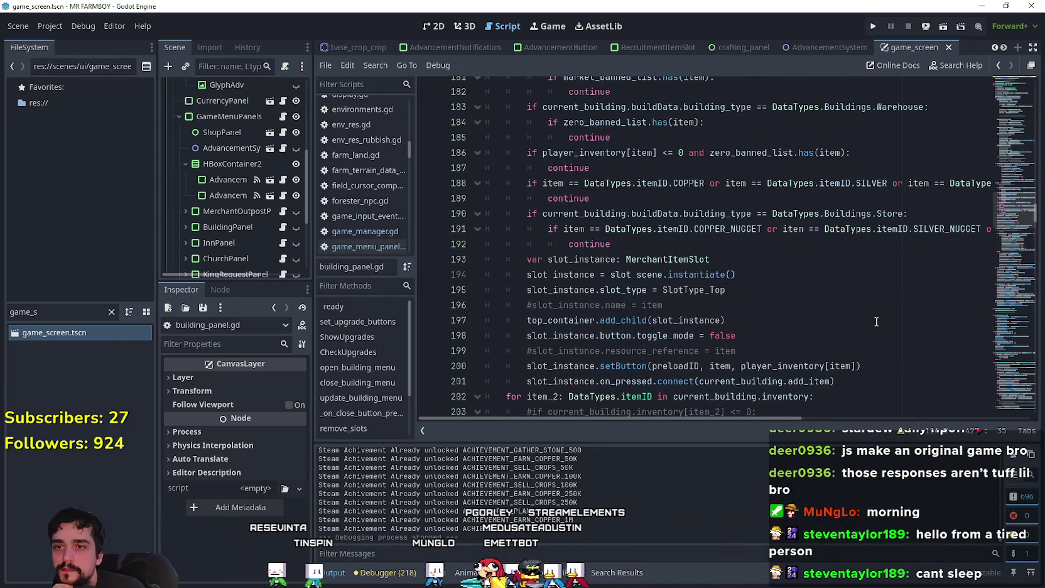
{"action": "scroll", "coordinate": [878, 322], "scroll_direction": "up", "scroll_amount": 3}
{"action": "scroll", "coordinate": [848, 296], "scroll_direction": "up", "scroll_amount": 1}
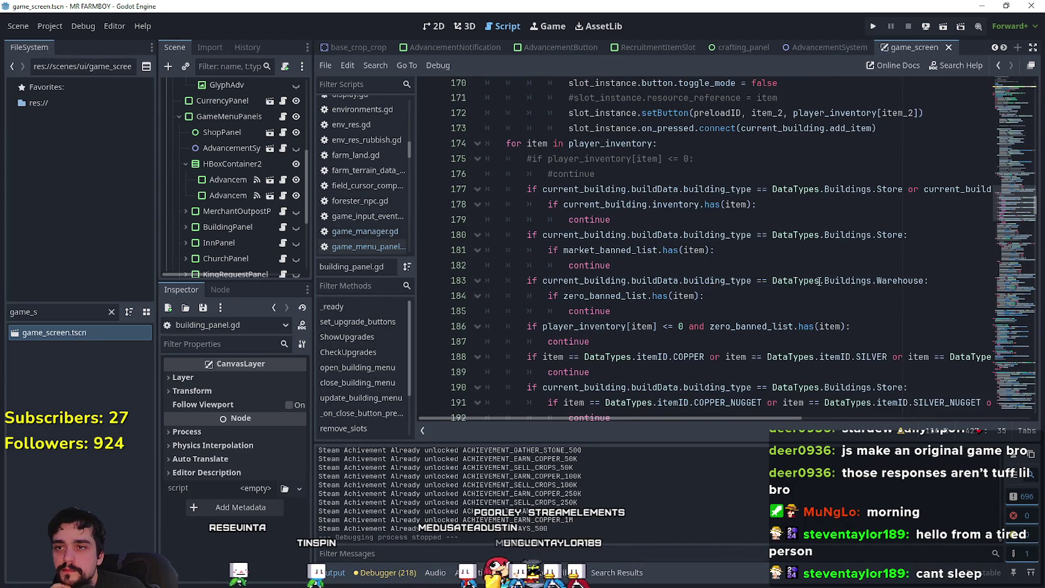
{"action": "left_click", "coordinate": [621, 223]}
{"action": "double_click", "coordinate": [625, 250]}
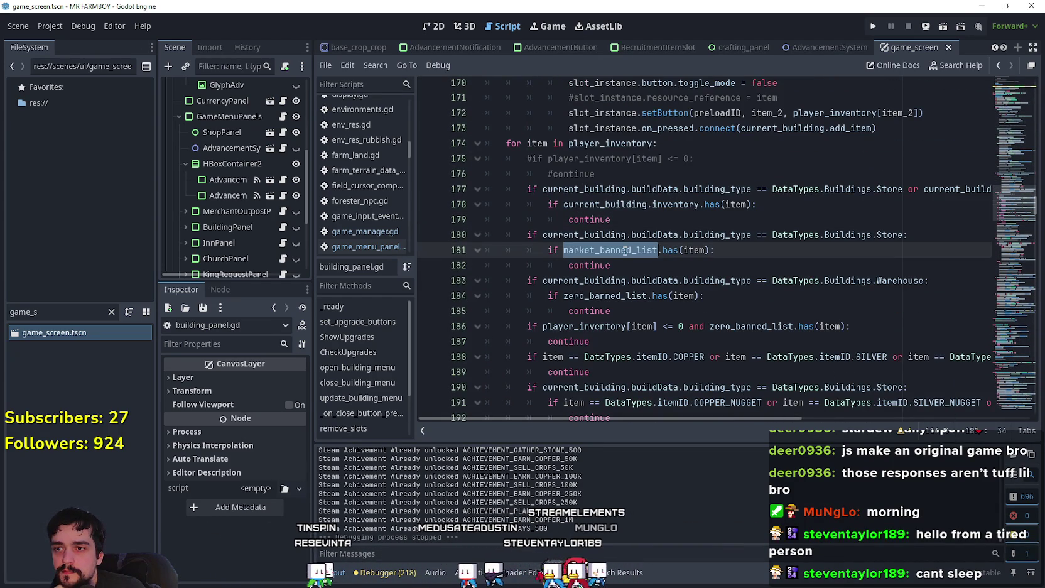
{"action": "double_click", "coordinate": [614, 296]}
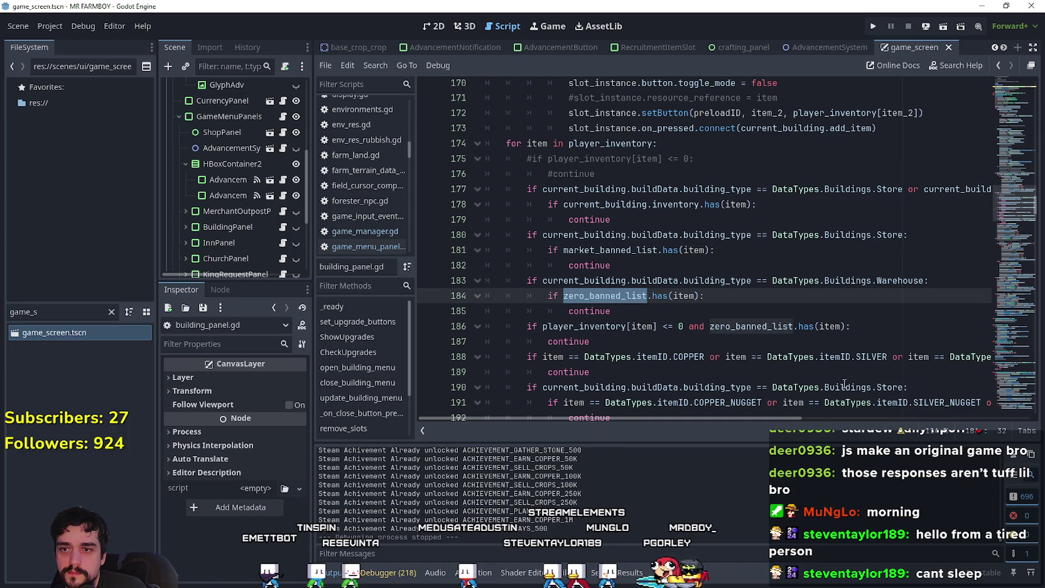
Save the script and relaunch the game to test the change
{"action": "left_click", "coordinate": [716, 311]}
{"action": "type", "text": "warehouse"}
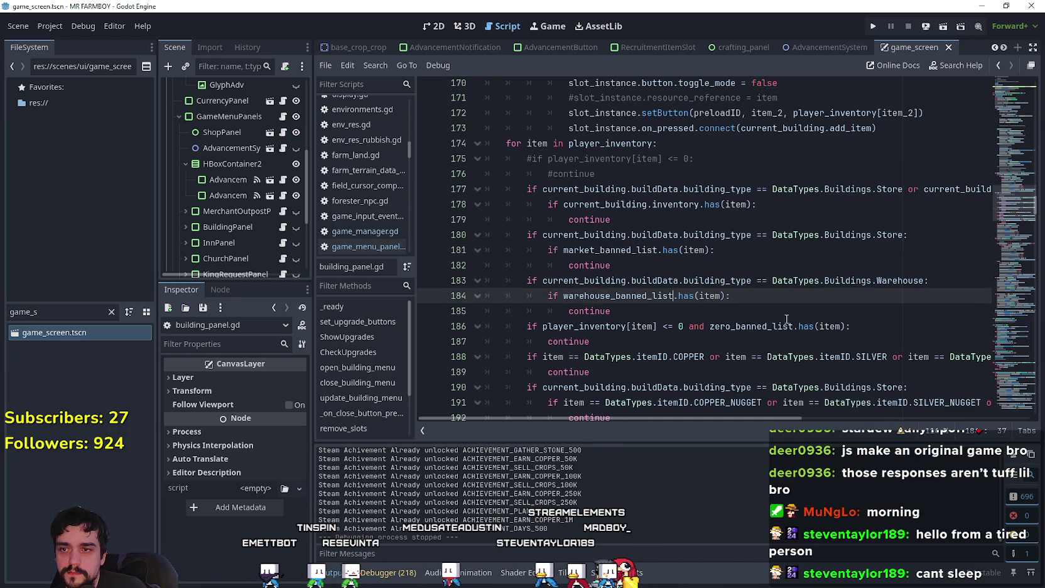
{"action": "key", "text": "ctrl+s"}
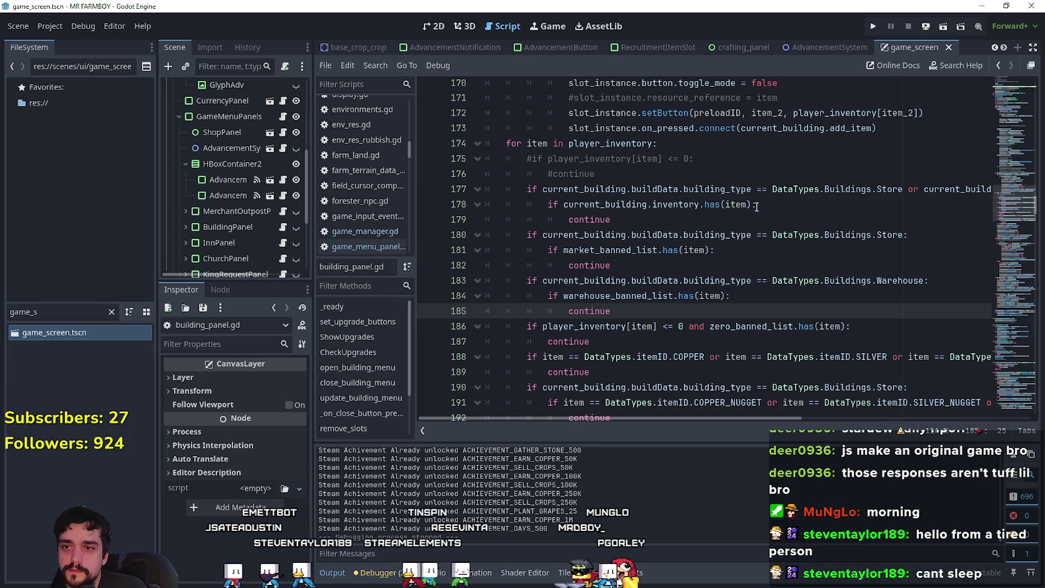
{"action": "left_click", "coordinate": [873, 26]}
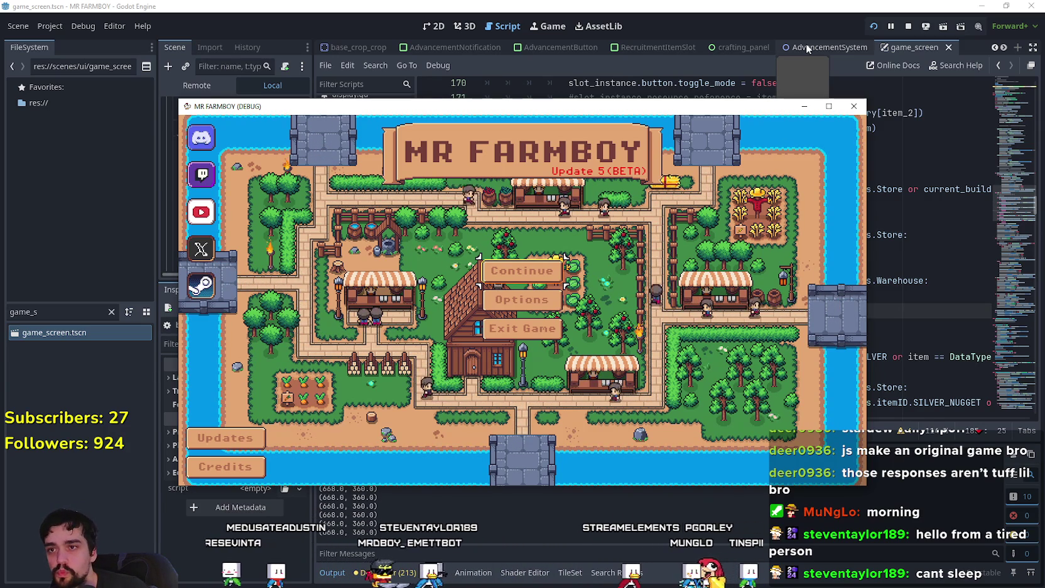
Maximise the Update 5 (BETA) window and open the save list, scrolling to Saves 5–7
{"action": "left_click", "coordinate": [829, 106]}
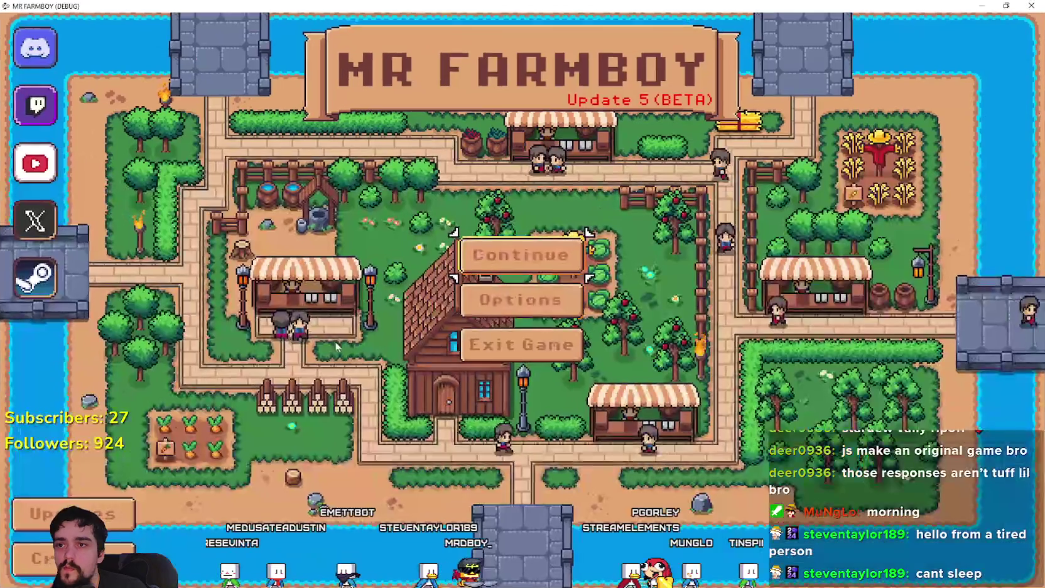
{"action": "left_click", "coordinate": [521, 255]}
{"action": "scroll", "coordinate": [564, 318], "scroll_direction": "down", "scroll_amount": 4}
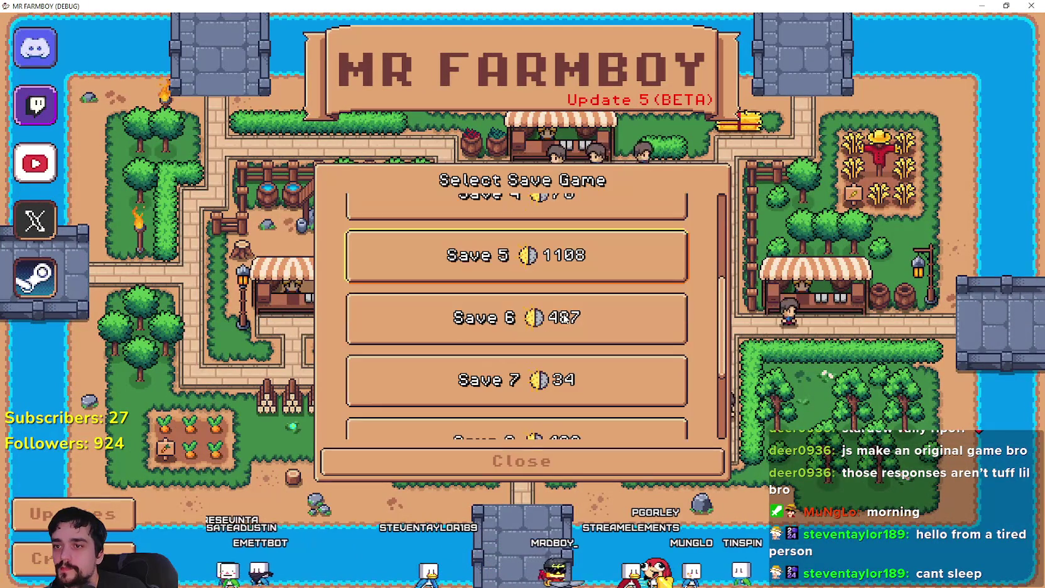
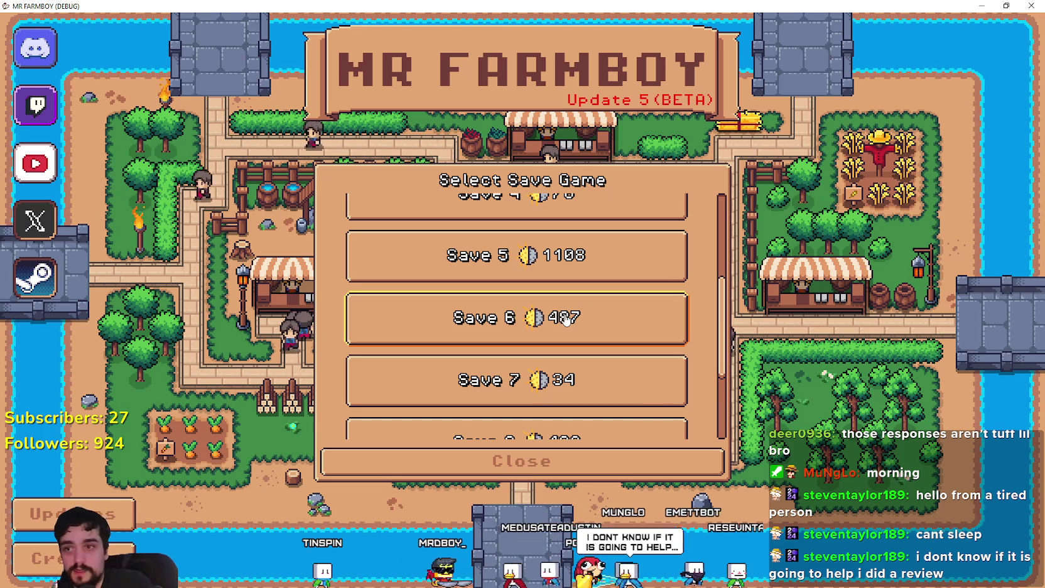
Load Save 6 from the Select Save Game list
{"action": "scroll", "coordinate": [565, 319], "scroll_direction": "down", "scroll_amount": 1}
{"action": "left_click", "coordinate": [562, 253]}
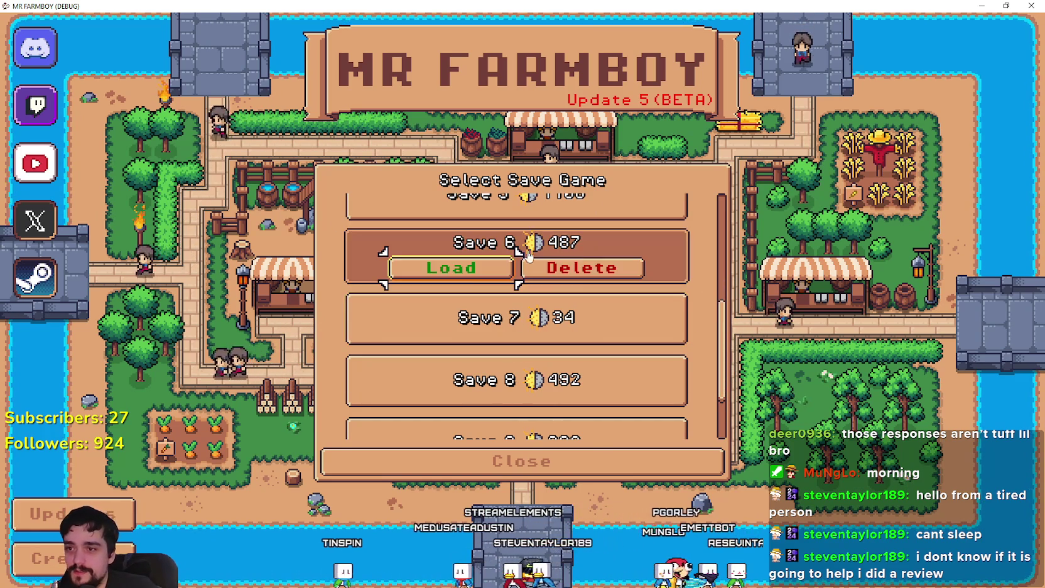
{"action": "left_click", "coordinate": [451, 267]}
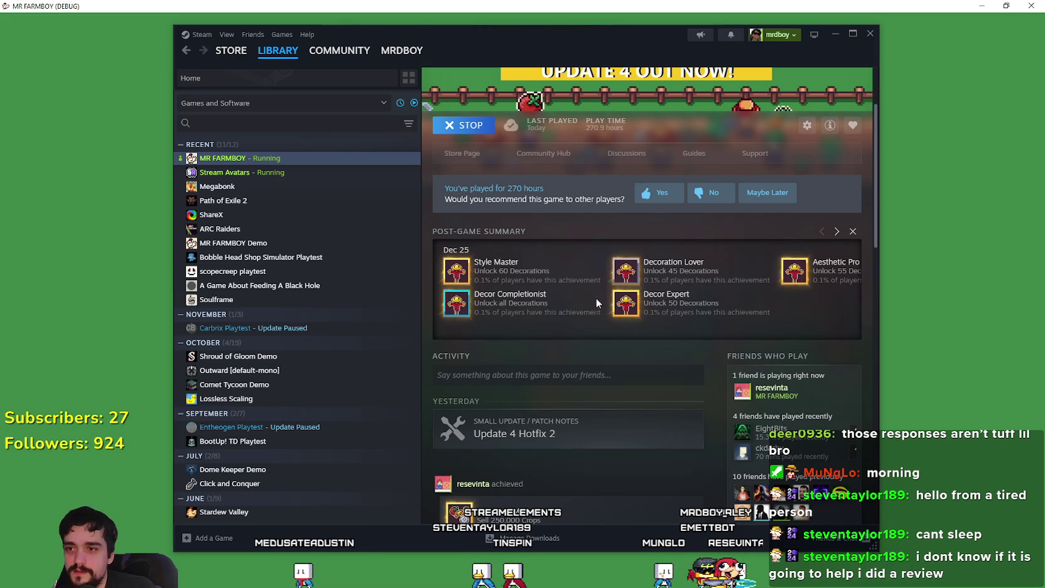
Open MR FARMBOY's Steam store page and view a town screenshot instead of the trailer
{"action": "left_click", "coordinate": [468, 160]}
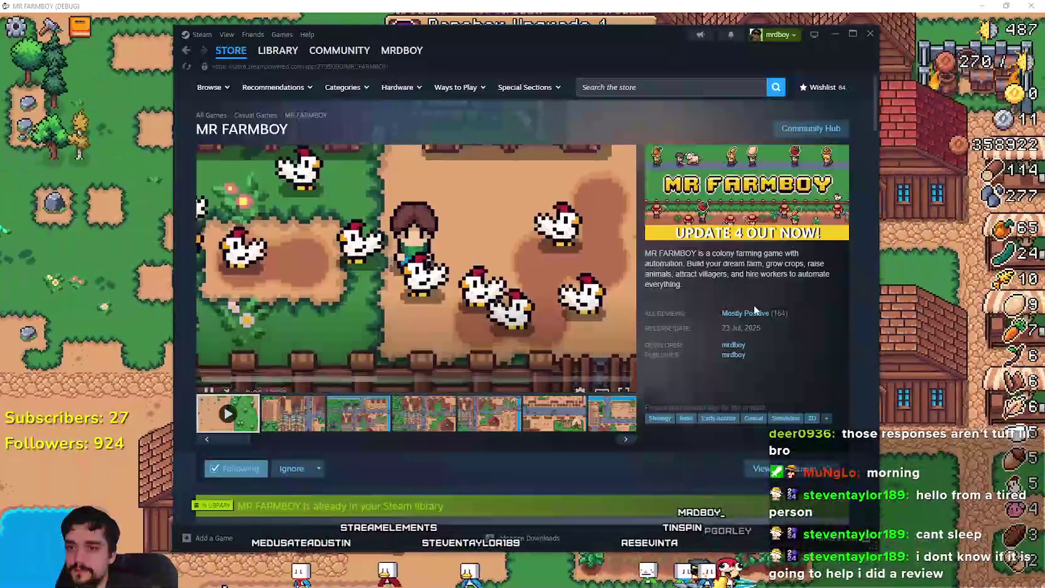
{"action": "mouse_move", "coordinate": [755, 318]}
{"action": "left_click", "coordinate": [554, 413]}
{"action": "left_click", "coordinate": [918, 414]}
Zoom the farm view and walk the farmer toward the town square
{"action": "scroll", "coordinate": [520, 296], "scroll_direction": "up", "scroll_amount": 2}
{"action": "scroll", "coordinate": [521, 296], "scroll_direction": "down", "scroll_amount": 5}
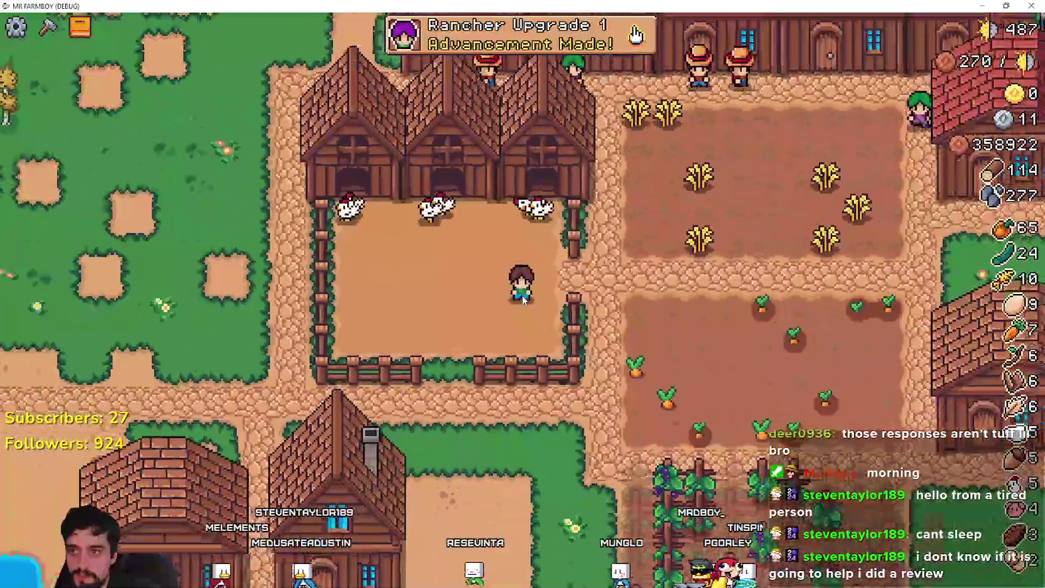
{"action": "scroll", "coordinate": [520, 296], "scroll_direction": "up", "scroll_amount": 2}
{"action": "scroll", "coordinate": [500, 318], "scroll_direction": "down", "scroll_amount": 3}
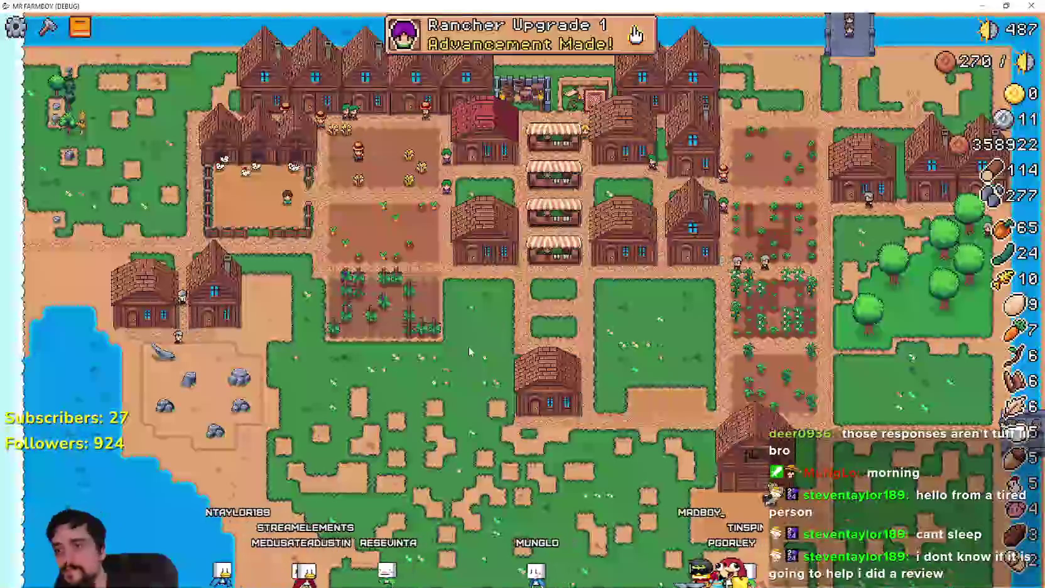
{"action": "scroll", "coordinate": [468, 316], "scroll_direction": "up", "scroll_amount": 3}
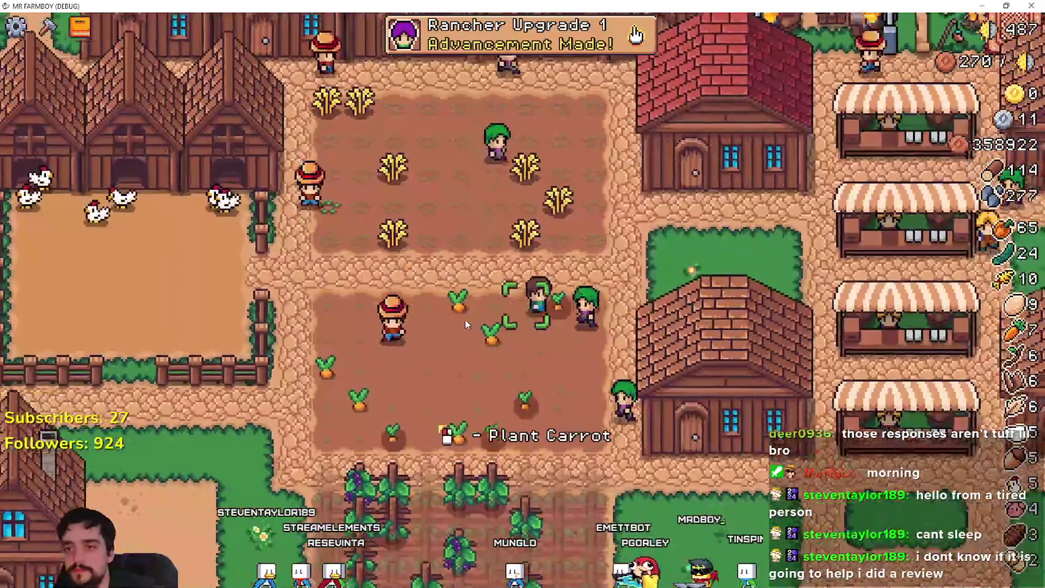
{"action": "key", "text": "c"}
{"action": "key", "text": "c"}
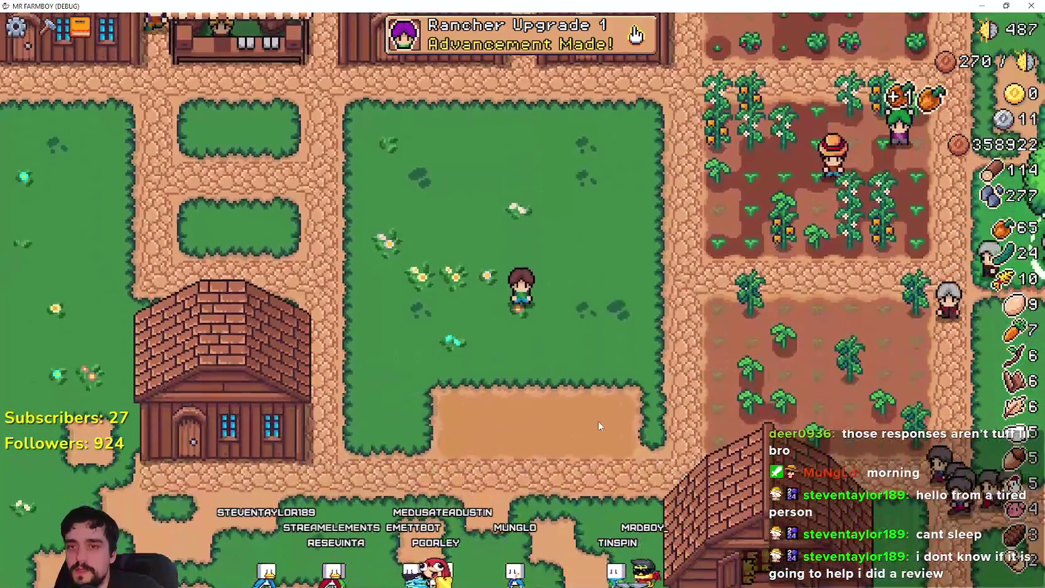
Bring the store page up briefly, then return to the game
{"action": "key", "text": "alt+Tab"}
{"action": "mouse_move", "coordinate": [734, 314]}
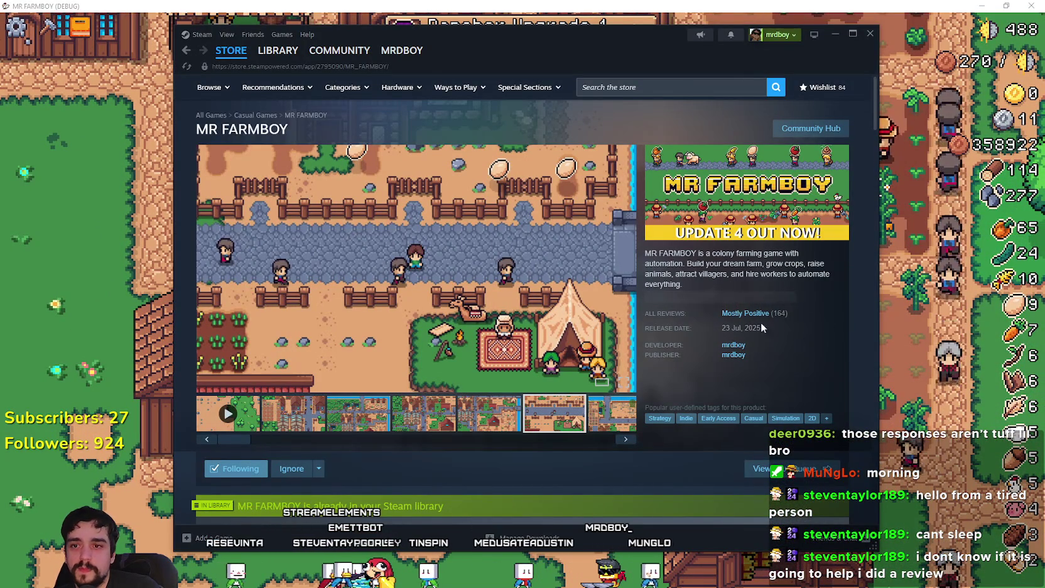
{"action": "left_click", "coordinate": [916, 368]}
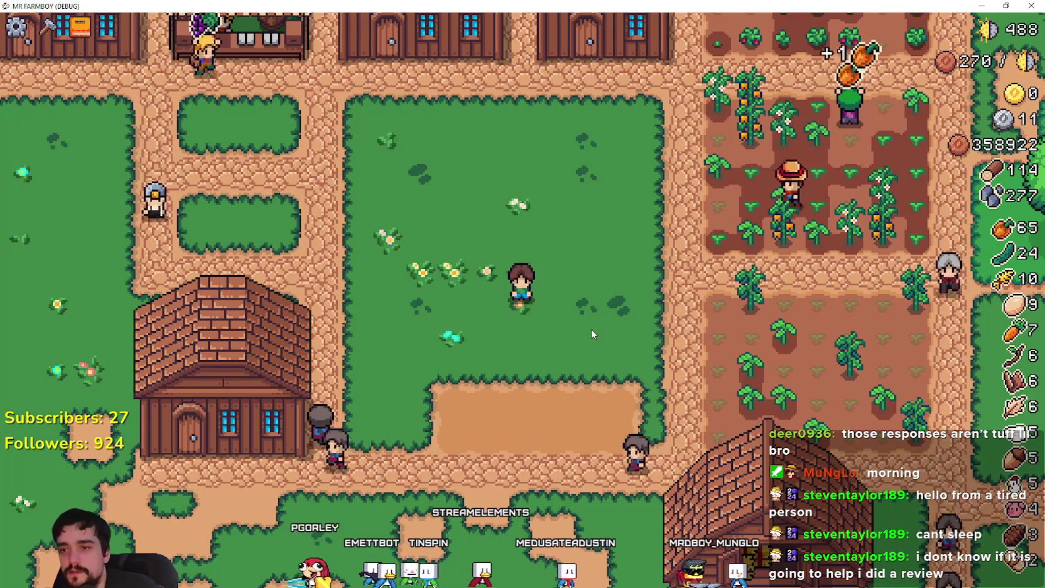
Close the store page and walk the farmer down the field collecting eggs
{"action": "key", "text": "s"}
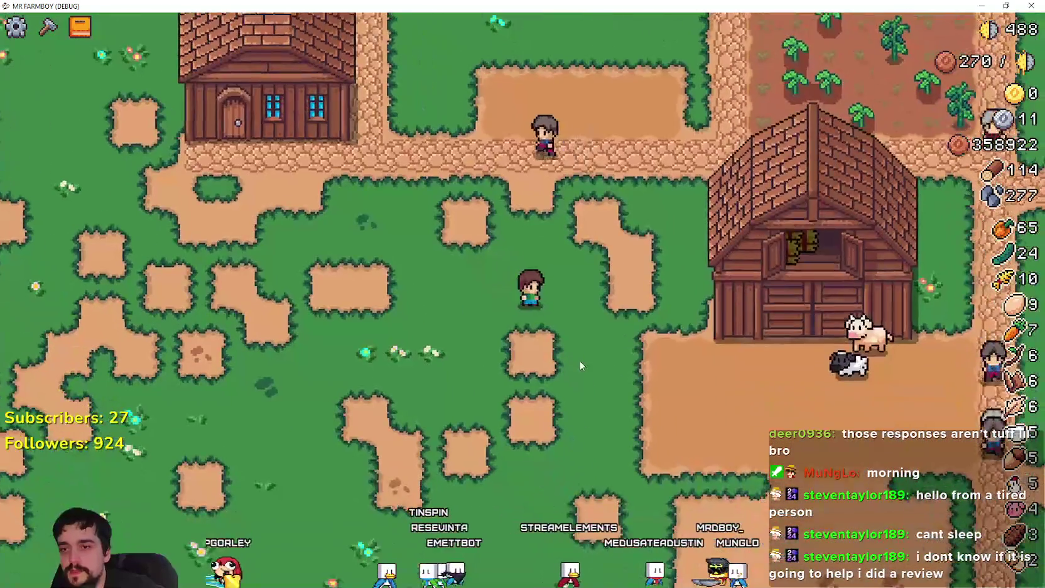
{"action": "key", "text": "alt+Tab"}
{"action": "mouse_move", "coordinate": [767, 317]}
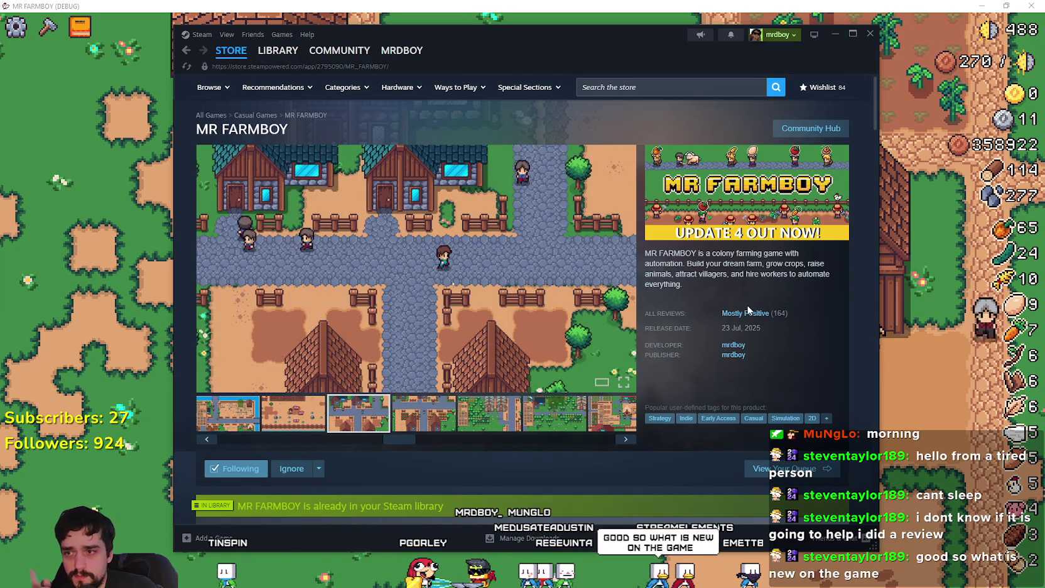
{"action": "key", "text": "shift+Tab"}
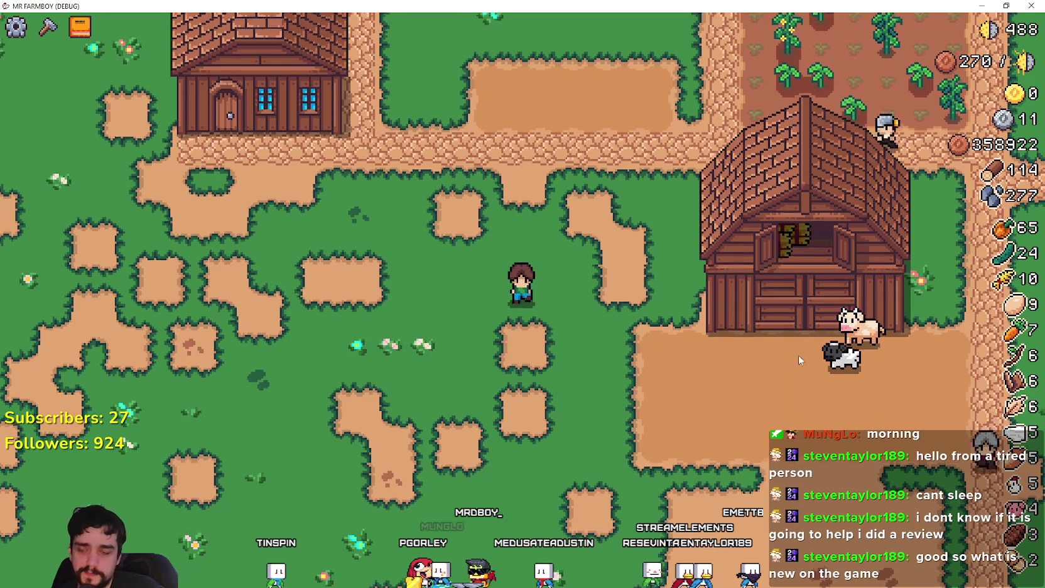
{"action": "key", "text": "s"}
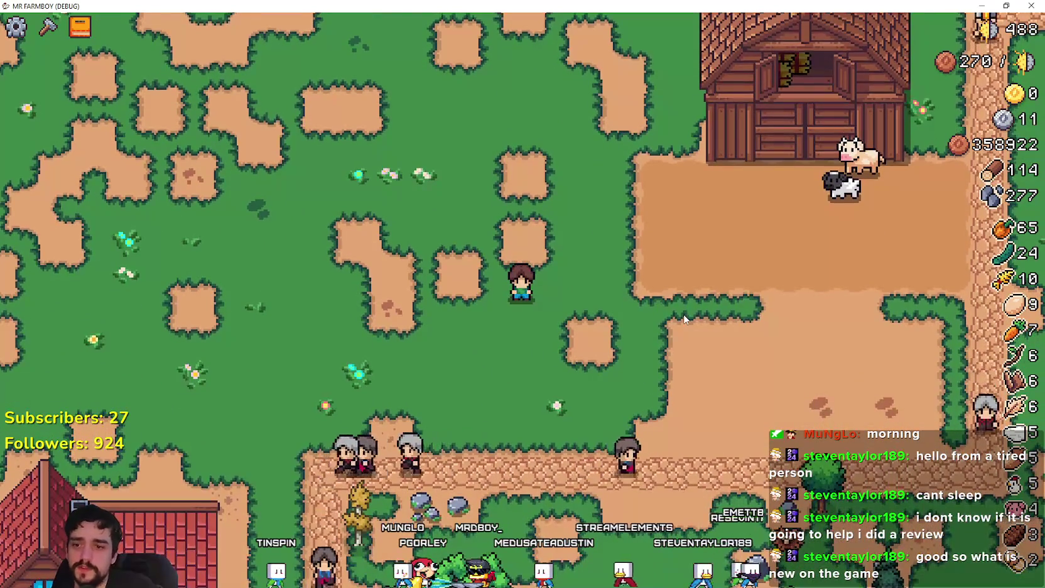
{"action": "key", "text": "s"}
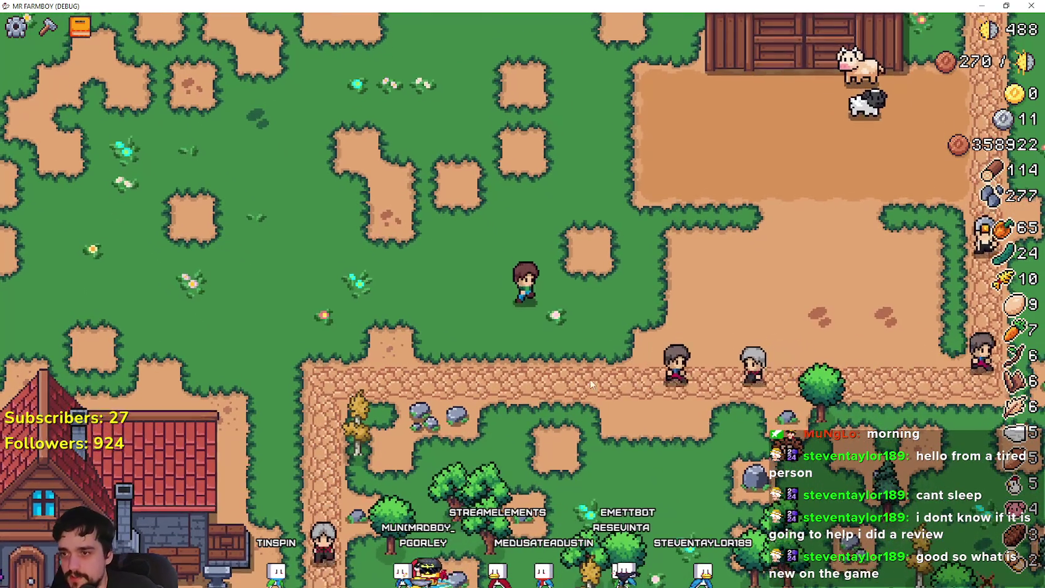
Collect the eggs down-right, then walk up past the barn to the village houses
{"action": "key", "text": "s"}
{"action": "key", "text": "d"}
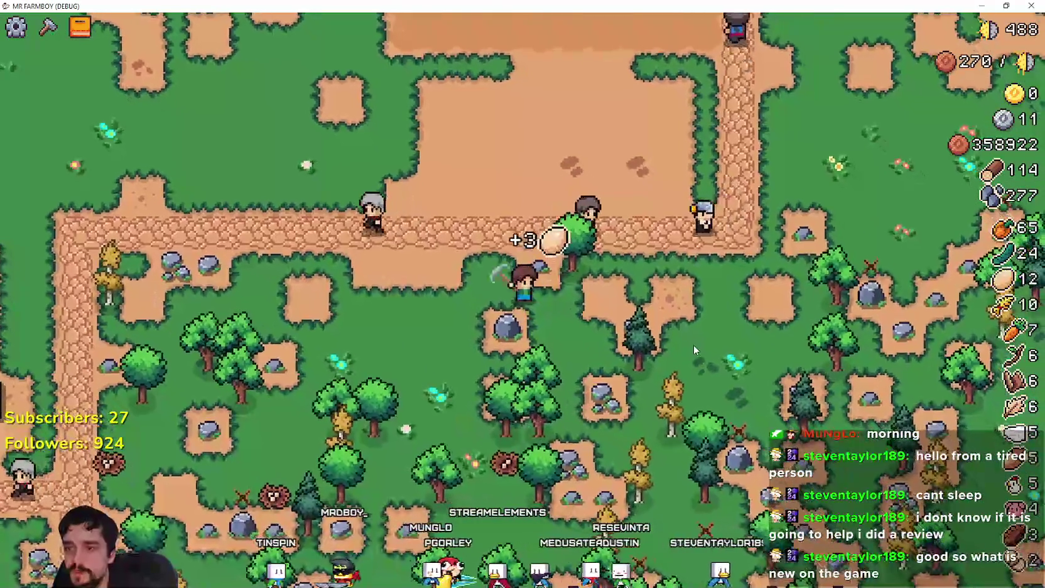
{"action": "key", "text": "w"}
{"action": "key", "text": "d"}
{"action": "key", "text": "w"}
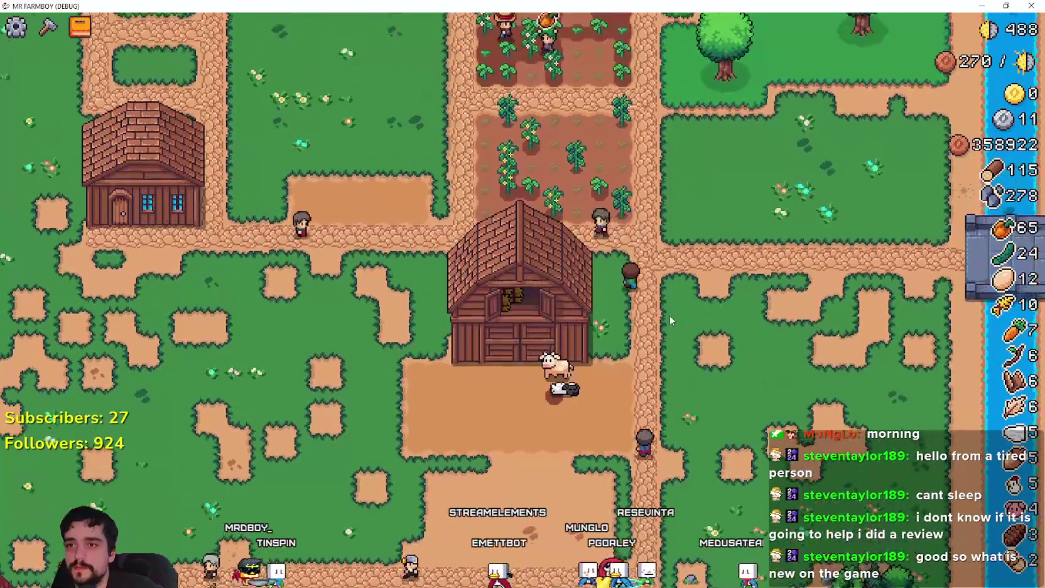
{"action": "key", "text": "w"}
{"action": "key", "text": "a"}
{"action": "key", "text": "w"}
{"action": "key", "text": "a"}
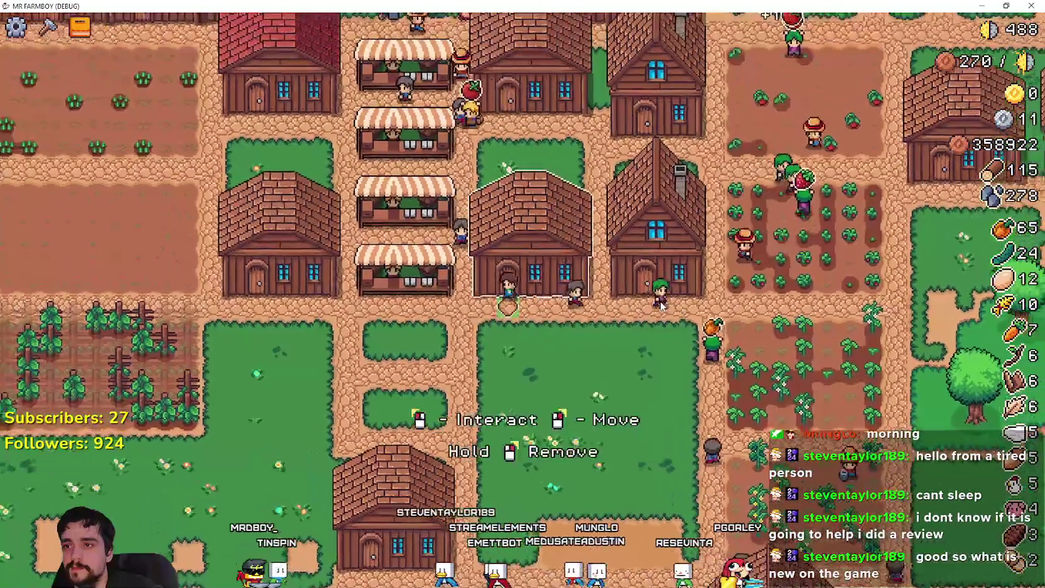
Walk through the village down to the warehouse house
{"action": "key", "text": "a"}
{"action": "key", "text": "s"}
{"action": "key", "text": "w"}
{"action": "key", "text": "a"}
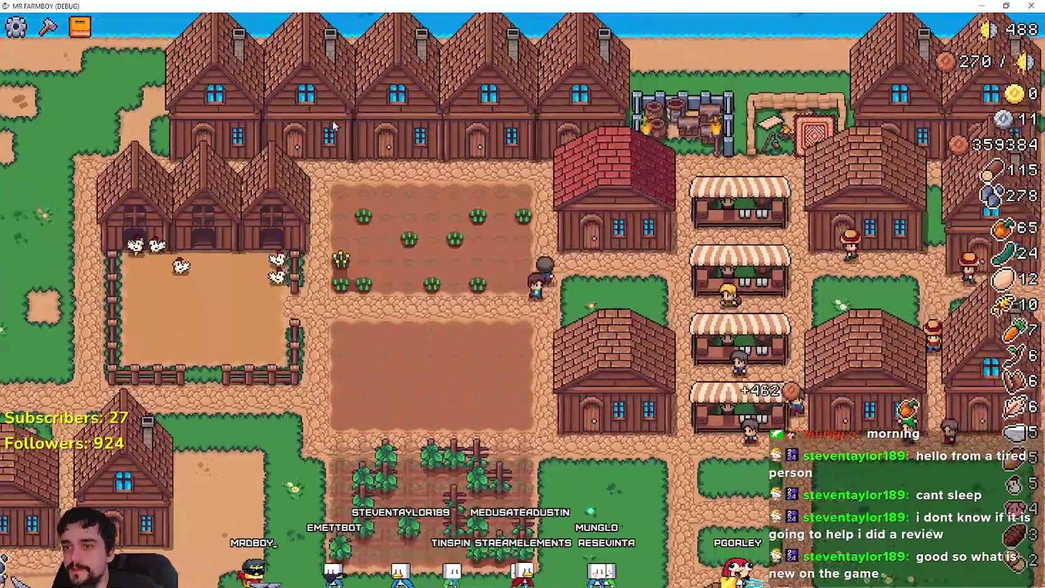
{"action": "key", "text": "s"}
{"action": "key", "text": "d"}
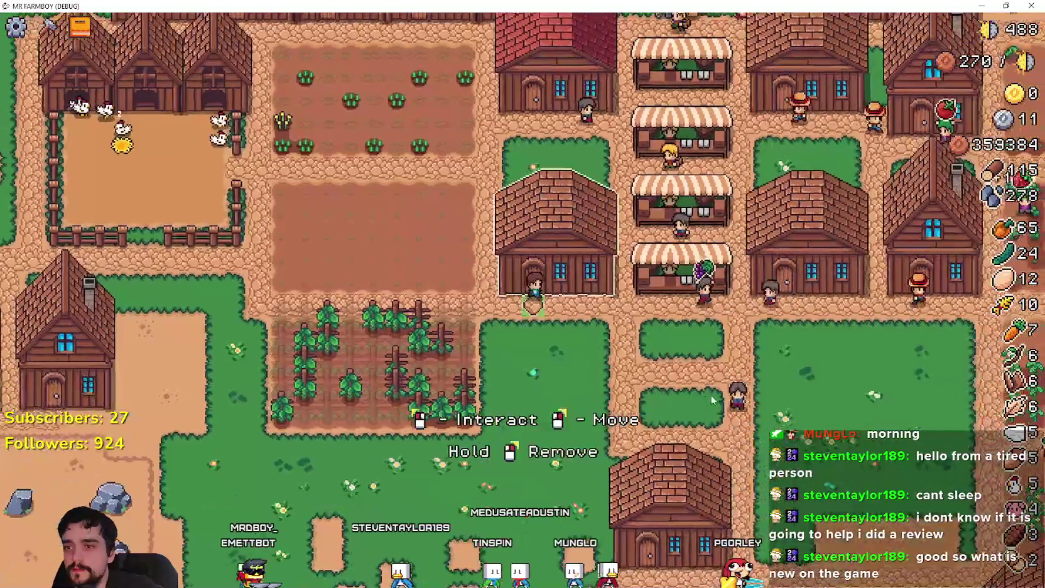
Check the warehouse inventory and the chicken coop, closing each
{"action": "left_click", "coordinate": [713, 399]}
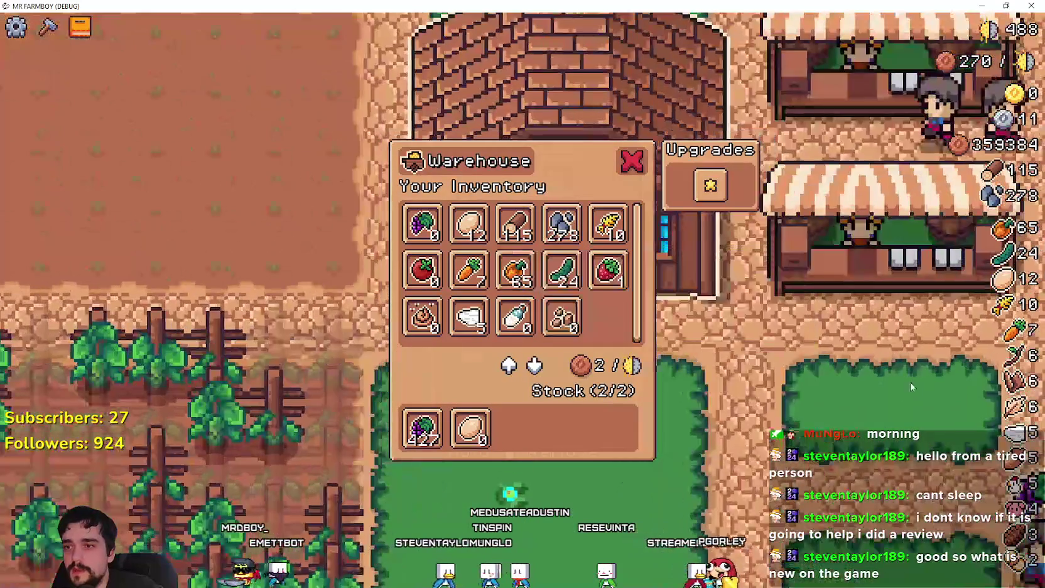
{"action": "key", "text": "Escape"}
{"action": "key", "text": "a"}
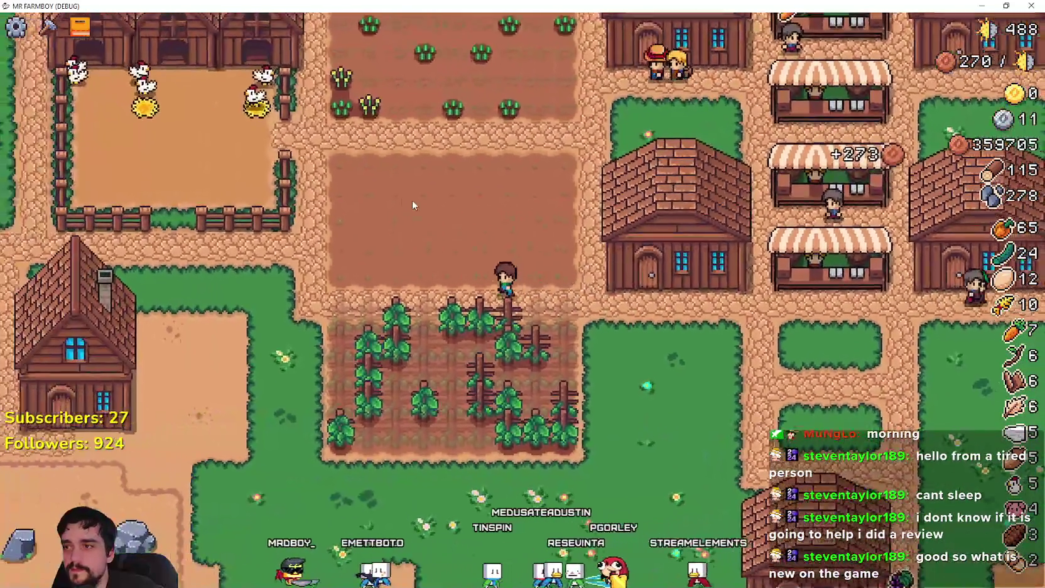
{"action": "key", "text": "w"}
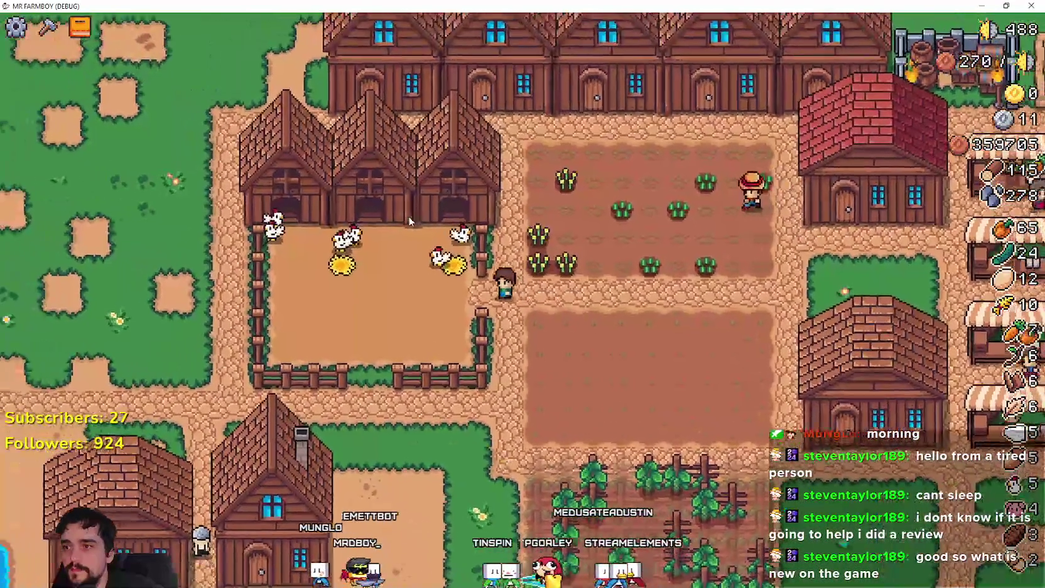
{"action": "left_click", "coordinate": [409, 221]}
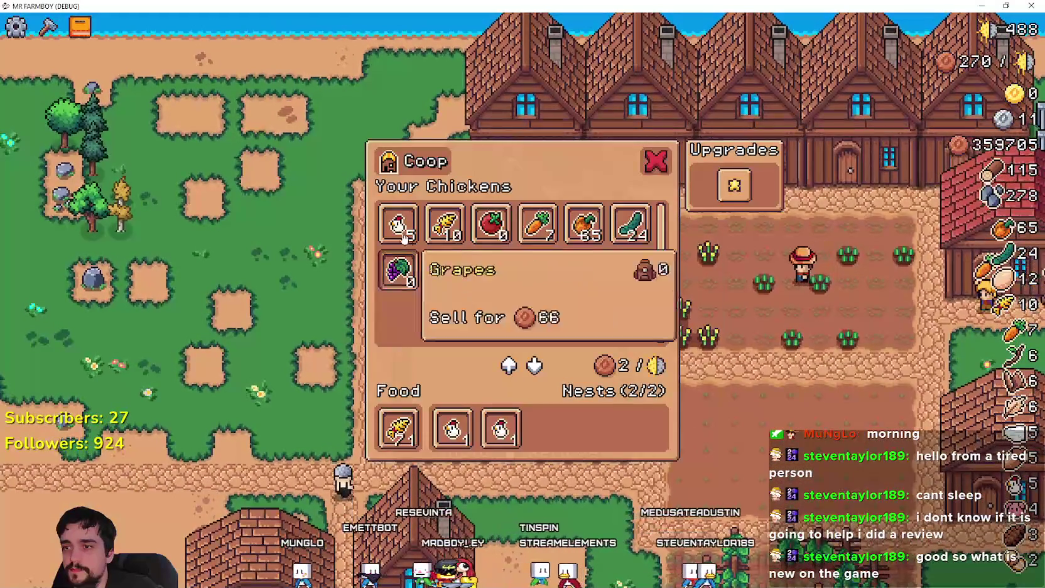
{"action": "key", "text": "Escape"}
{"action": "key", "text": "d"}
{"action": "key", "text": "s"}
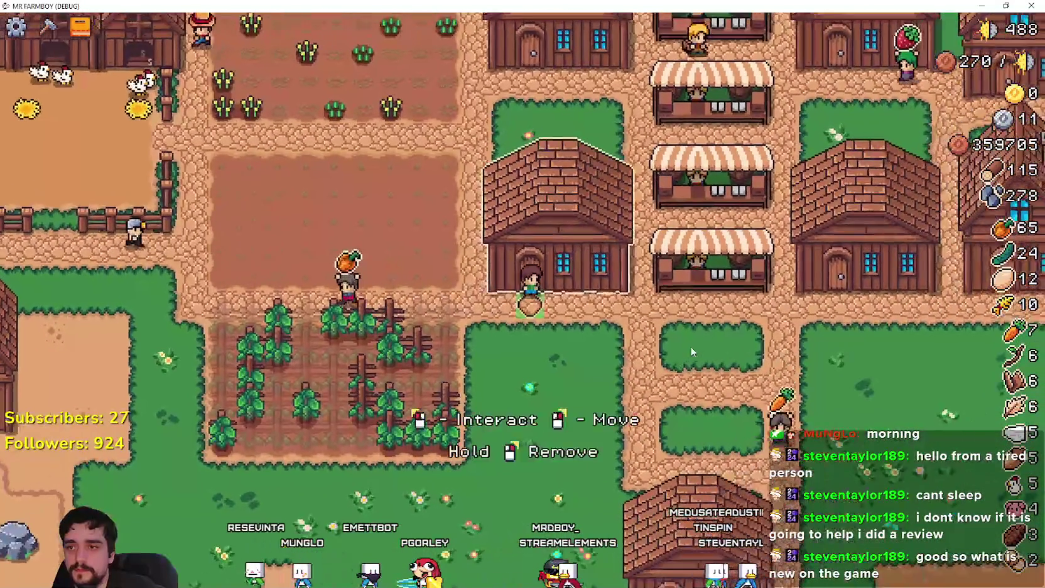
Check the warehouse, market and barn in turn, closing each panel
{"action": "left_click", "coordinate": [689, 346]}
{"action": "key", "text": "Escape"}
{"action": "key", "text": "d"}
{"action": "left_click", "coordinate": [674, 343]}
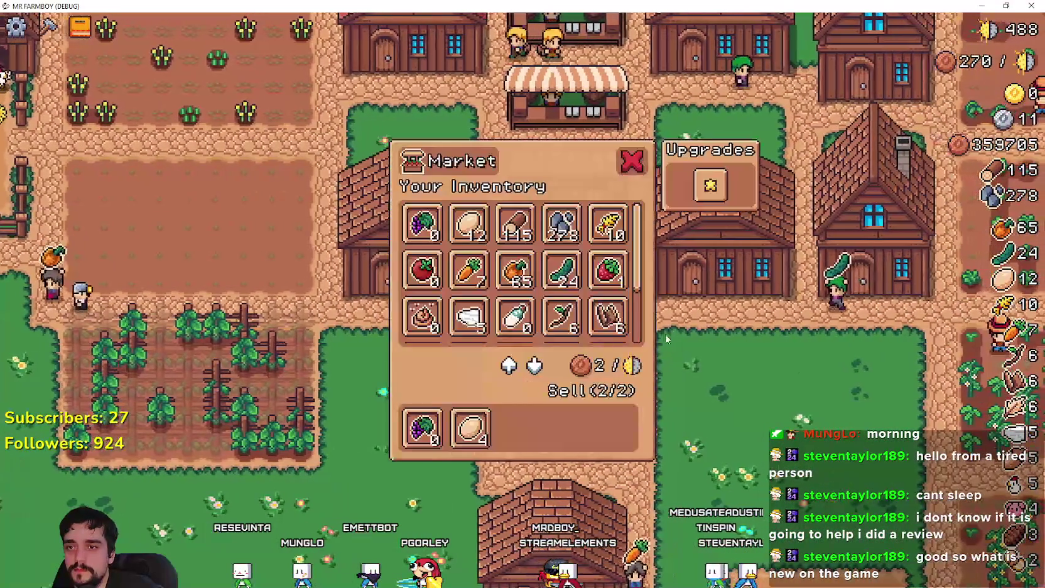
{"action": "scroll", "coordinate": [638, 307], "scroll_direction": "down", "scroll_amount": 2}
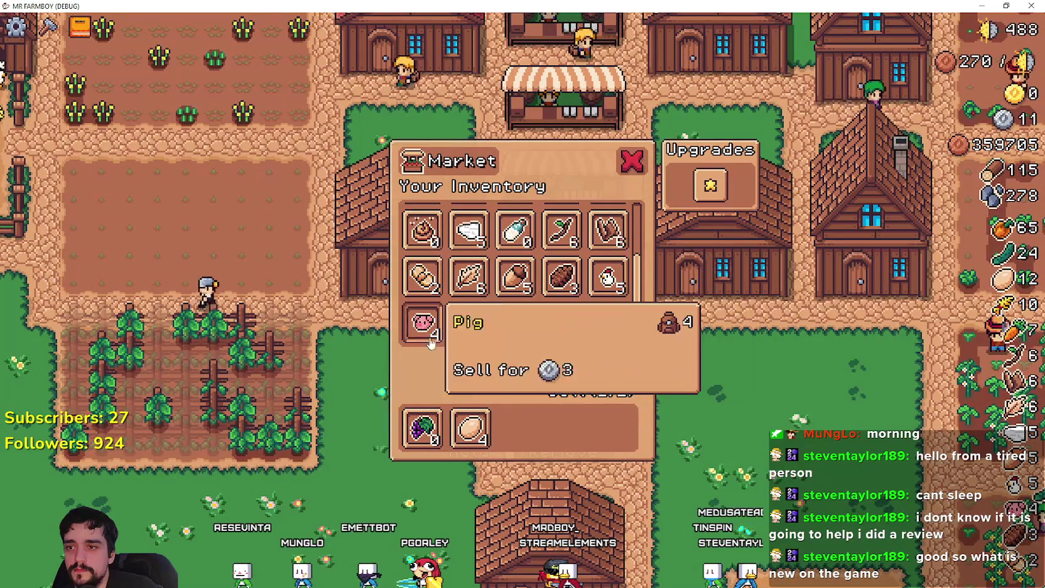
{"action": "key", "text": "Escape"}
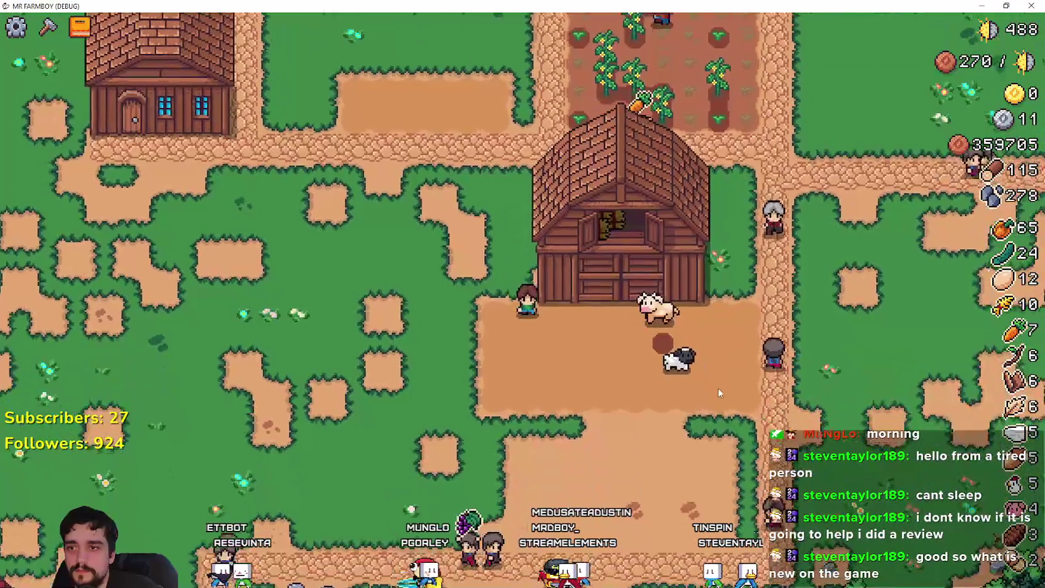
{"action": "key", "text": "e"}
{"action": "scroll", "coordinate": [598, 292], "scroll_direction": "up", "scroll_amount": 3}
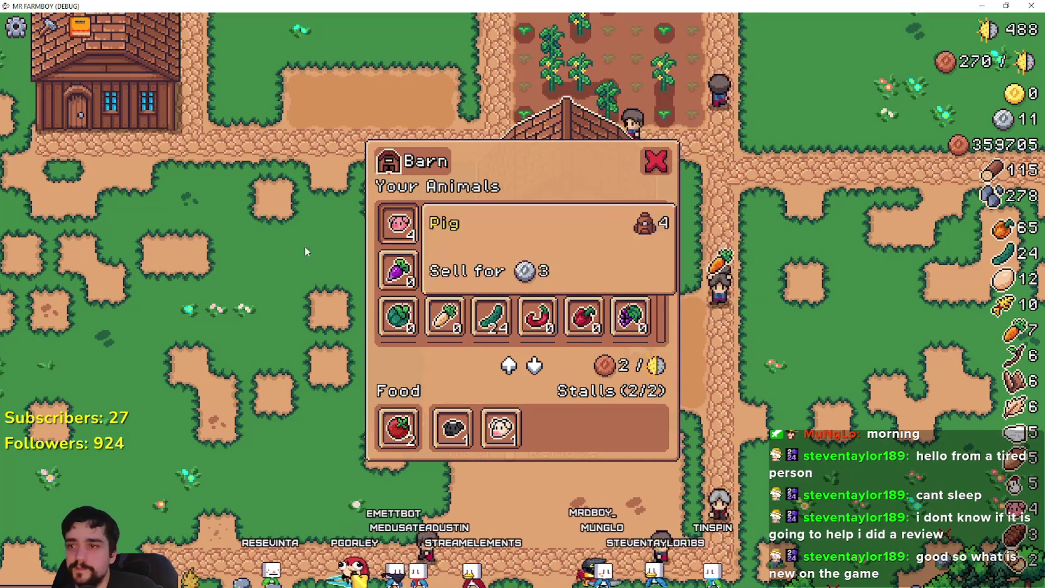
{"action": "key", "text": "Escape"}
{"action": "key", "text": "a"}
Walk the farmer up past the market stalls toward the northern village
{"action": "key", "text": "w"}
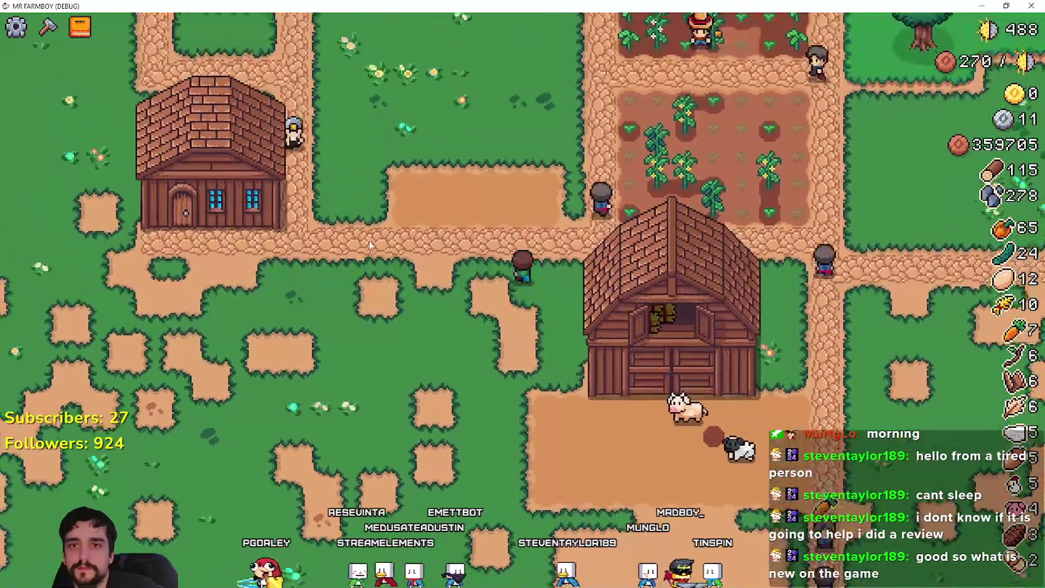
{"action": "key", "text": "a"}
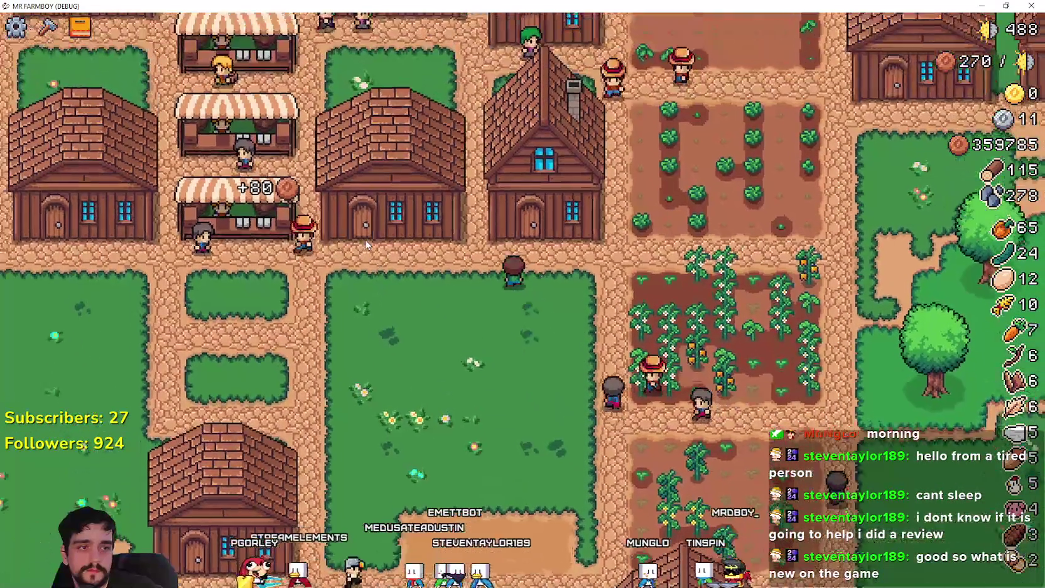
{"action": "key", "text": "w"}
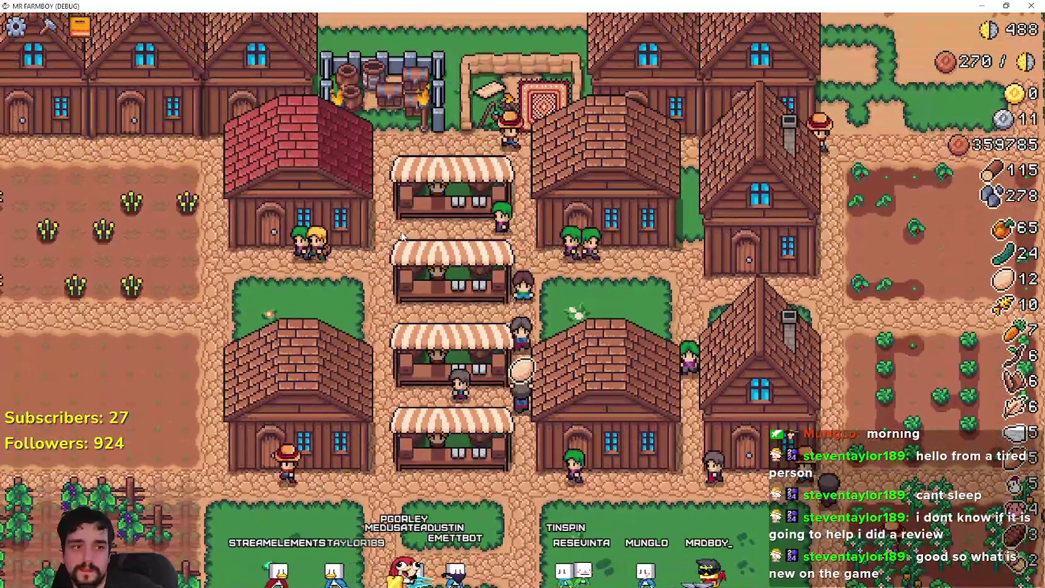
{"action": "key", "text": "w"}
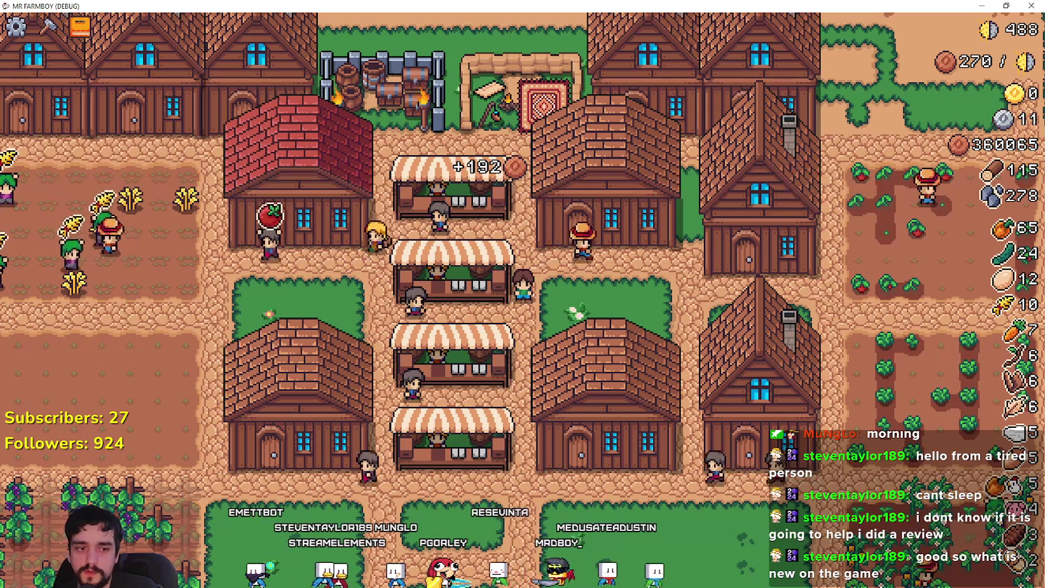
{"action": "key", "text": "alt+Tab"}
Open the UPDATE 4: A New Beginning announcement and highlight the 4x map size line
{"action": "scroll", "coordinate": [331, 335], "scroll_direction": "down", "scroll_amount": 10}
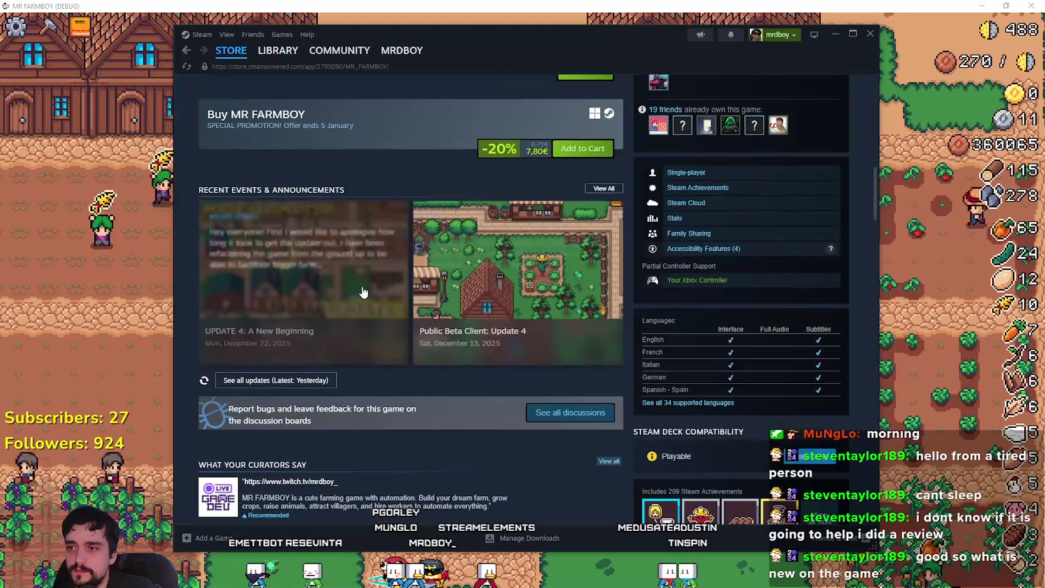
{"action": "left_click", "coordinate": [363, 283]}
{"action": "scroll", "coordinate": [363, 285], "scroll_direction": "down", "scroll_amount": 2}
{"action": "scroll", "coordinate": [364, 285], "scroll_direction": "down", "scroll_amount": 1}
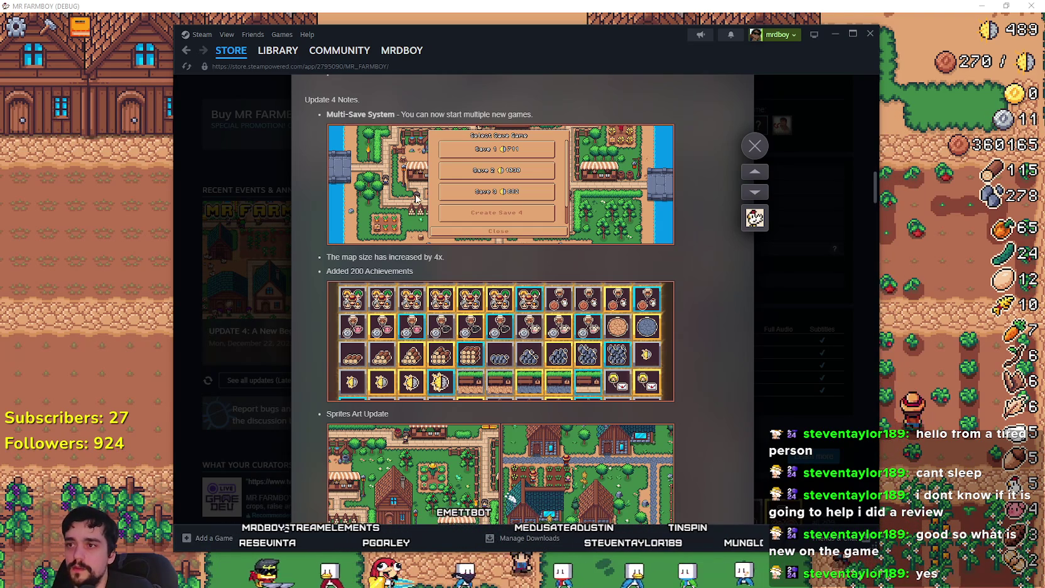
{"action": "mouse_move", "coordinate": [331, 257]}
{"action": "left_mouse_down"}
{"action": "mouse_move", "coordinate": [451, 246]}
{"action": "mouse_move", "coordinate": [447, 258]}
{"action": "left_mouse_up"}
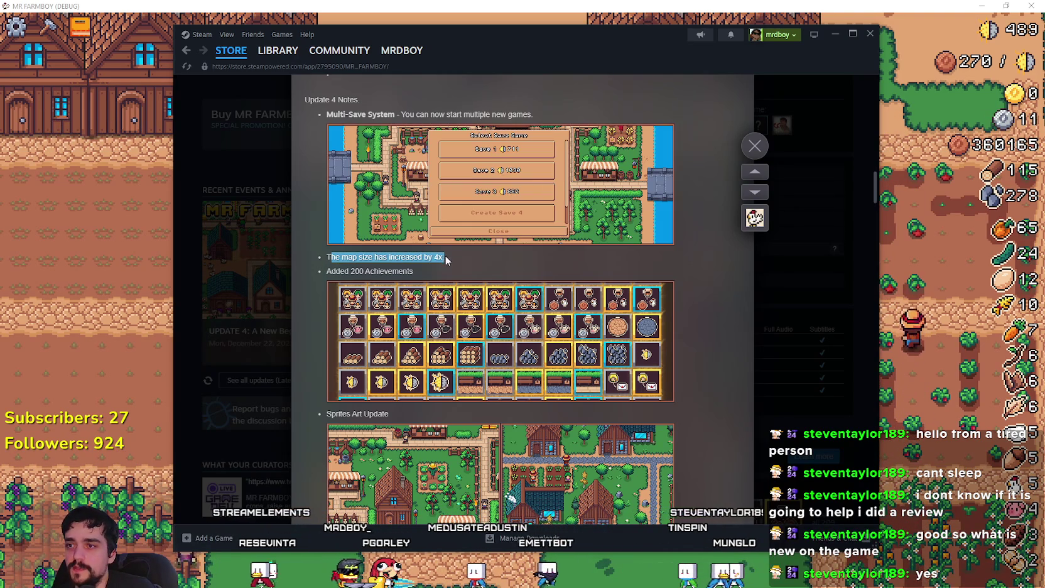
Read further through the Update 4 notes, highlighting several lines along the way
{"action": "scroll", "coordinate": [347, 275], "scroll_direction": "down", "scroll_amount": 3}
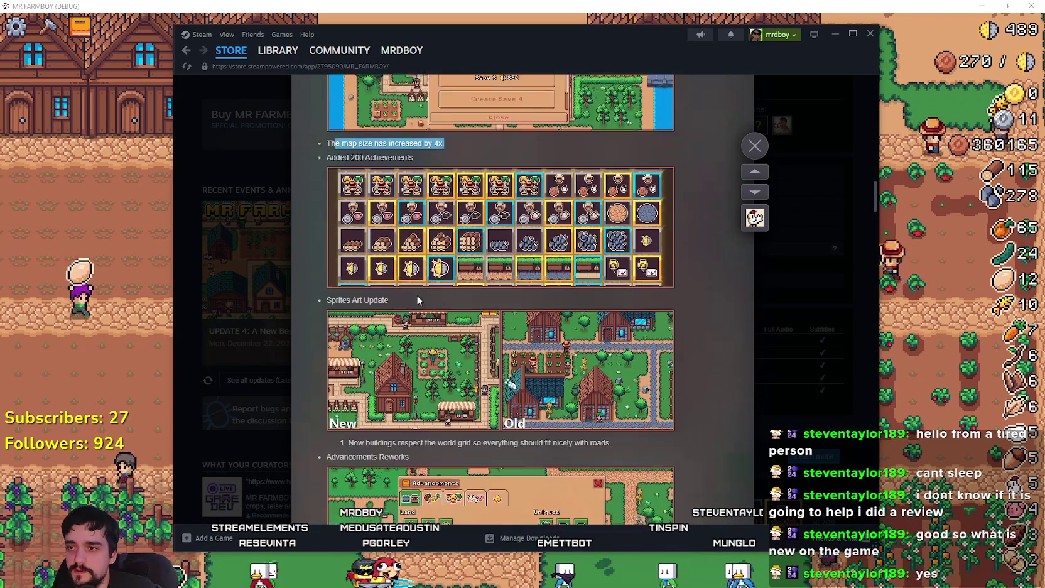
{"action": "left_click_drag", "start_coordinate": [349, 250], "coordinate": [388, 250]}
{"action": "scroll", "coordinate": [375, 297], "scroll_direction": "down", "scroll_amount": 2}
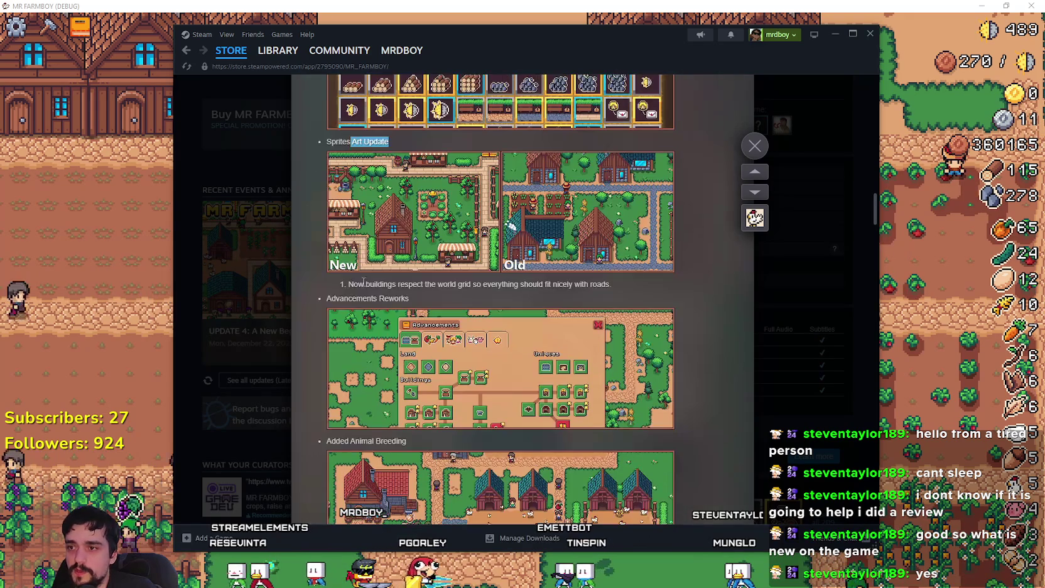
{"action": "left_click_drag", "start_coordinate": [349, 290], "coordinate": [405, 300]}
{"action": "scroll", "coordinate": [439, 276], "scroll_direction": "down", "scroll_amount": 4}
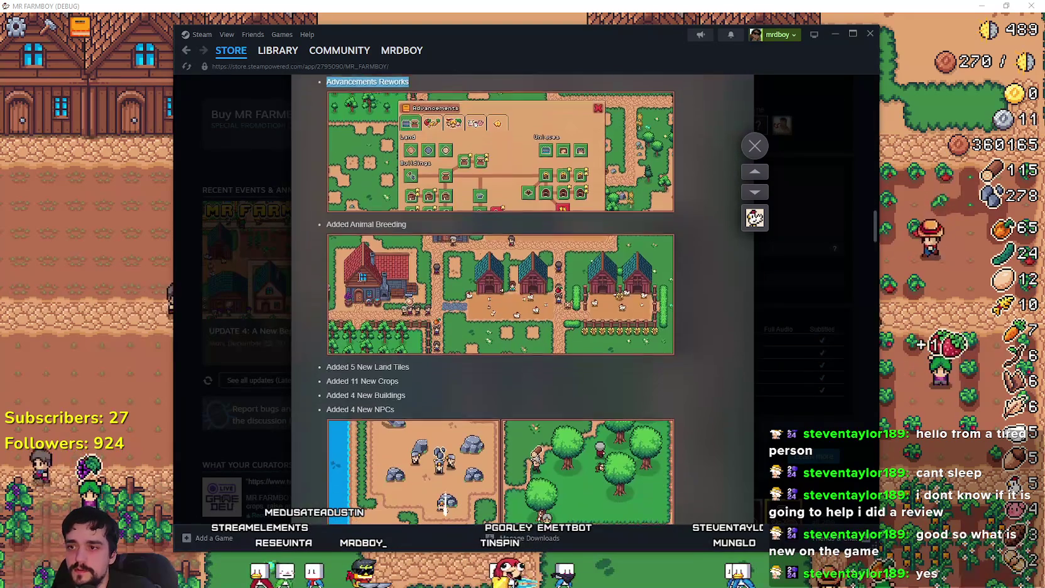
{"action": "left_click_drag", "start_coordinate": [325, 223], "coordinate": [415, 224]}
{"action": "scroll", "coordinate": [467, 290], "scroll_direction": "up", "scroll_amount": 1}
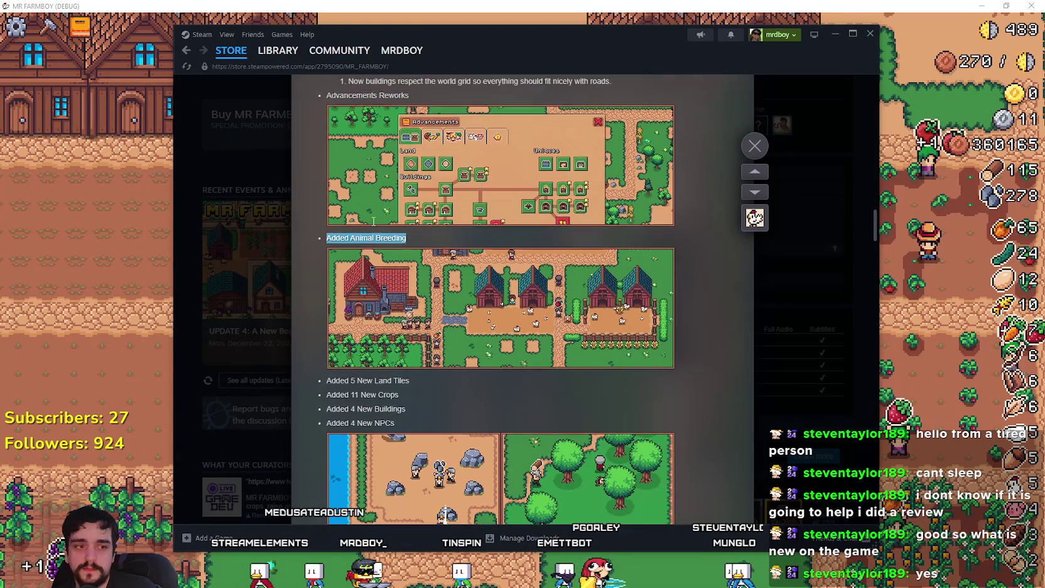
{"action": "scroll", "coordinate": [466, 290], "scroll_direction": "down", "scroll_amount": 1}
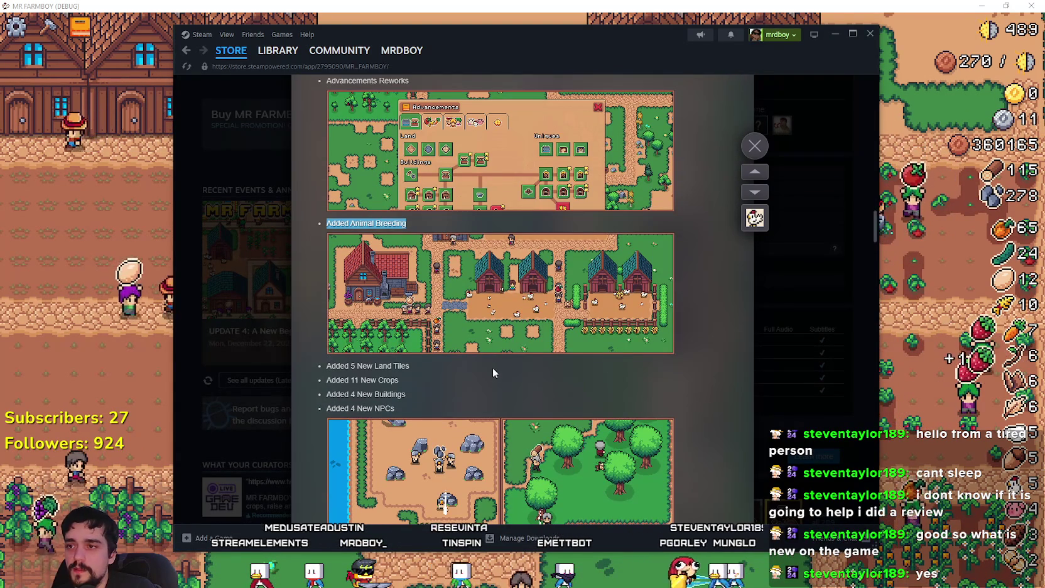
{"action": "left_click_drag", "start_coordinate": [332, 391], "coordinate": [397, 409]}
{"action": "scroll", "coordinate": [447, 383], "scroll_direction": "down", "scroll_amount": 6}
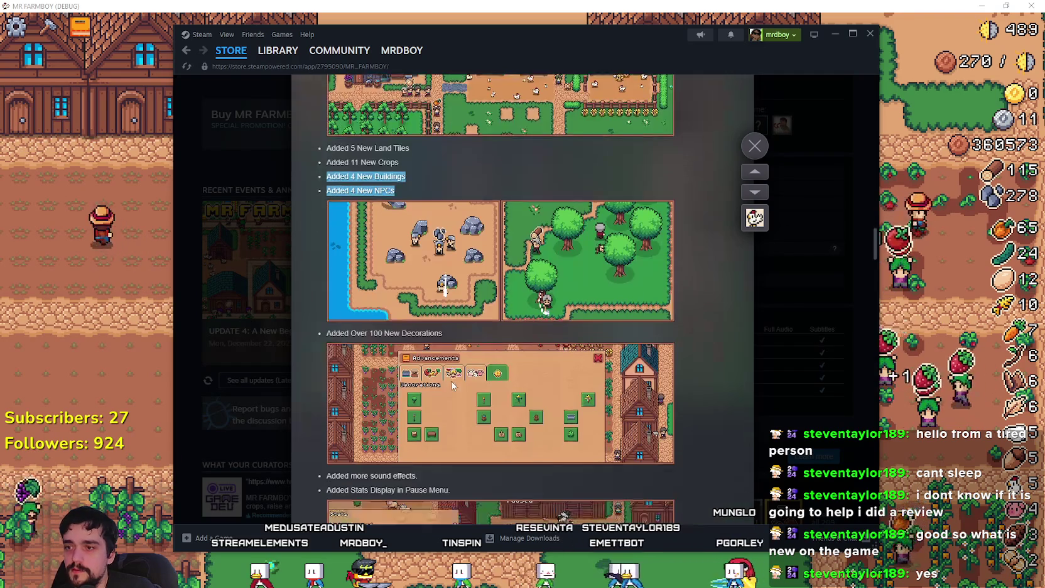
{"action": "scroll", "coordinate": [380, 269], "scroll_direction": "down", "scroll_amount": 2}
{"action": "left_click_drag", "start_coordinate": [380, 268], "coordinate": [450, 272]}
{"action": "scroll", "coordinate": [403, 314], "scroll_direction": "down", "scroll_amount": 3}
Clear the selection, close the update notes, and bring the game back
{"action": "left_click", "coordinate": [486, 306]}
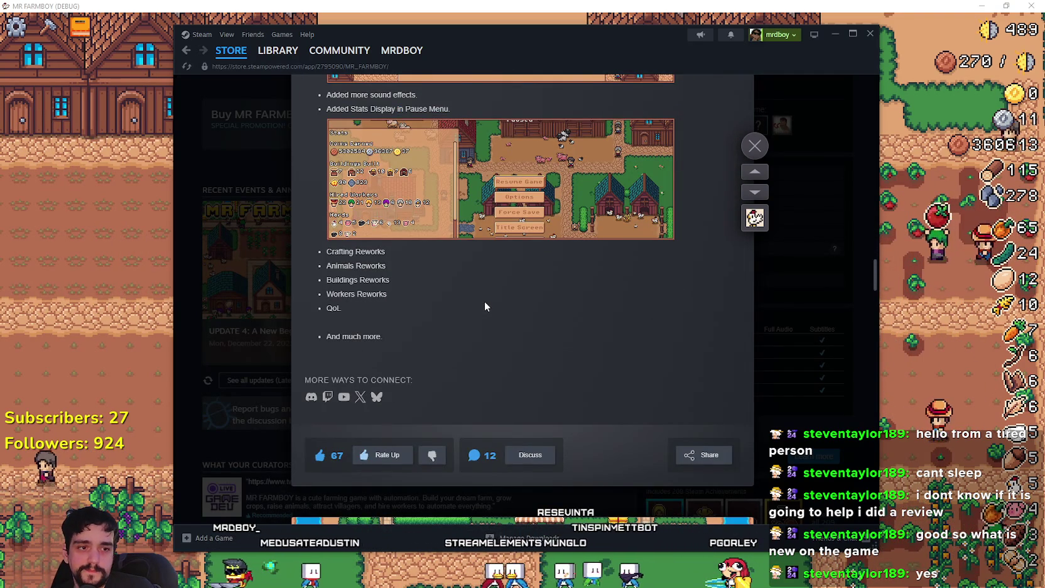
{"action": "scroll", "coordinate": [486, 306], "scroll_direction": "up", "scroll_amount": 6}
{"action": "scroll", "coordinate": [496, 318], "scroll_direction": "up", "scroll_amount": 5}
{"action": "left_click", "coordinate": [757, 336]}
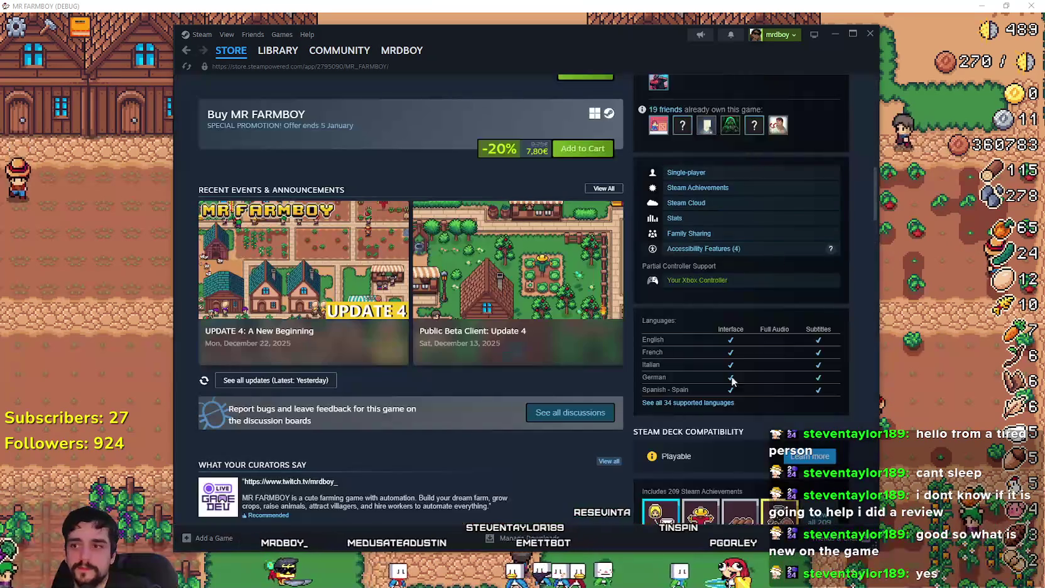
{"action": "left_click", "coordinate": [69, 424]}
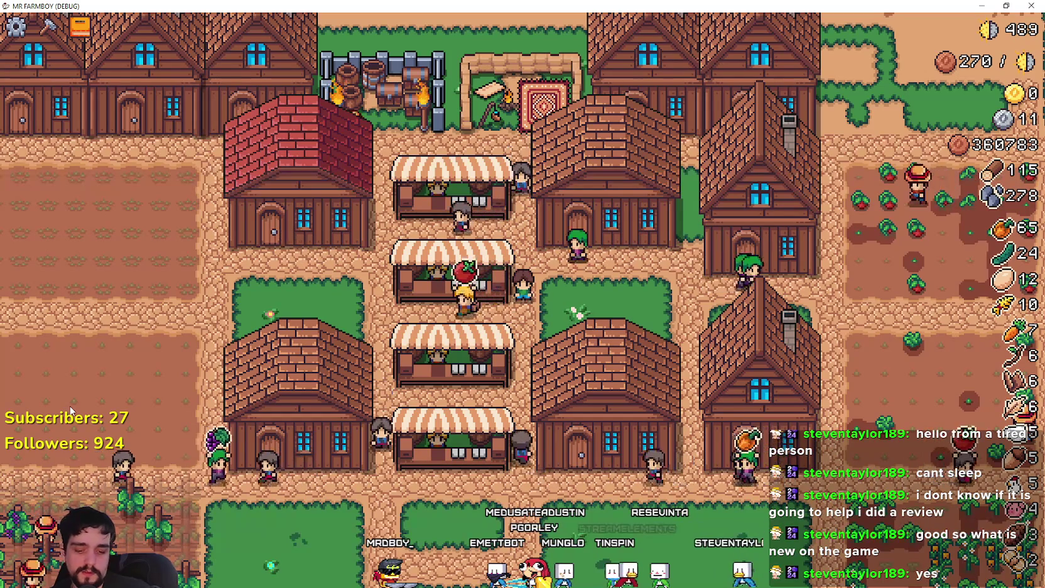
Zoom and pan over the village, then walk east to open the warehouse inventory
{"action": "scroll", "coordinate": [70, 405], "scroll_direction": "up", "scroll_amount": 2}
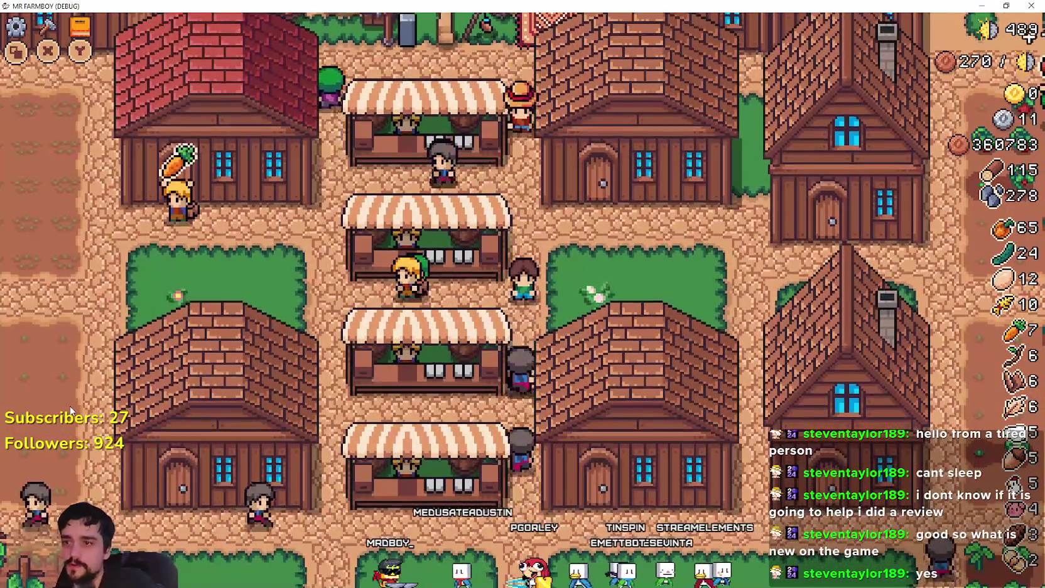
{"action": "scroll", "coordinate": [69, 406], "scroll_direction": "down", "scroll_amount": 2}
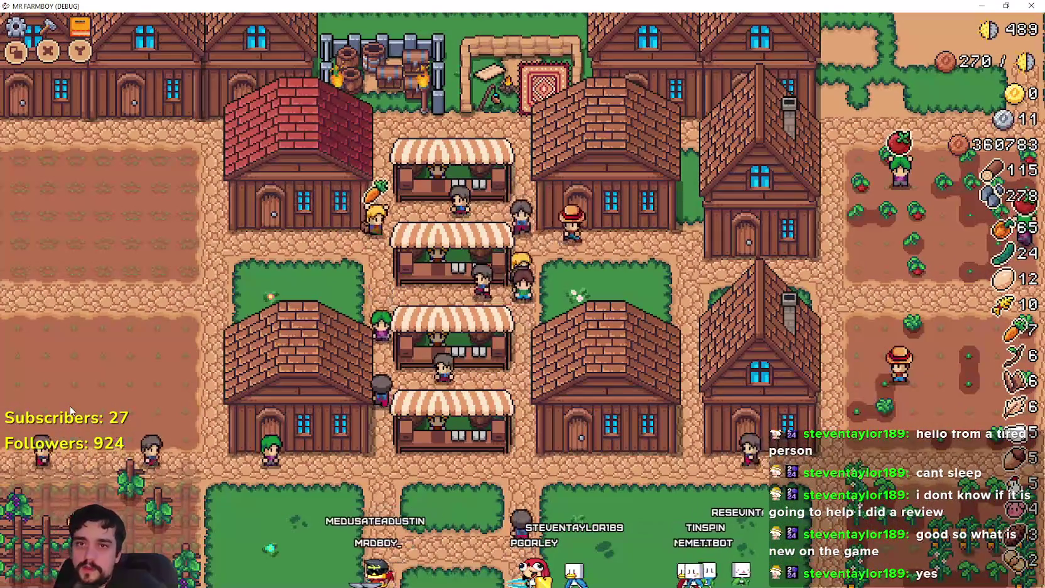
{"action": "scroll", "coordinate": [69, 406], "scroll_direction": "down", "scroll_amount": 2}
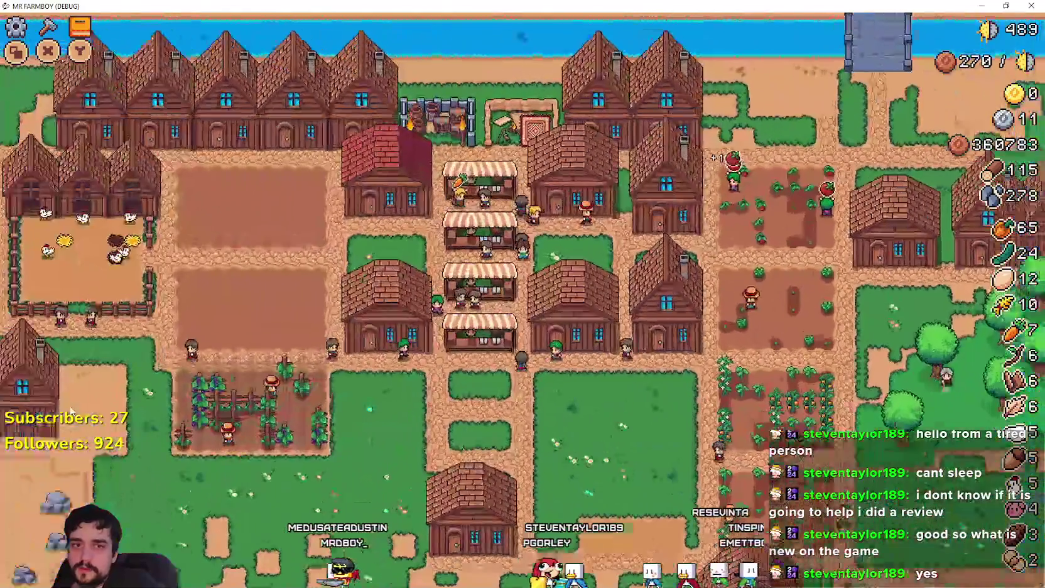
{"action": "scroll", "coordinate": [69, 406], "scroll_direction": "up", "scroll_amount": 1}
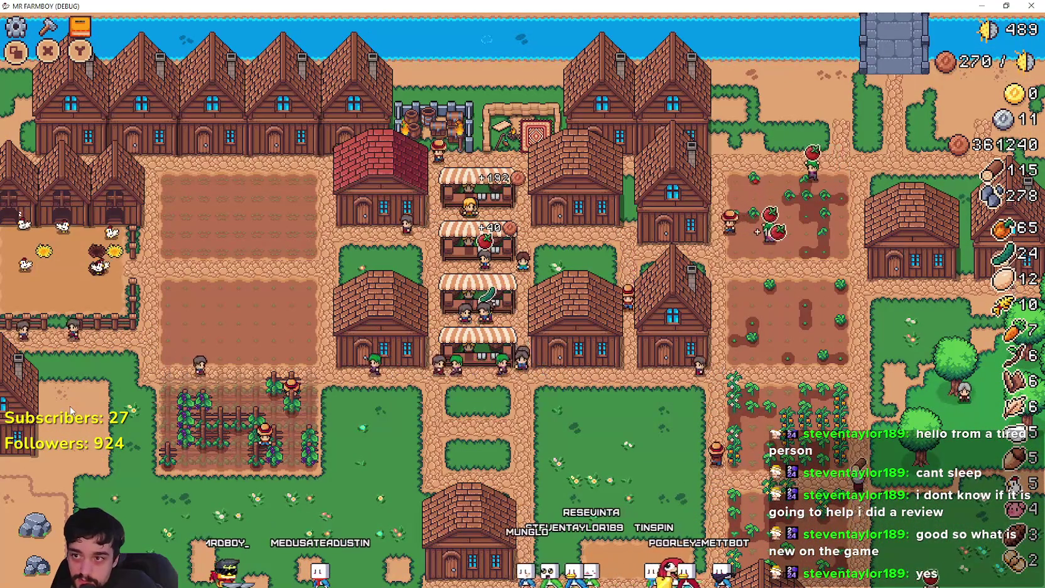
{"action": "key", "text": "d"}
{"action": "scroll", "coordinate": [69, 405], "scroll_direction": "up", "scroll_amount": 4}
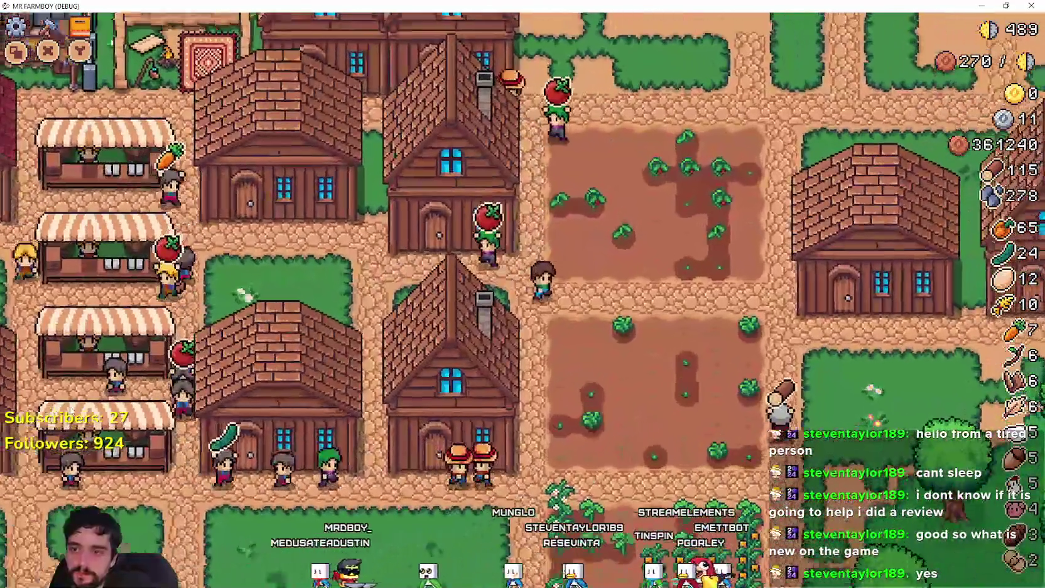
{"action": "key", "text": "d"}
{"action": "key", "text": "s"}
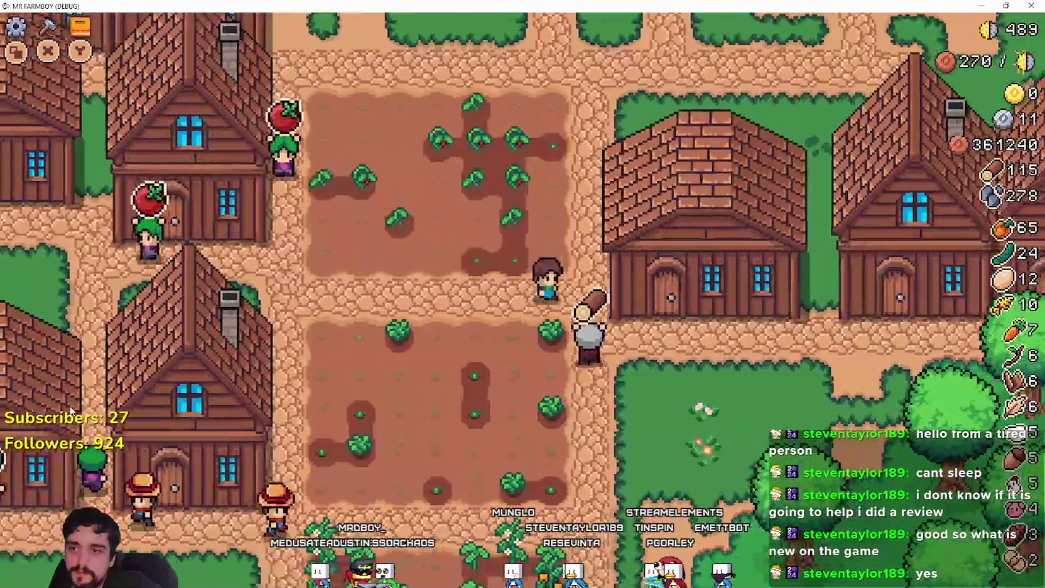
{"action": "key", "text": "w"}
{"action": "scroll", "coordinate": [70, 412], "scroll_direction": "up", "scroll_amount": 2}
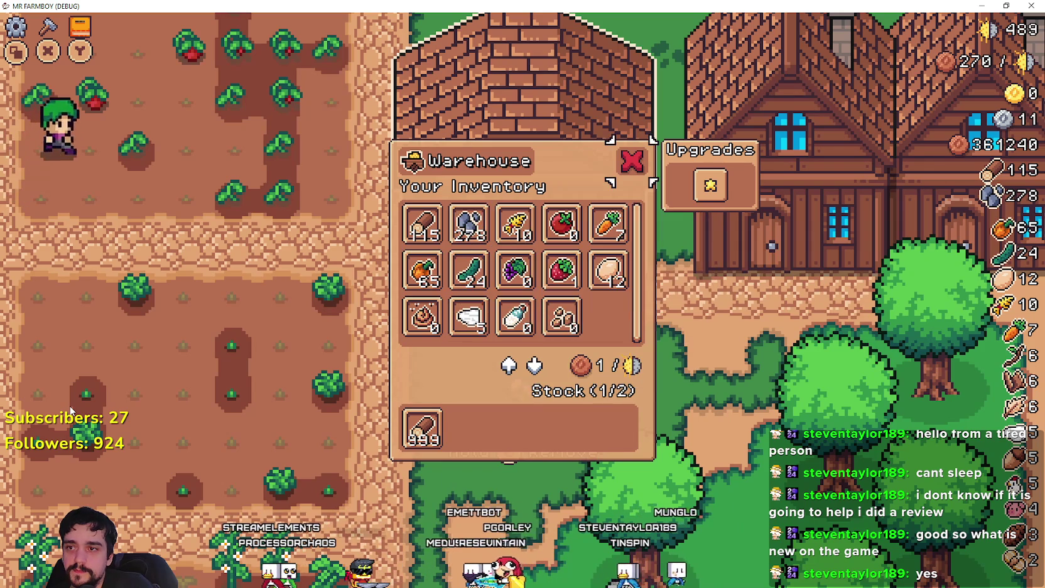
Harvest three ripe orange peppers in the pepper field, bringing them to 74
{"action": "key", "text": "s"}
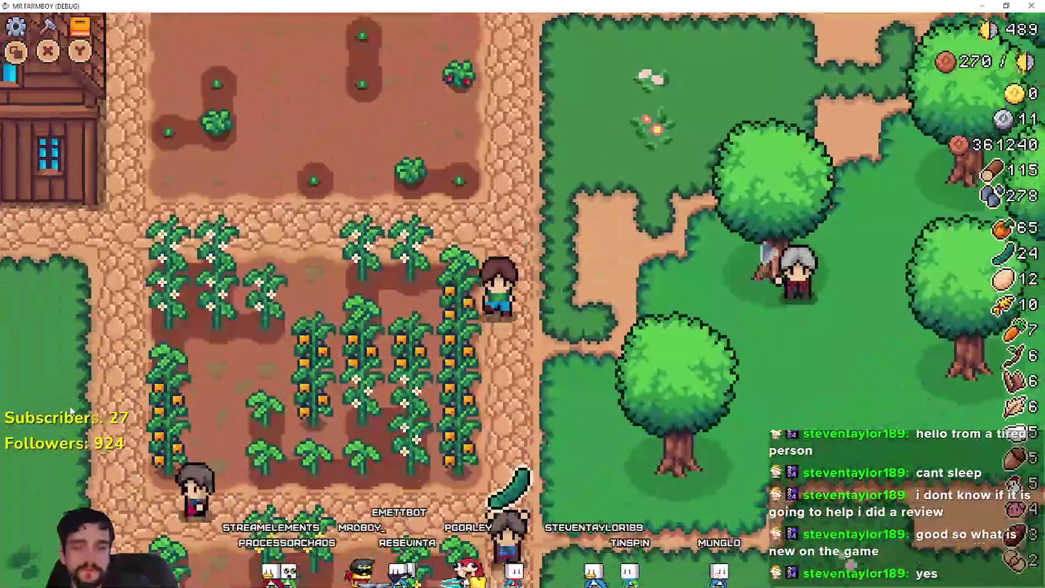
{"action": "key", "text": "a"}
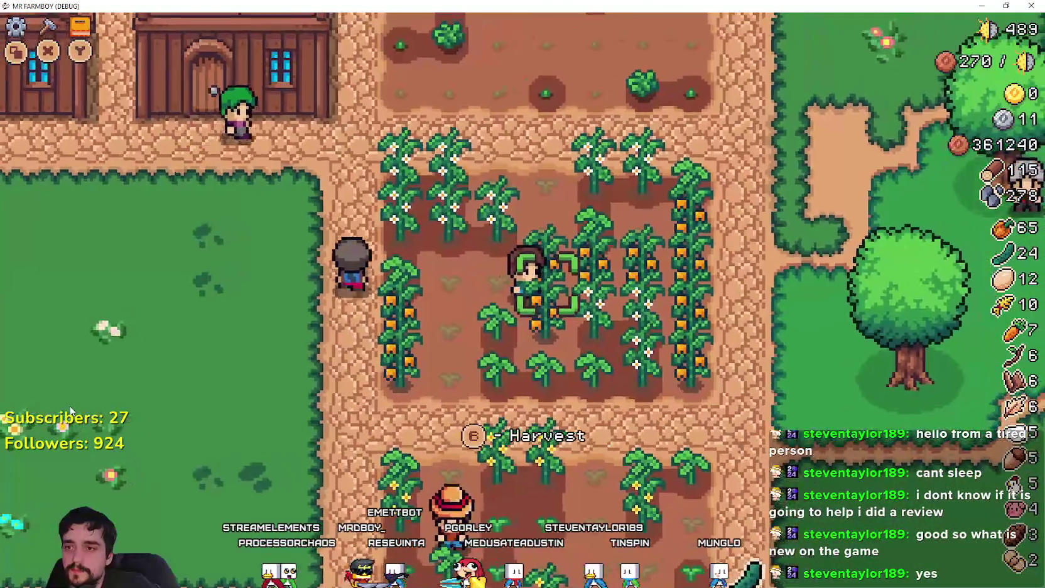
{"action": "key", "text": "e"}
{"action": "key", "text": "d"}
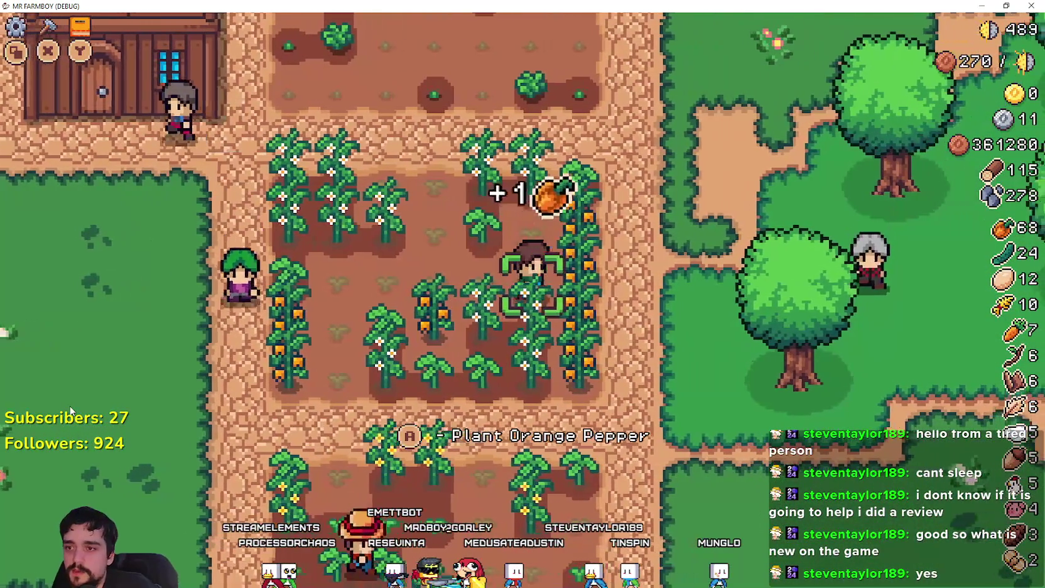
{"action": "key", "text": "e"}
{"action": "key", "text": "e"}
{"action": "key", "text": "e"}
{"action": "key", "text": "e"}
{"action": "key", "text": "w"}
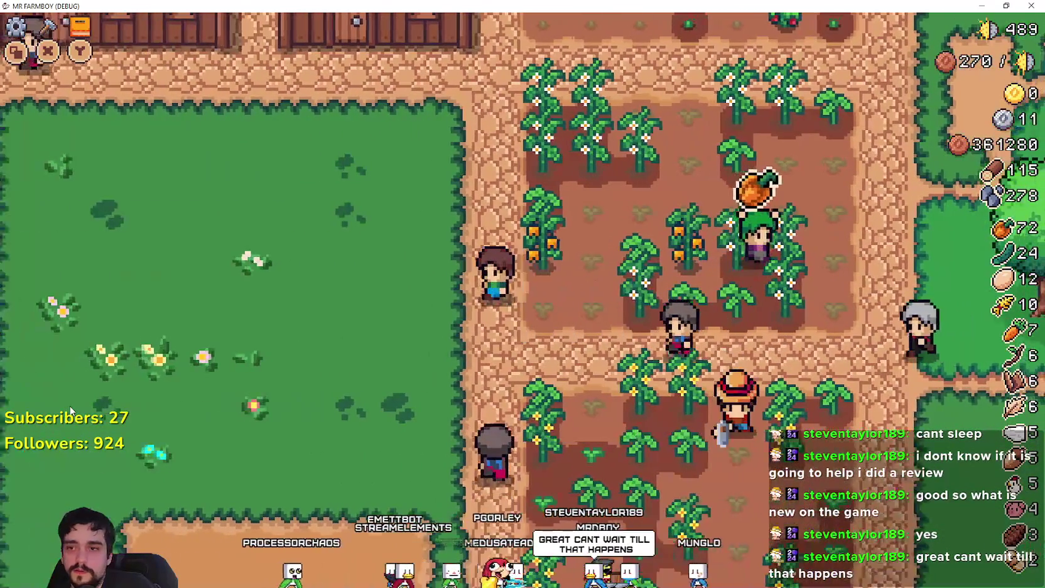
{"action": "key", "text": "a"}
{"action": "key", "text": "e"}
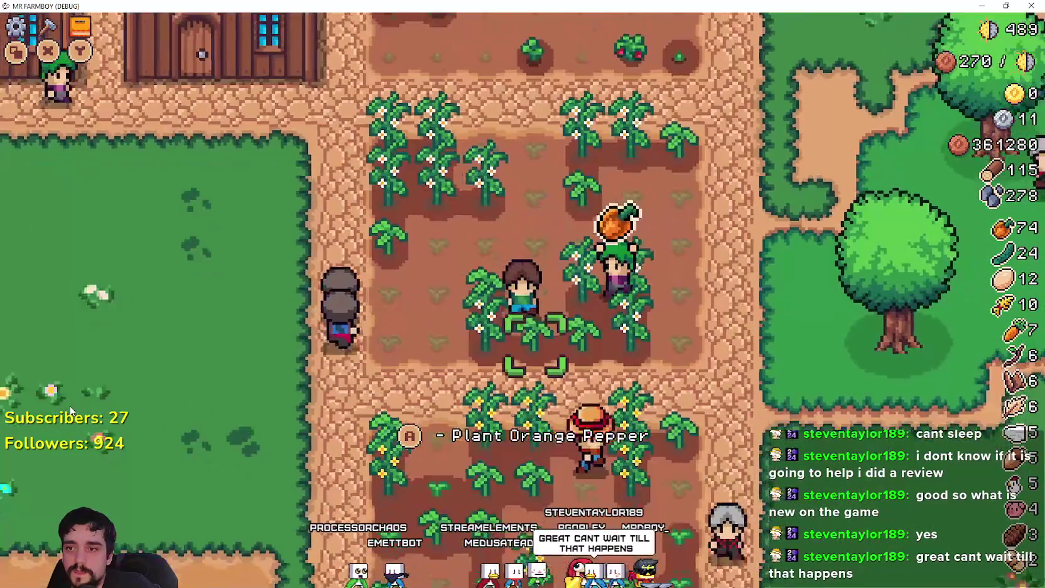
Visit the barn entrance, then walk away and open the pause menu stats
{"action": "key", "text": "s"}
{"action": "key", "text": "a"}
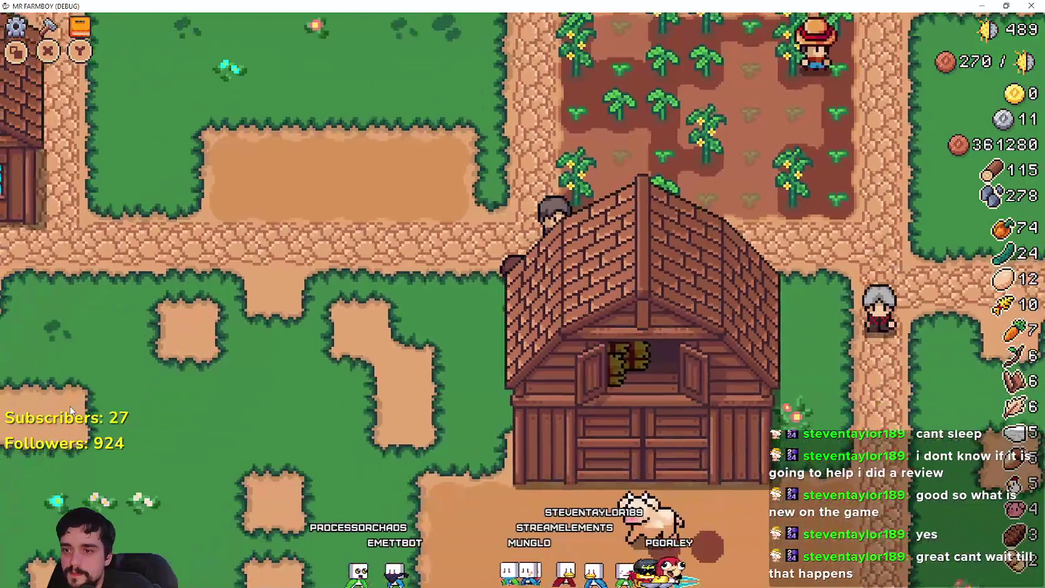
{"action": "key", "text": "s"}
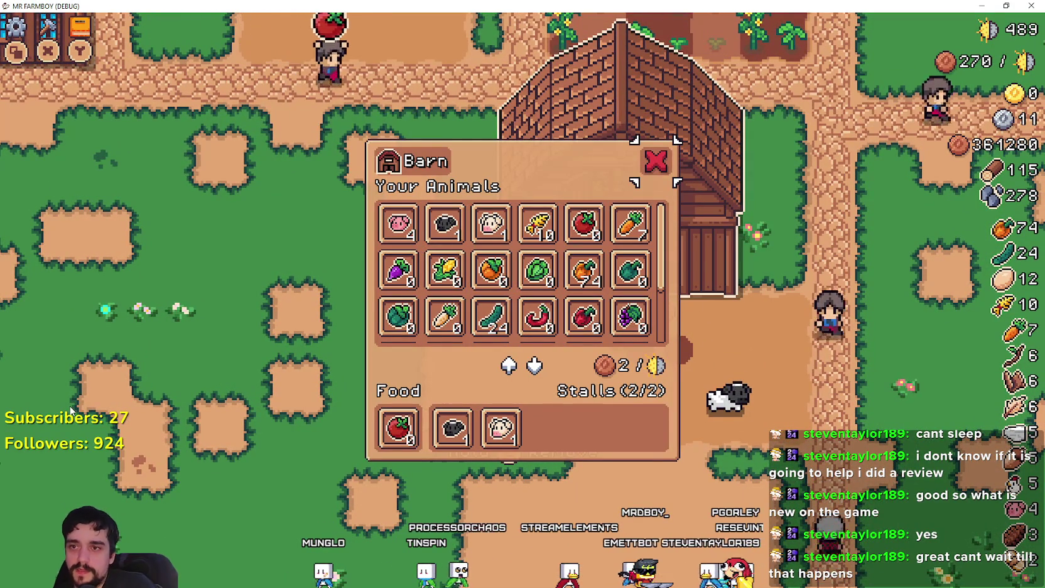
{"action": "key", "text": "a"}
{"action": "key", "text": "w"}
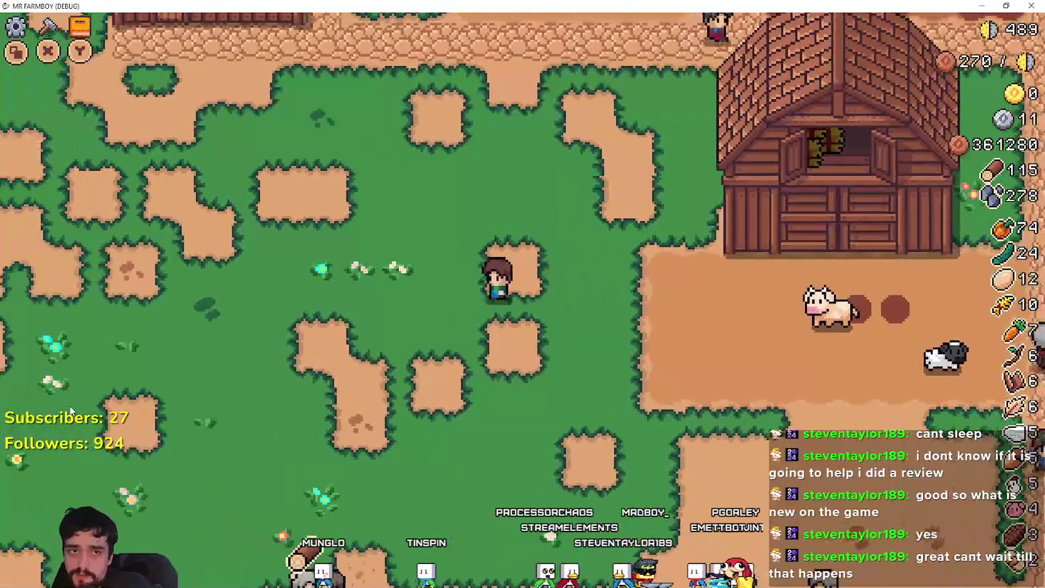
{"action": "key", "text": "a"}
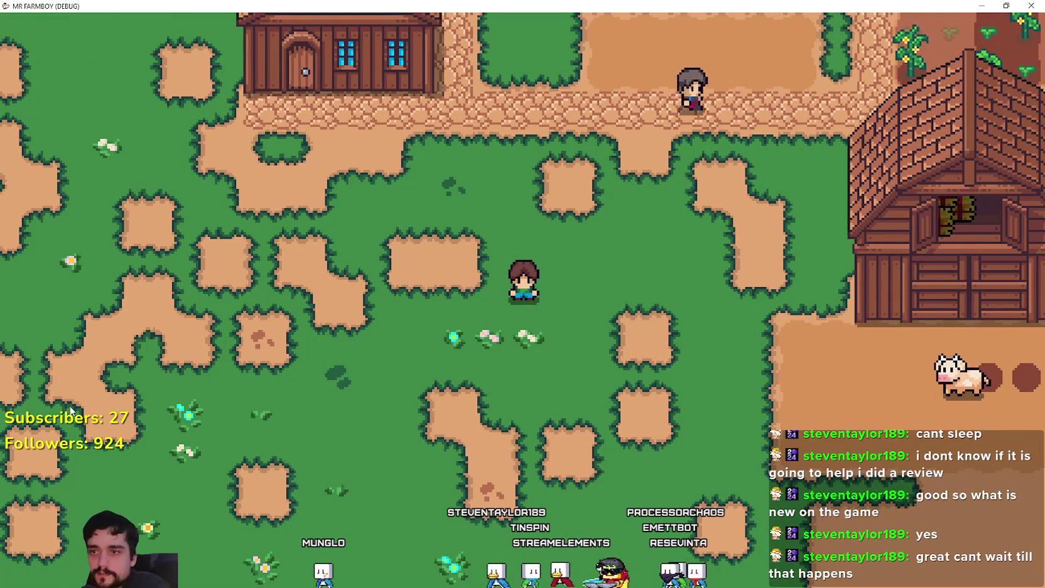
{"action": "key", "text": "Escape"}
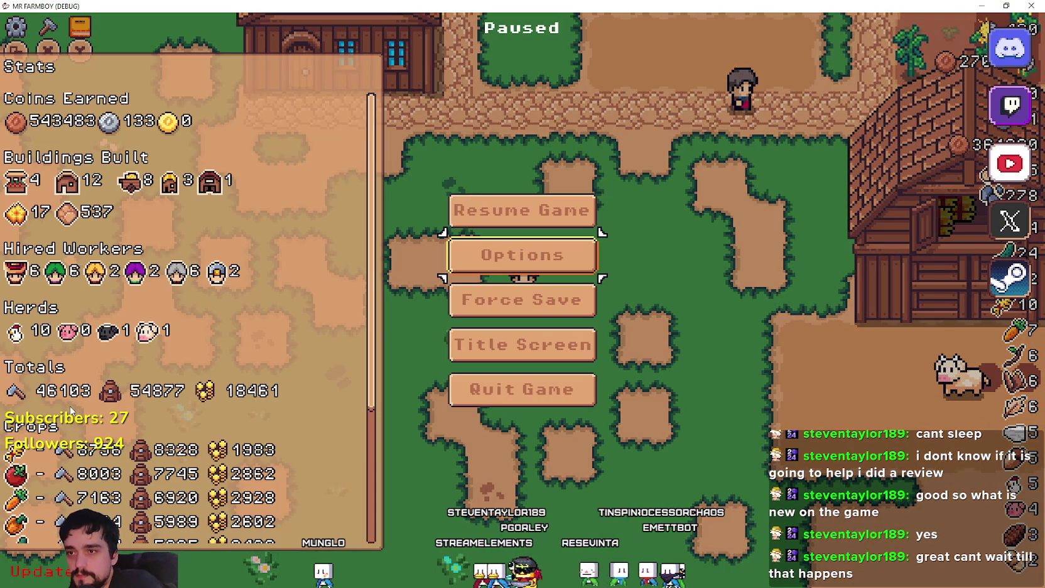
Resume play, walk up-left to the house by the market stalls, and view Advancements
{"action": "key", "text": "Escape"}
{"action": "key", "text": "w"}
{"action": "key", "text": "w"}
{"action": "key", "text": "w"}
{"action": "key", "text": "a"}
{"action": "key", "text": "l"}
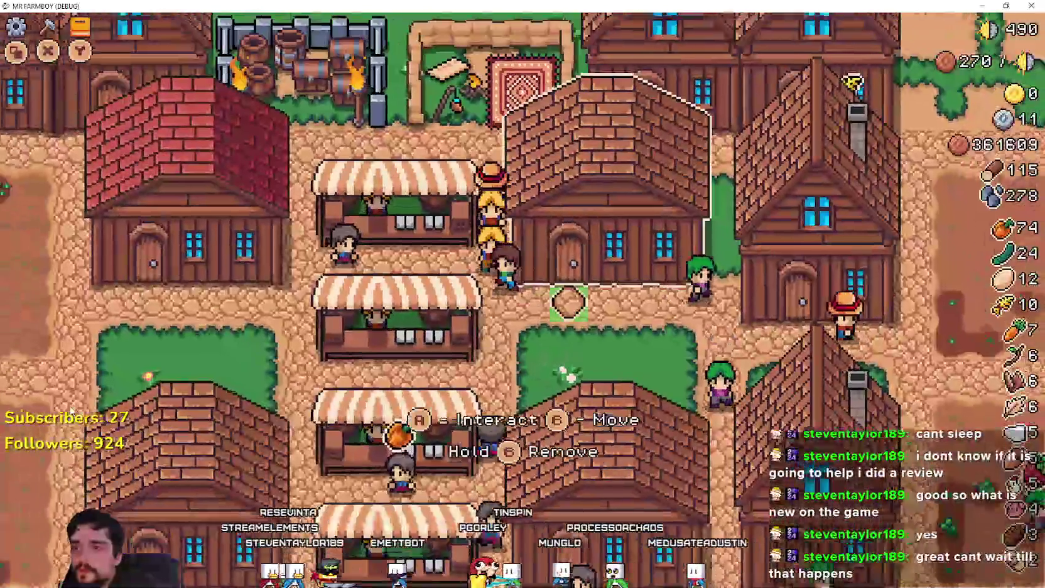
Plant a carrot on an empty soil tile and water it
{"action": "key", "text": "a"}
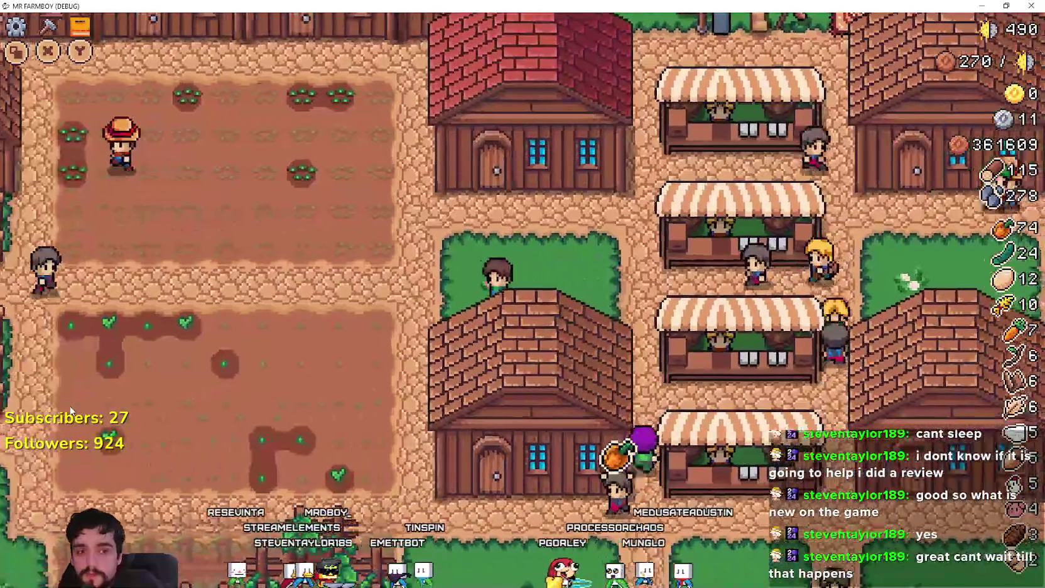
{"action": "key", "text": "a"}
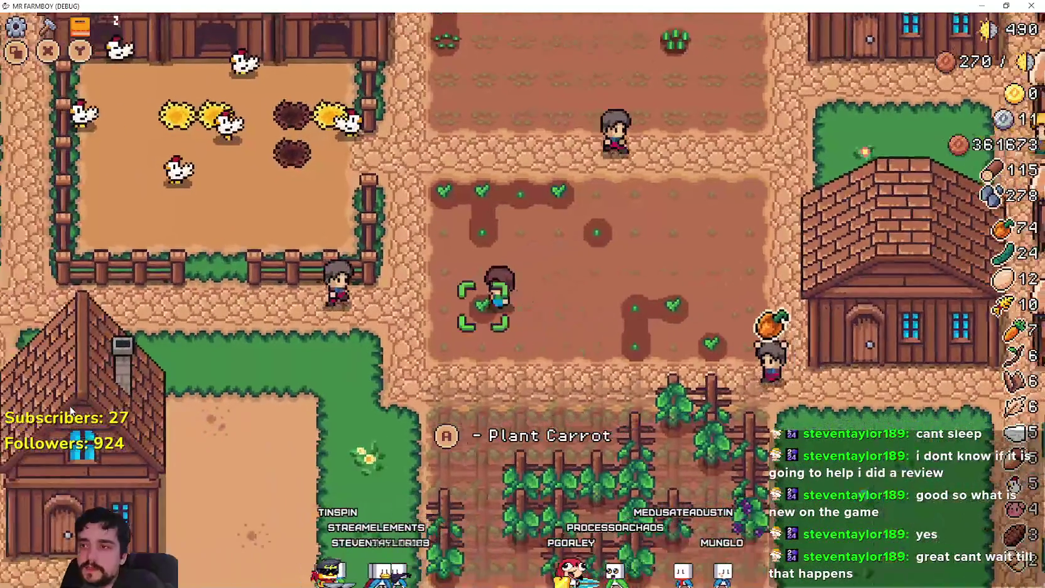
{"action": "key", "text": "d"}
{"action": "key", "text": "space"}
{"action": "key", "text": "w"}
{"action": "key", "text": "space"}
{"action": "key", "text": "d"}
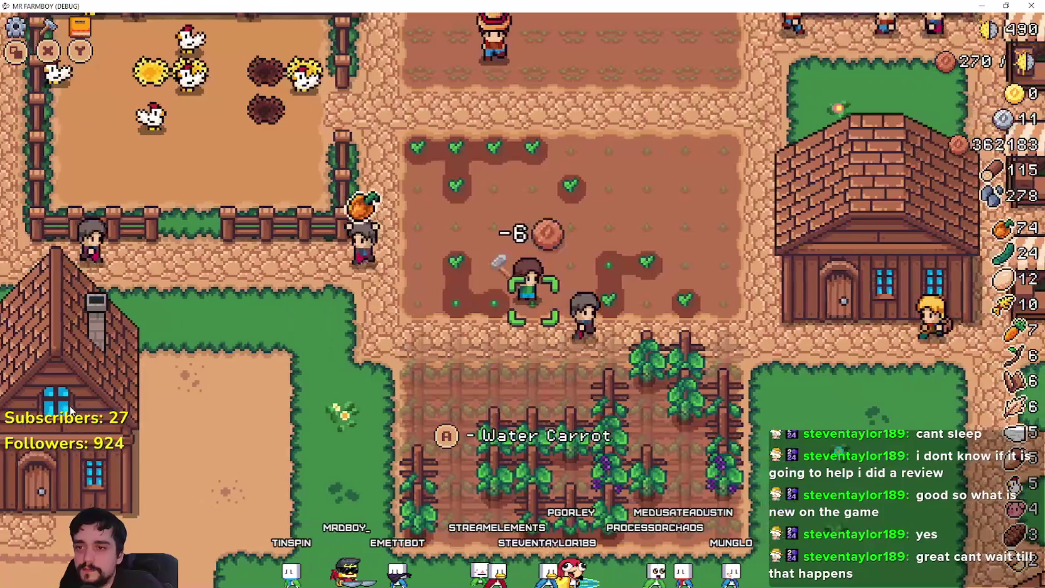
{"action": "key", "text": "space"}
Plant grapes on the grape plot and water them
{"action": "key", "text": "a"}
{"action": "key", "text": "s"}
{"action": "key", "text": "space"}
{"action": "key", "text": "space"}
{"action": "key", "text": "space"}
{"action": "key", "text": "space"}
{"action": "key", "text": "a"}
{"action": "key", "text": "s"}
{"action": "key", "text": "s"}
Mine a rock for one stone, then open a house's Hireable Workers list
{"action": "key", "text": "a"}
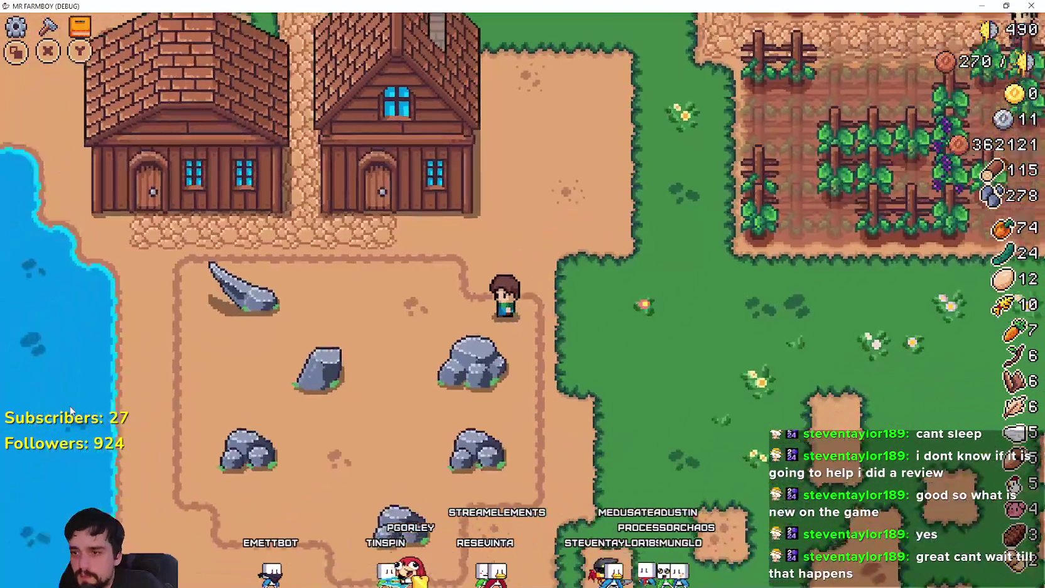
{"action": "key", "text": "space"}
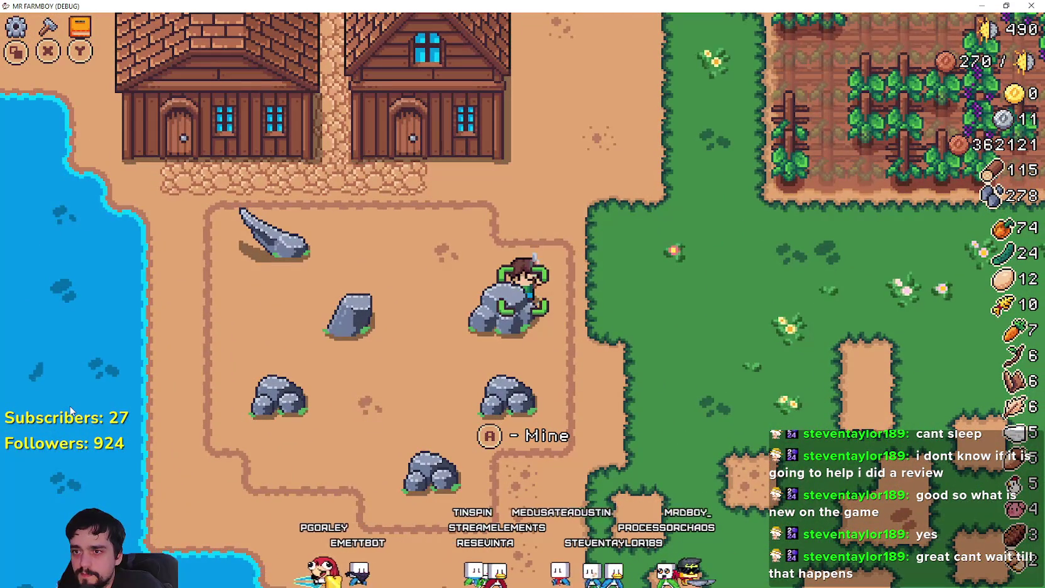
{"action": "key", "text": "space"}
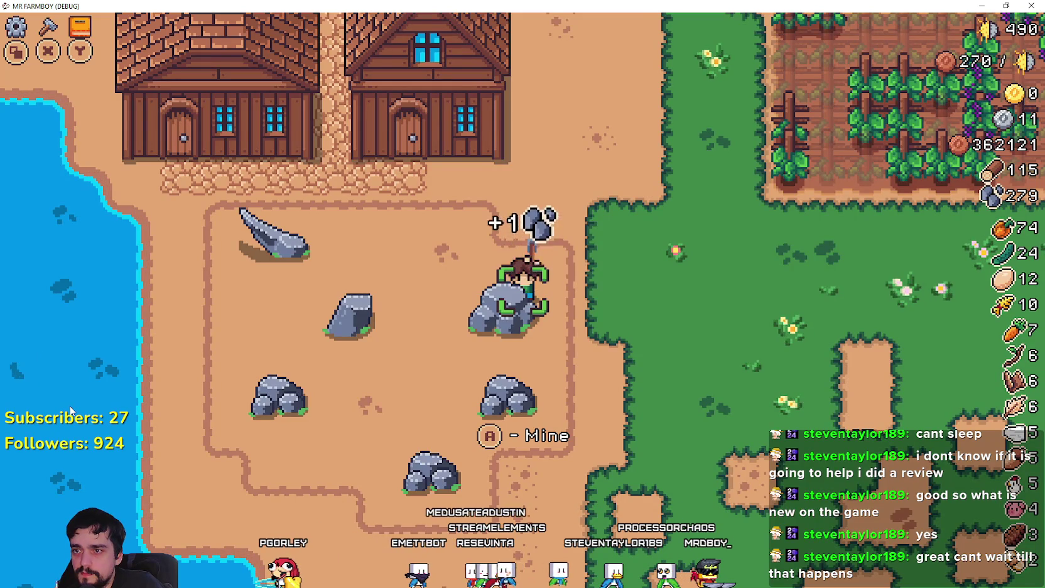
{"action": "key", "text": "w"}
{"action": "key", "text": "e"}
{"action": "key", "text": "d"}
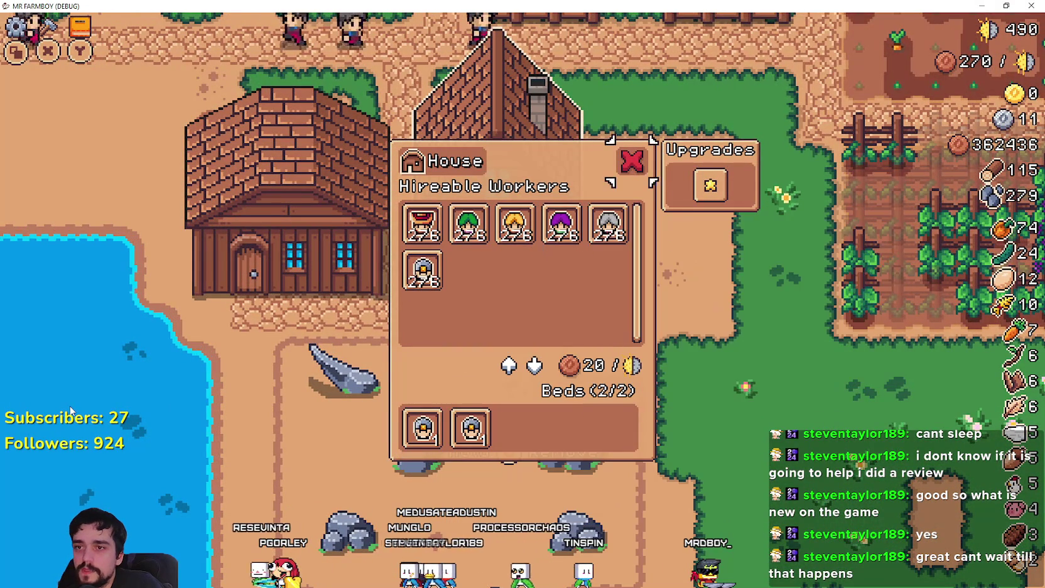
Close the house workers panel and walk right past the farm to the path beside the field
{"action": "key", "text": "Escape"}
{"action": "key", "text": "d"}
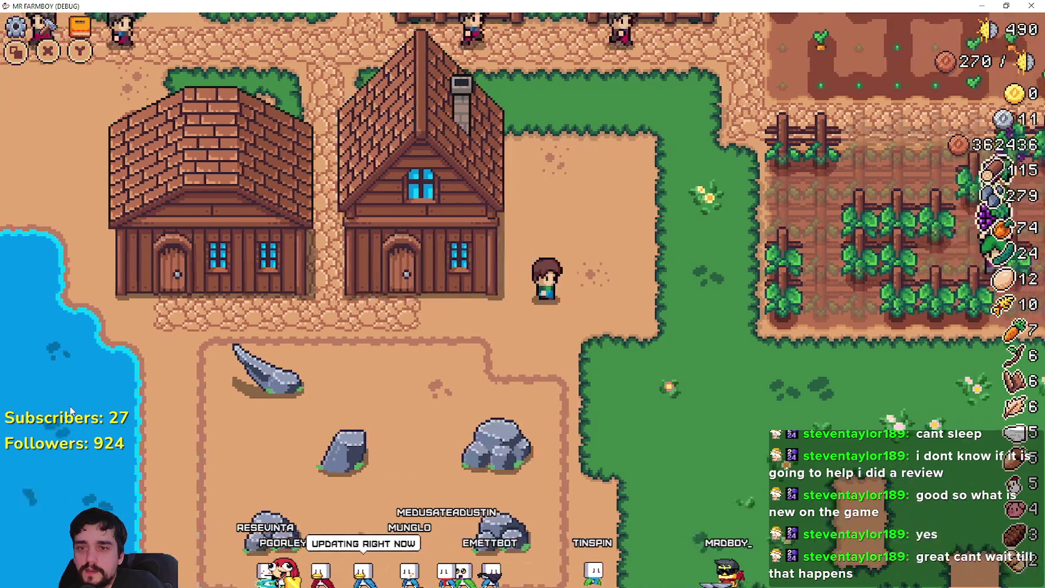
{"action": "key", "text": "d"}
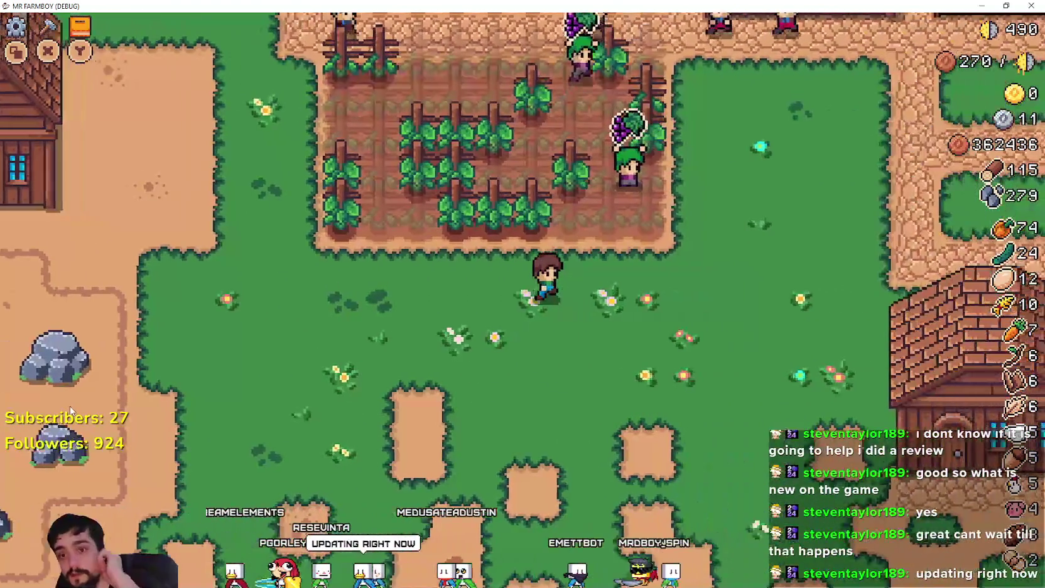
{"action": "key", "text": "d"}
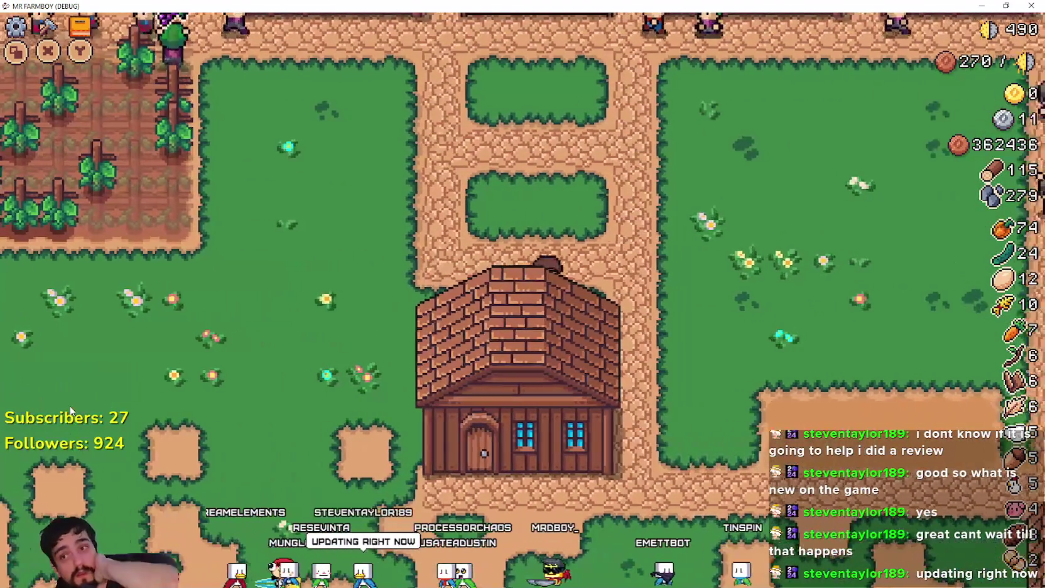
{"action": "key", "text": "s"}
{"action": "key", "text": "s"}
{"action": "key", "text": "a"}
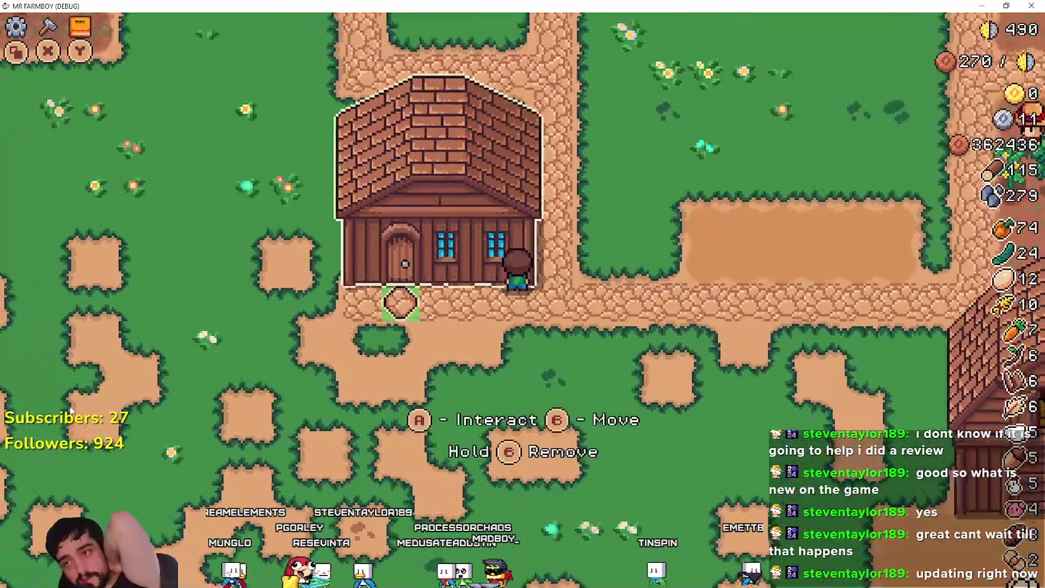
{"action": "key", "text": "d"}
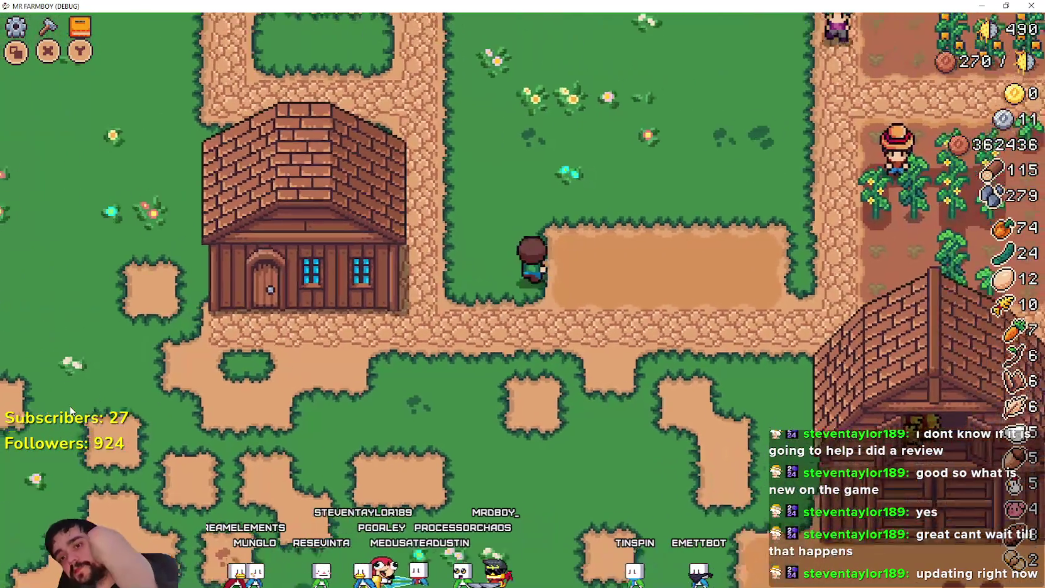
{"action": "key", "text": "w"}
{"action": "key", "text": "w"}
{"action": "key", "text": "d"}
{"action": "key", "text": "d"}
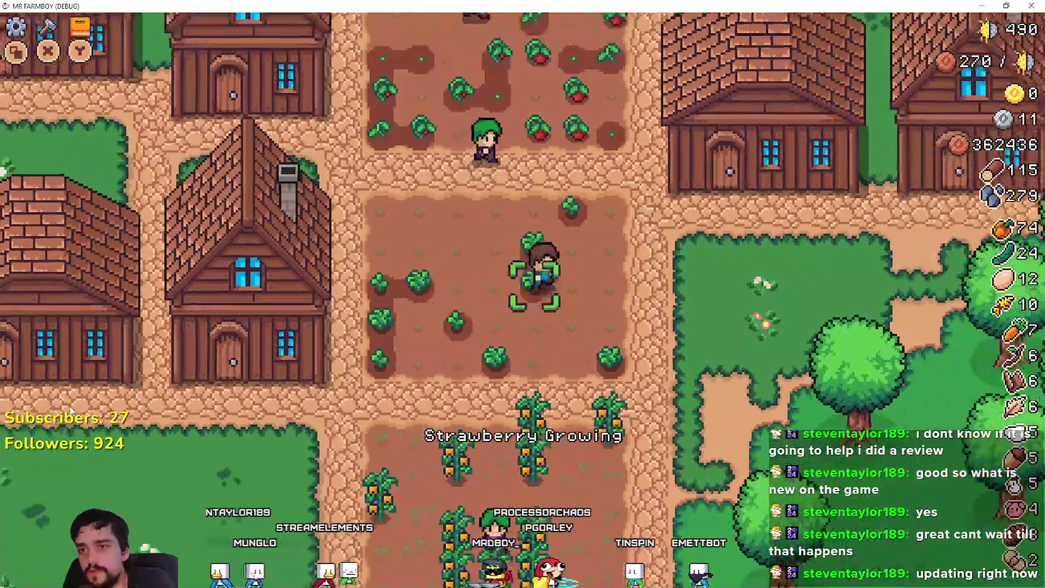
Check the warehouse inventory, then view the next house's workers and its Rancher details
{"action": "key", "text": "e"}
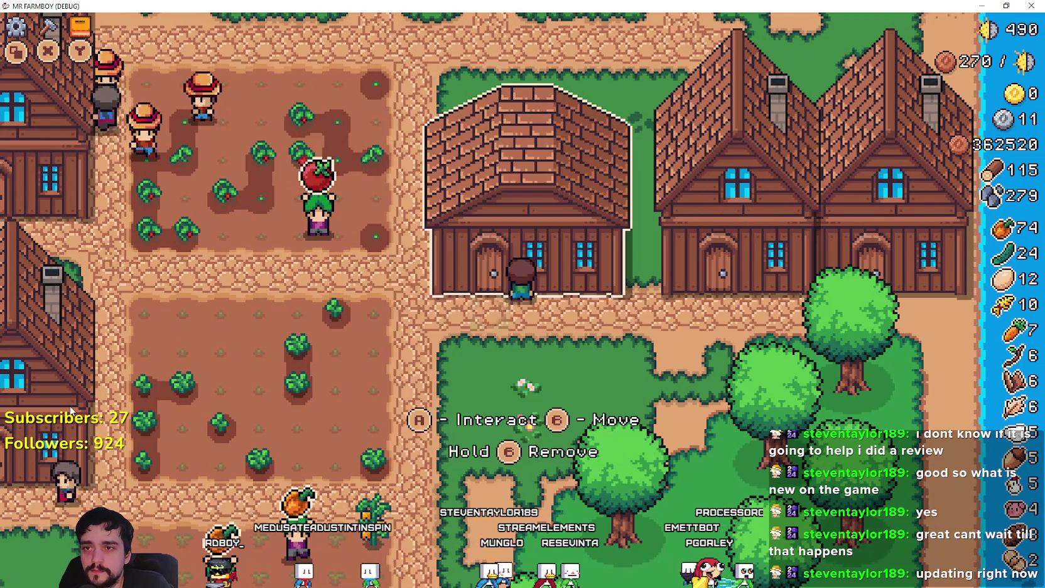
{"action": "key", "text": "d"}
{"action": "key", "text": "e"}
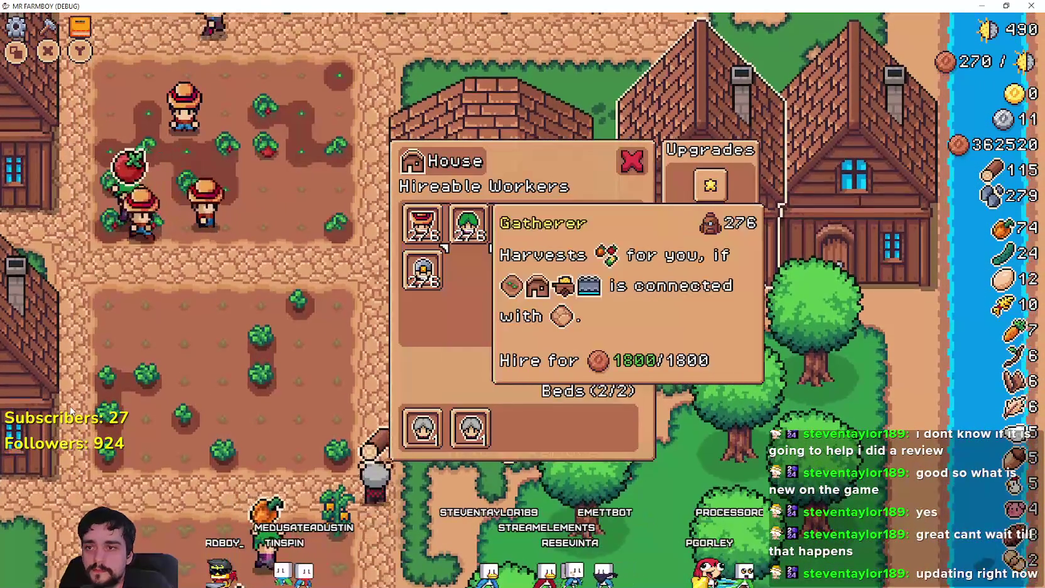
{"action": "key", "text": "d"}
{"action": "key", "text": "d"}
Walk to the farm plot house, review its hireable workers, close the panel and head down toward the barn
{"action": "key", "text": "w"}
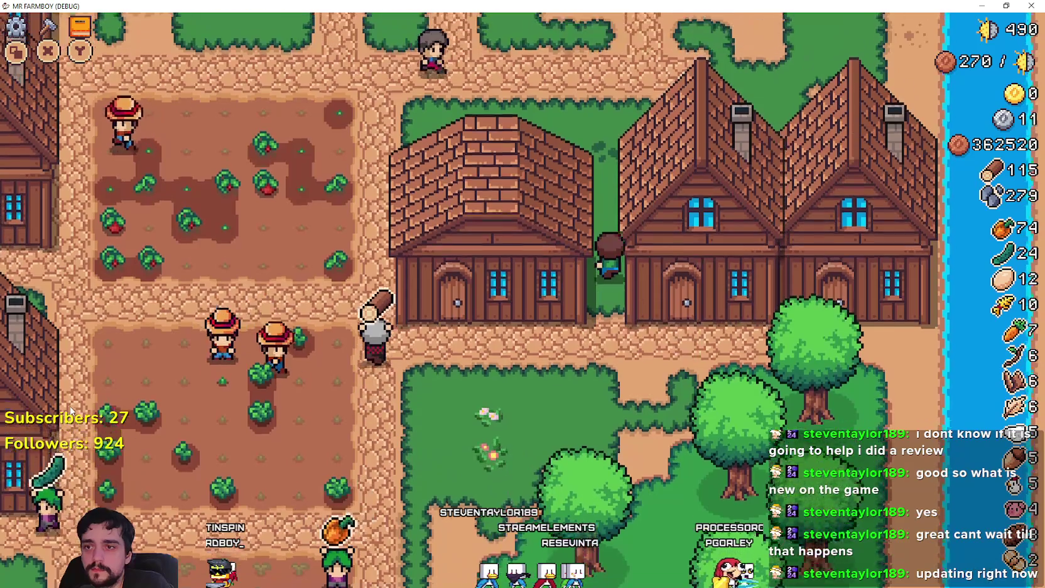
{"action": "key", "text": "a"}
{"action": "key", "text": "s"}
{"action": "key", "text": "a"}
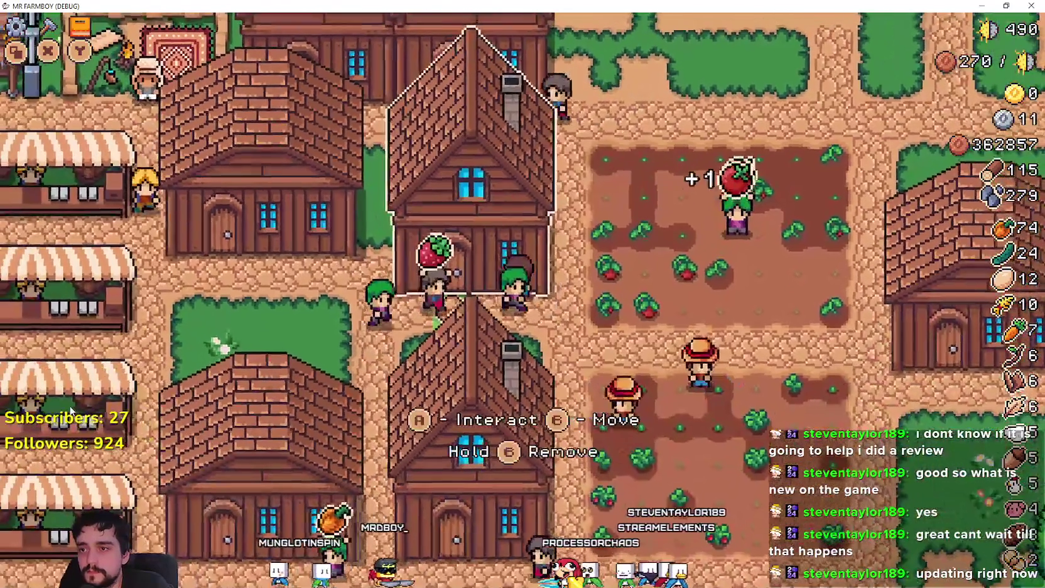
{"action": "key", "text": "e"}
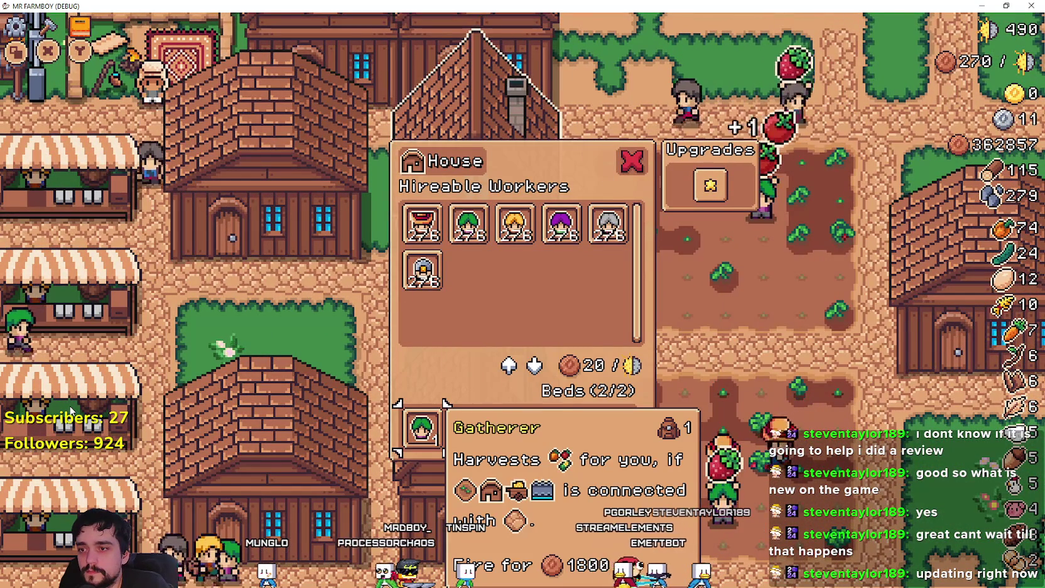
{"action": "key", "text": "Escape"}
{"action": "key", "text": "s"}
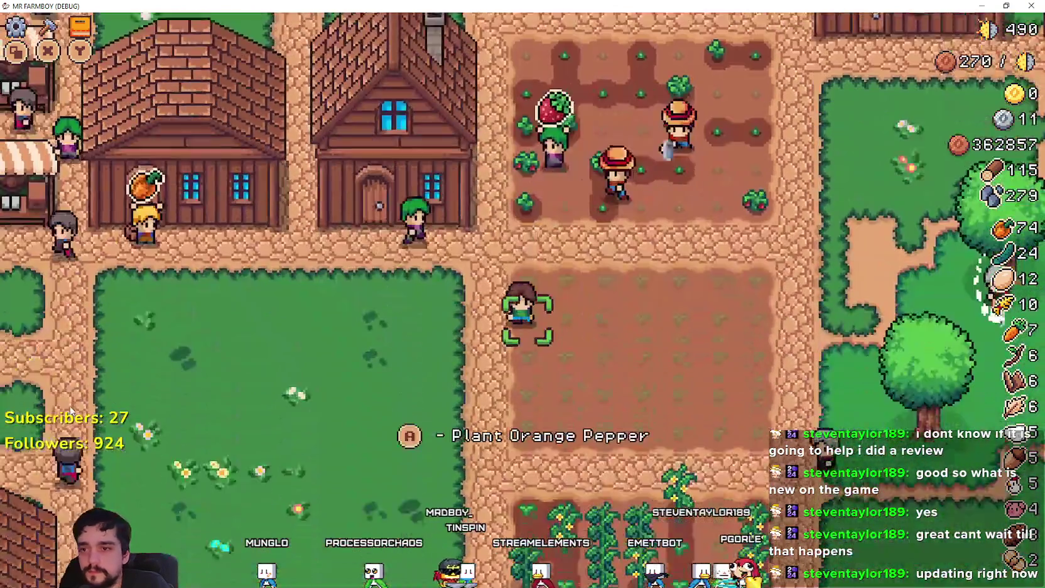
{"action": "key", "text": "s"}
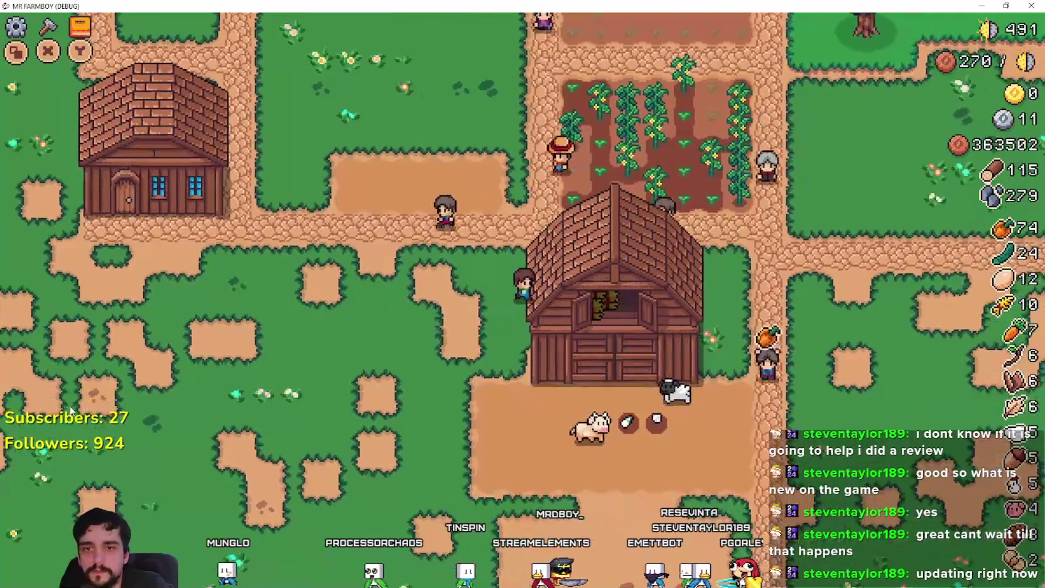
Walk past the barn, pick the House building from Crafting, then cancel its placement
{"action": "key", "text": "w"}
{"action": "key", "text": "d"}
{"action": "key", "text": "d"}
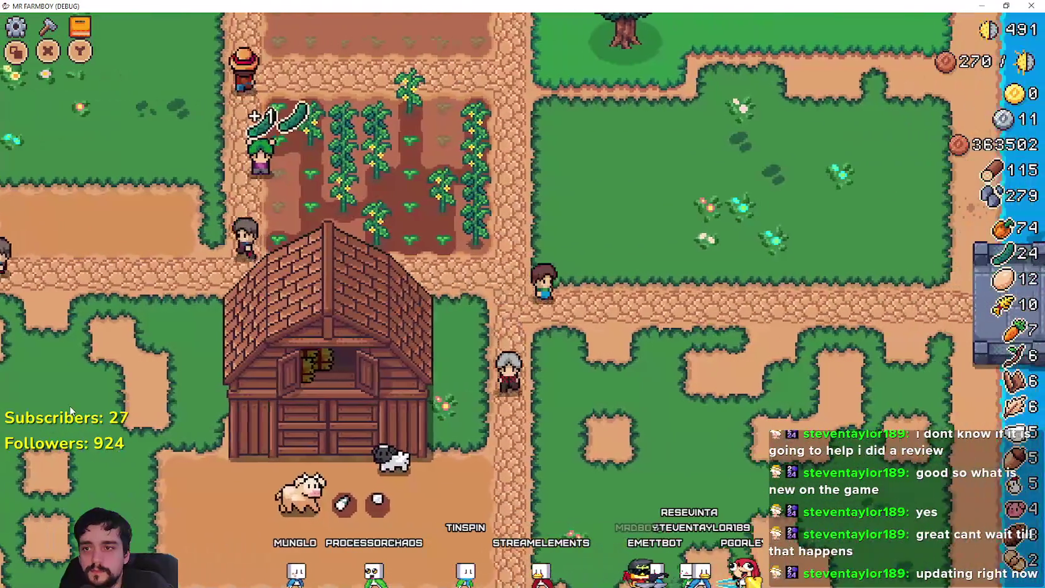
{"action": "key", "text": "c"}
{"action": "key", "text": "s"}
{"action": "key", "text": "s"}
{"action": "key", "text": "s"}
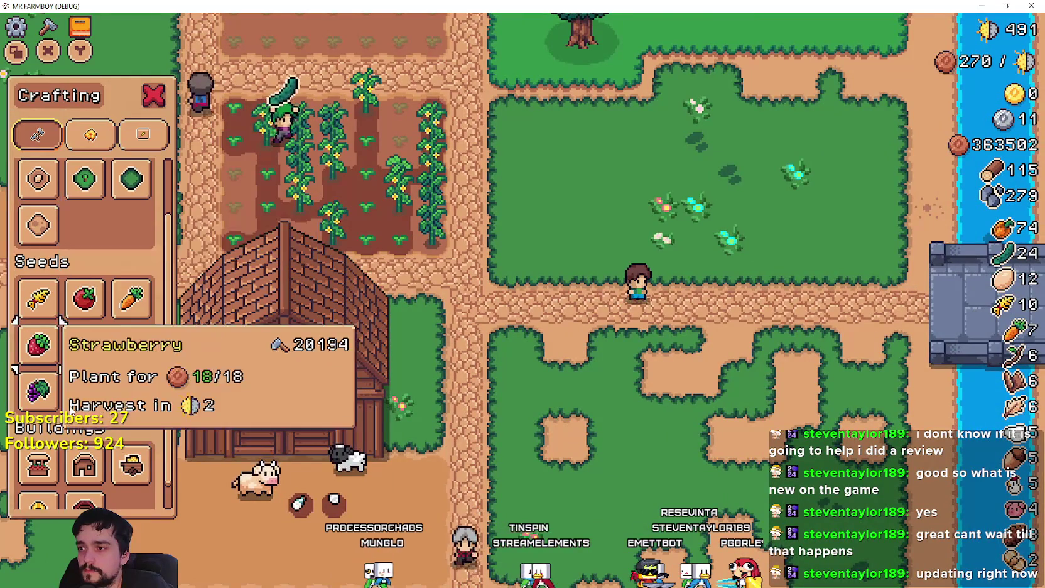
{"action": "key", "text": "d"}
{"action": "key", "text": "Return"}
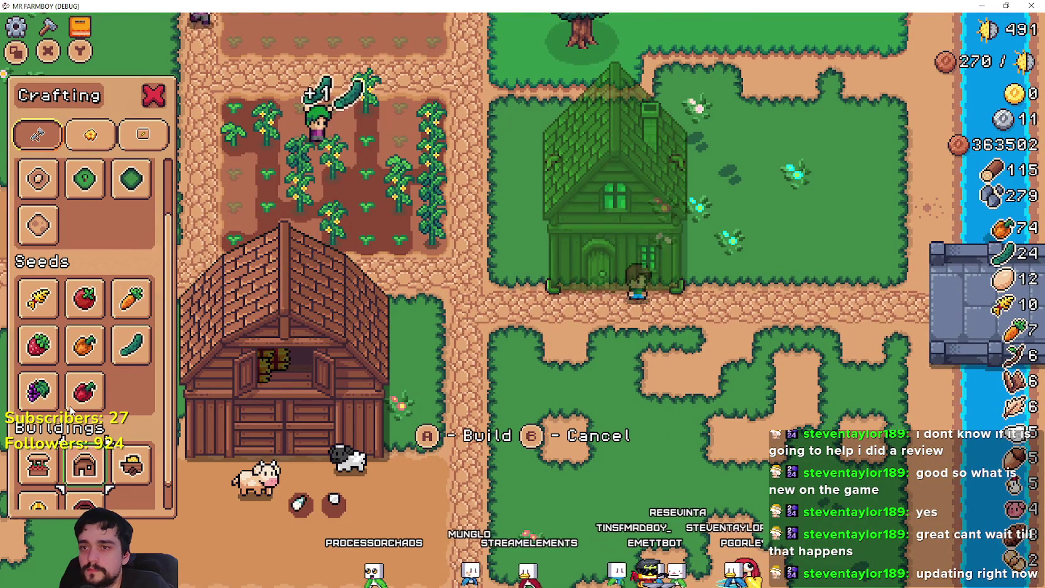
{"action": "key", "text": "s"}
{"action": "key", "text": "Escape"}
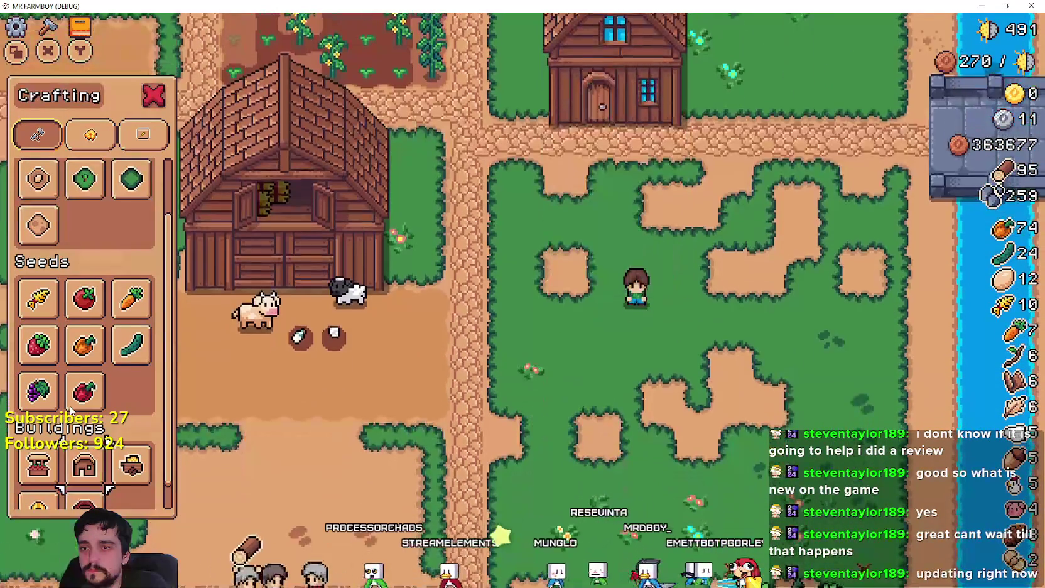
Hire a Gatherer and fire the Carrier at the house, then close its workers panel
{"action": "key", "text": "w"}
{"action": "key", "text": "e"}
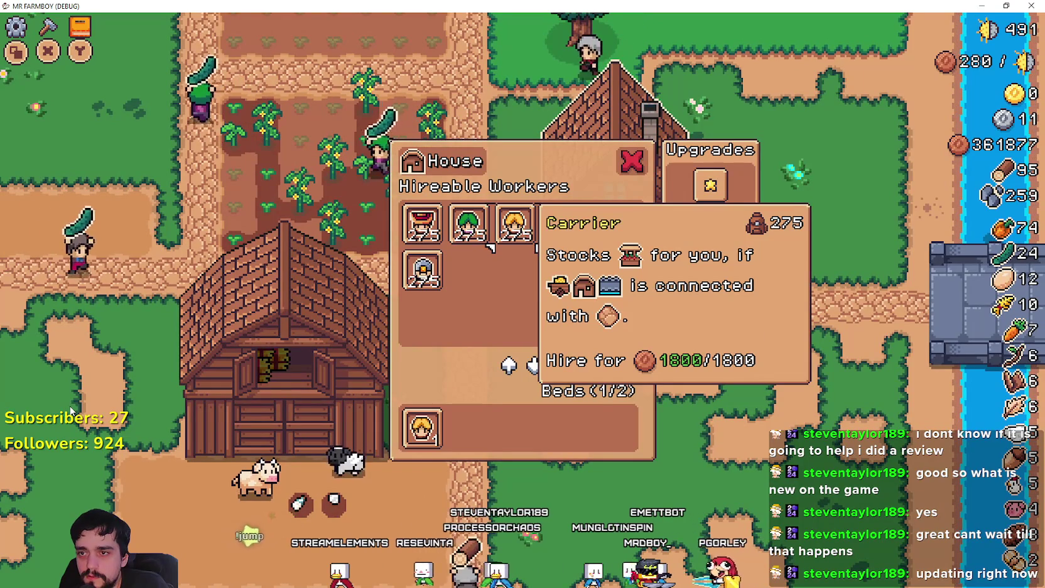
{"action": "key", "text": "e"}
{"action": "key", "text": "s"}
{"action": "key", "text": "s"}
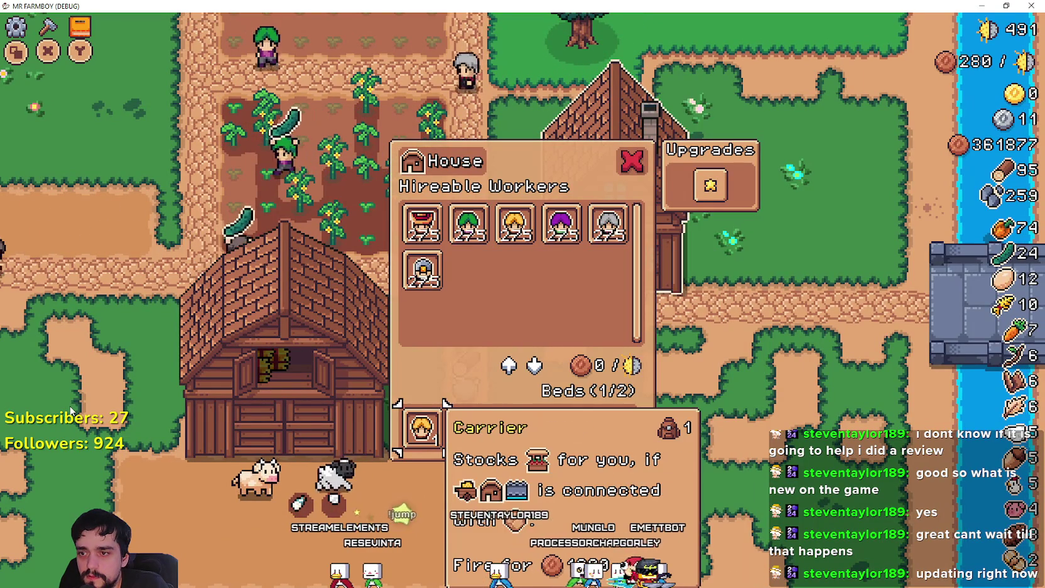
{"action": "key", "text": "e"}
{"action": "key", "text": "d"}
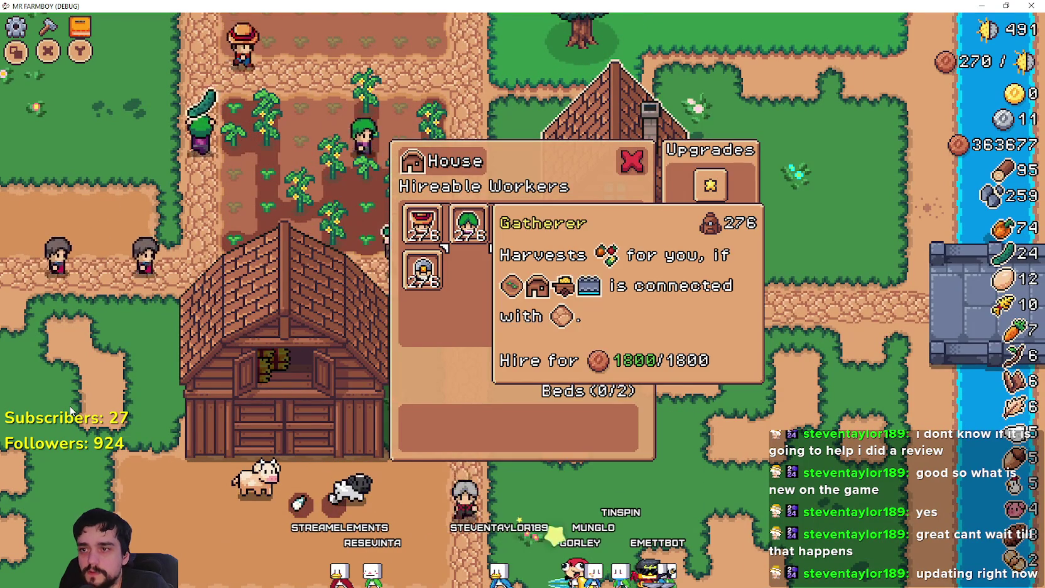
{"action": "key", "text": "e"}
{"action": "key", "text": "d"}
{"action": "key", "text": "s"}
{"action": "key", "text": "w"}
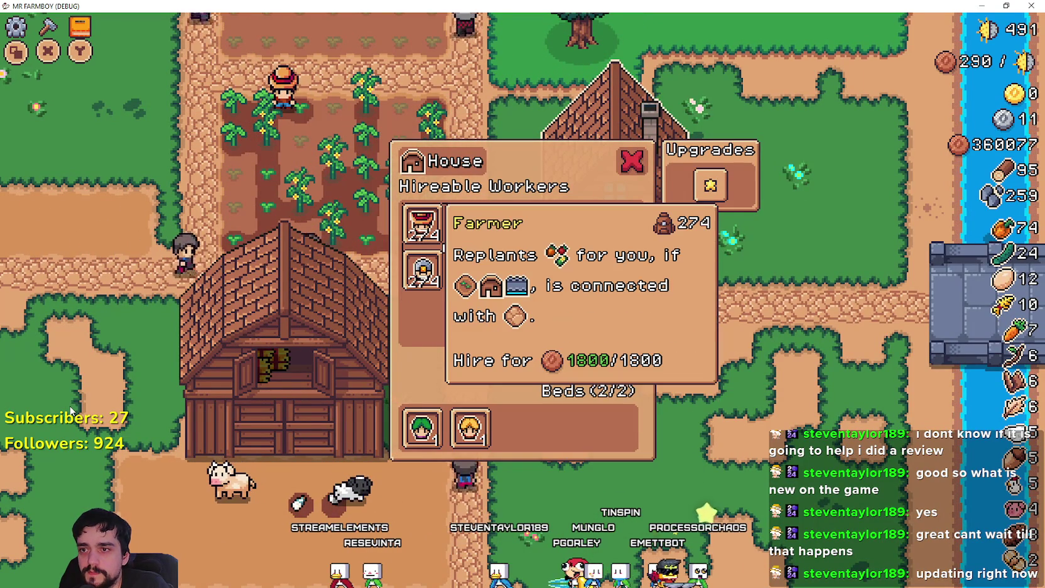
{"action": "key", "text": "Escape"}
{"action": "key", "text": "s"}
Harvest milk from the cow and wool from the sheep, then approach the barn door
{"action": "key", "text": "a"}
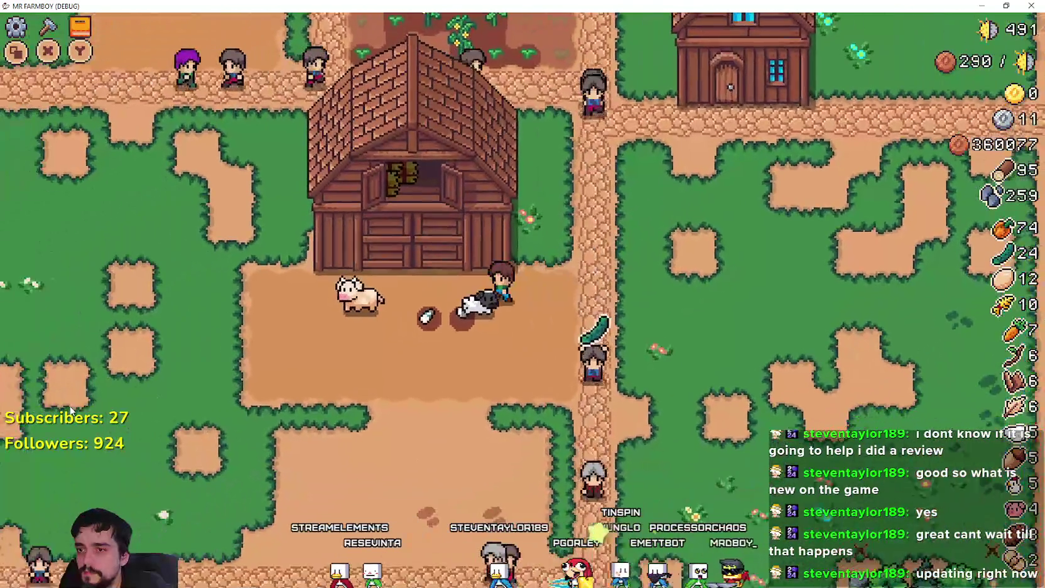
{"action": "key", "text": "a"}
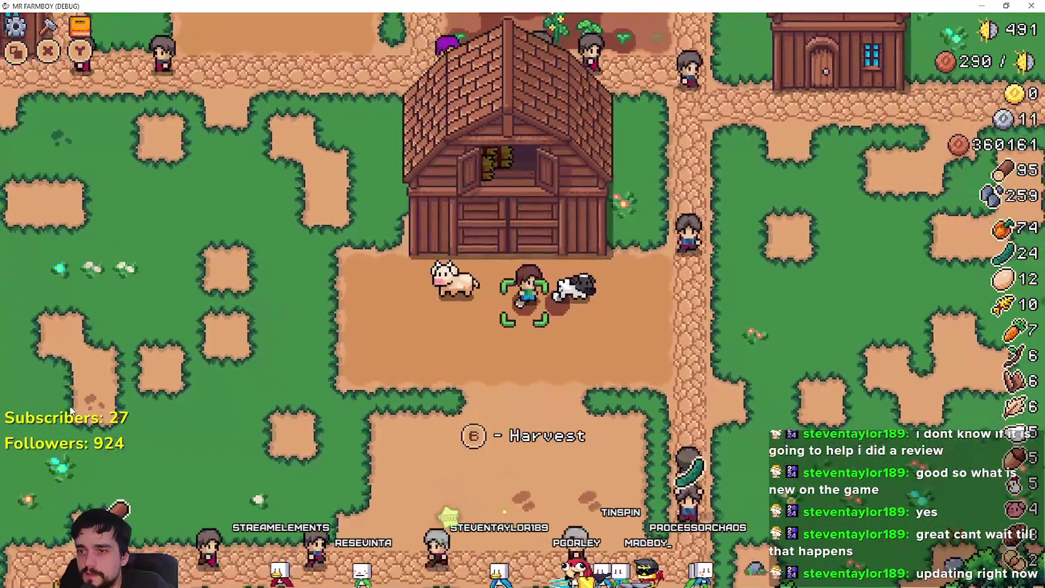
{"action": "key", "text": "e"}
{"action": "key", "text": "e"}
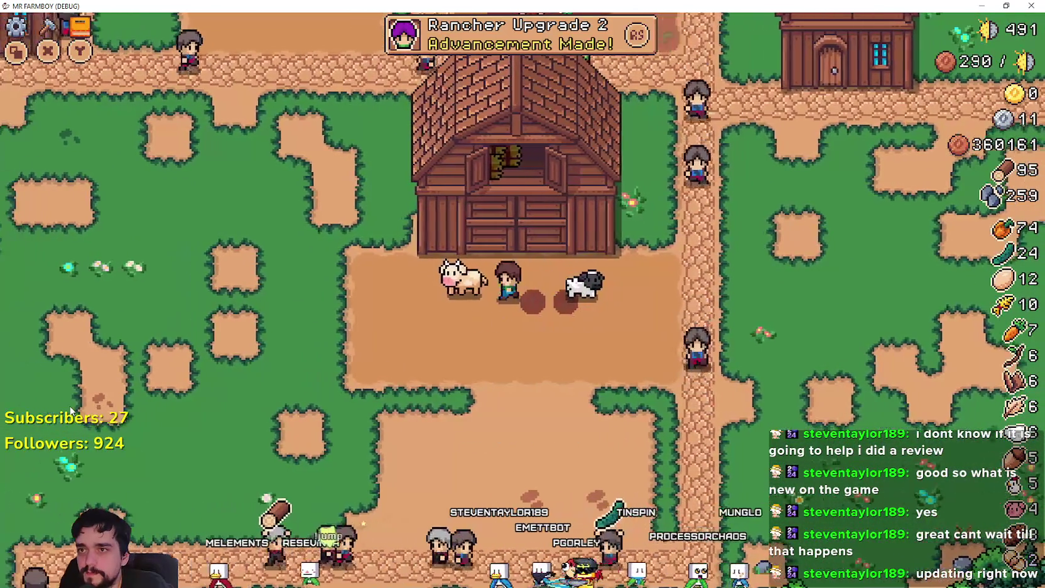
{"action": "key", "text": "w"}
{"action": "key", "text": "e"}
Open the Barn panel and move controller focus across the Pig, Cow, Cabbage, Carrot and Tomato slots
{"action": "key", "text": "d"}
{"action": "key", "text": "d"}
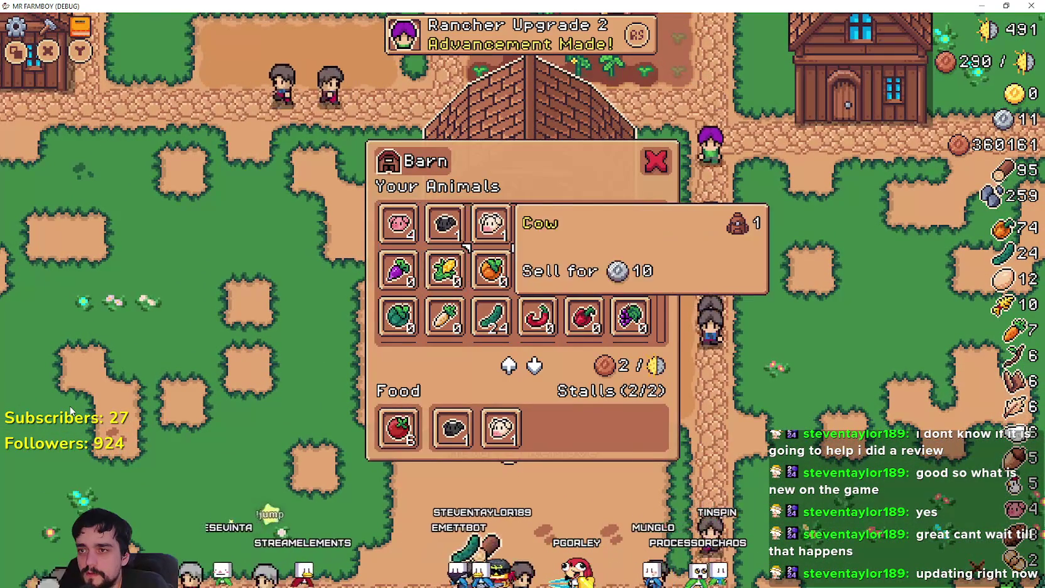
{"action": "key", "text": "d"}
{"action": "key", "text": "s"}
{"action": "key", "text": "s"}
{"action": "key", "text": "s"}
{"action": "key", "text": "s"}
{"action": "key", "text": "d"}
{"action": "key", "text": "d"}
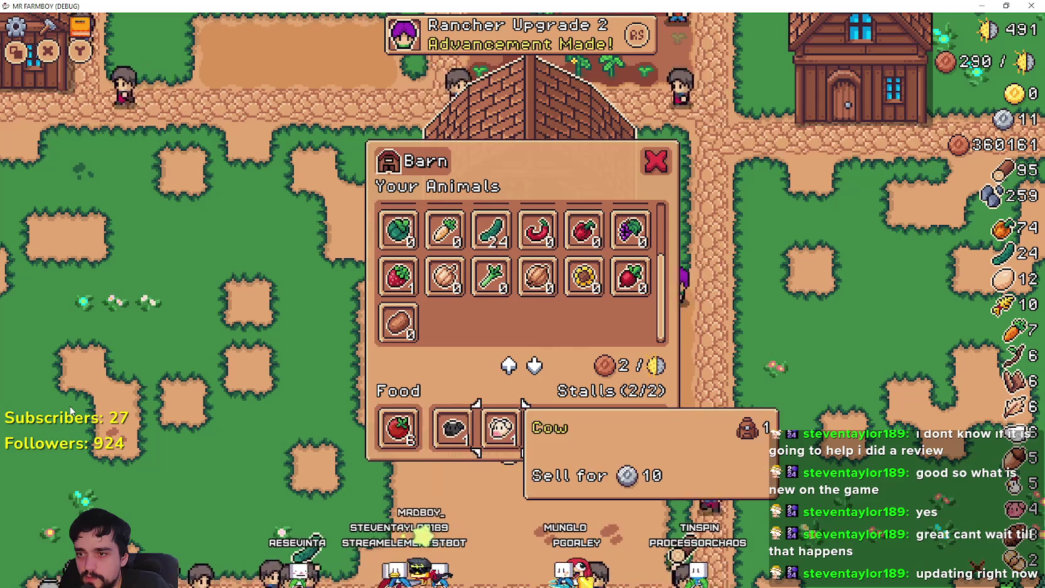
{"action": "key", "text": "a"}
{"action": "key", "text": "a"}
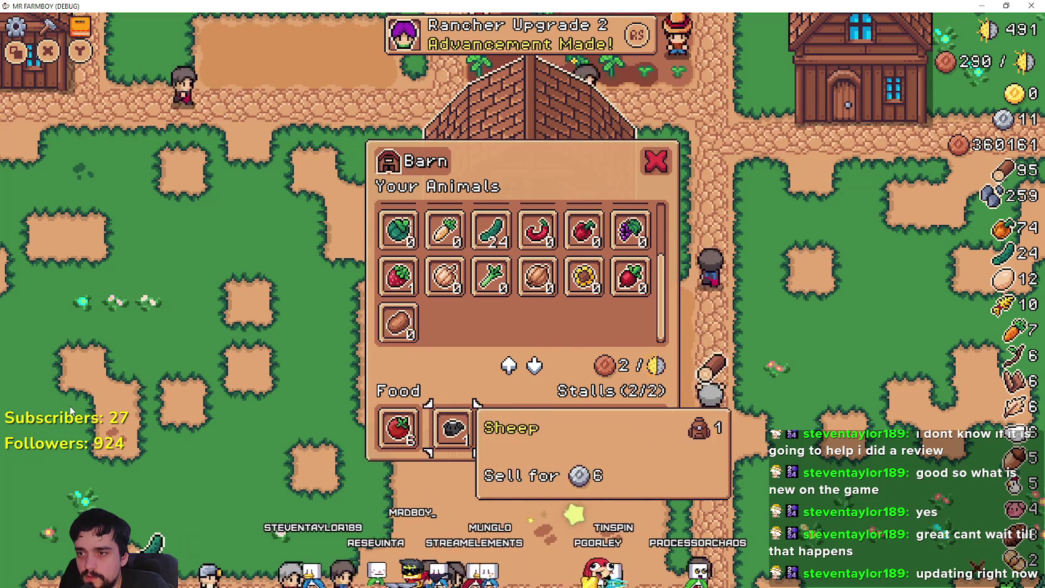
{"action": "key", "text": "a"}
{"action": "key", "text": "a"}
{"action": "key", "text": "d"}
{"action": "key", "text": "d"}
{"action": "key", "text": "w"}
{"action": "key", "text": "w"}
{"action": "key", "text": "w"}
{"action": "key", "text": "d"}
{"action": "key", "text": "d"}
{"action": "key", "text": "d"}
{"action": "key", "text": "s"}
{"action": "key", "text": "s"}
{"action": "key", "text": "s"}
{"action": "key", "text": "s"}
{"action": "key", "text": "s"}
{"action": "key", "text": "d"}
{"action": "key", "text": "d"}
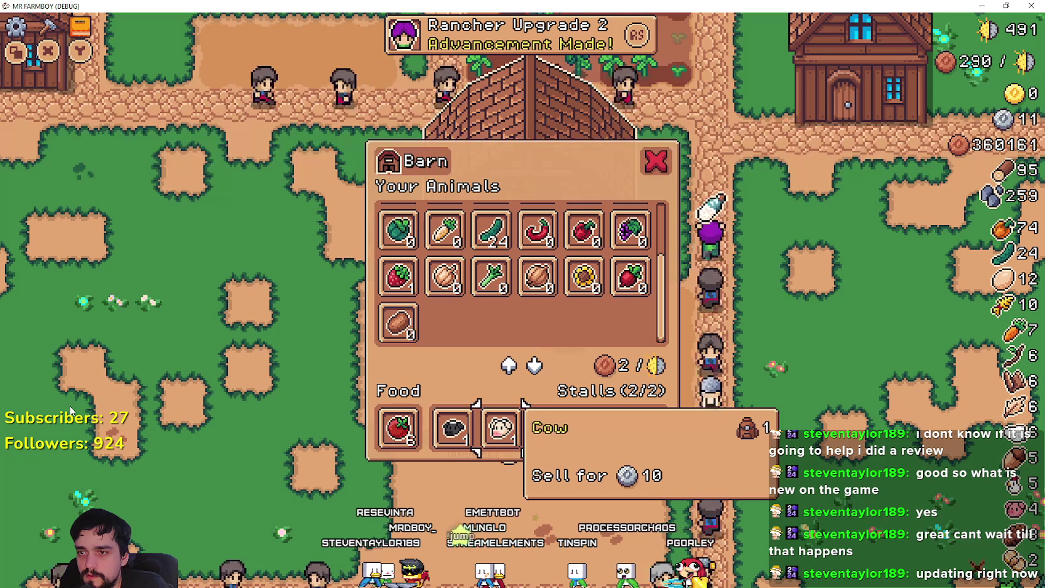
Remove the Cow and Sheep from their stalls and clear the tomato from the Food slot
{"action": "key", "text": "e"}
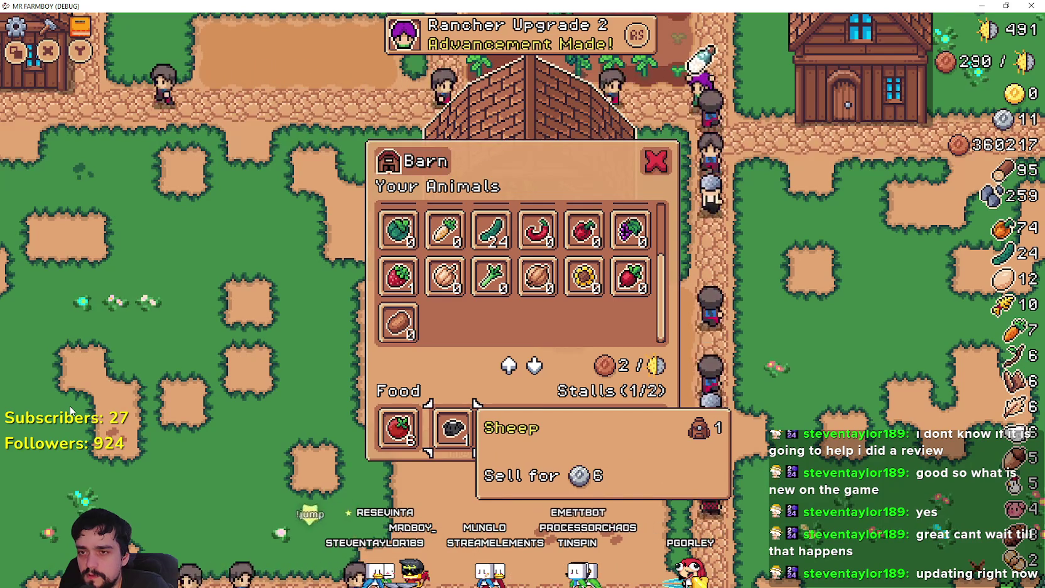
{"action": "key", "text": "e"}
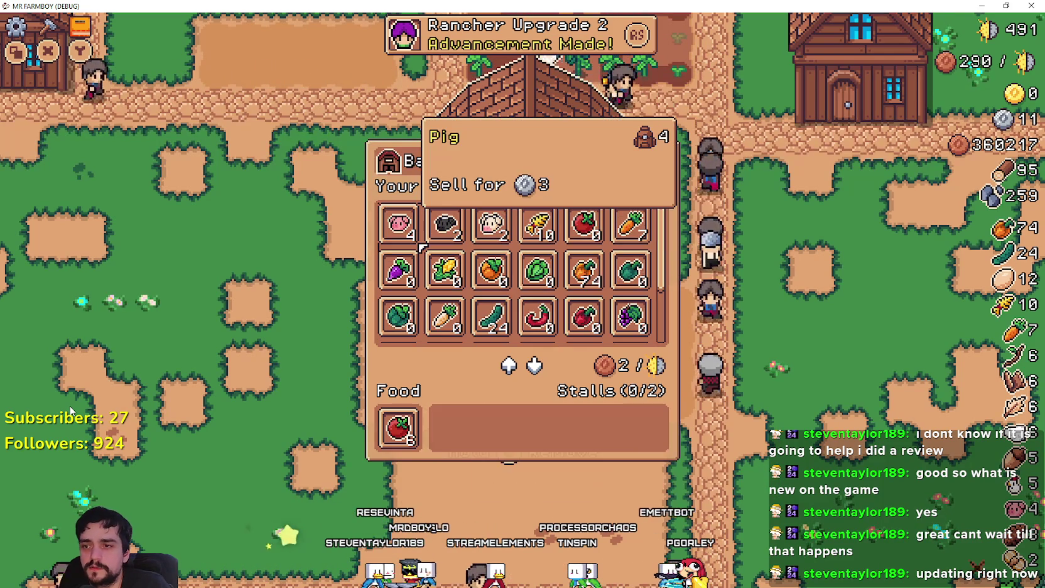
{"action": "key", "text": "d"}
{"action": "key", "text": "d"}
{"action": "key", "text": "d"}
{"action": "key", "text": "d"}
{"action": "key", "text": "d"}
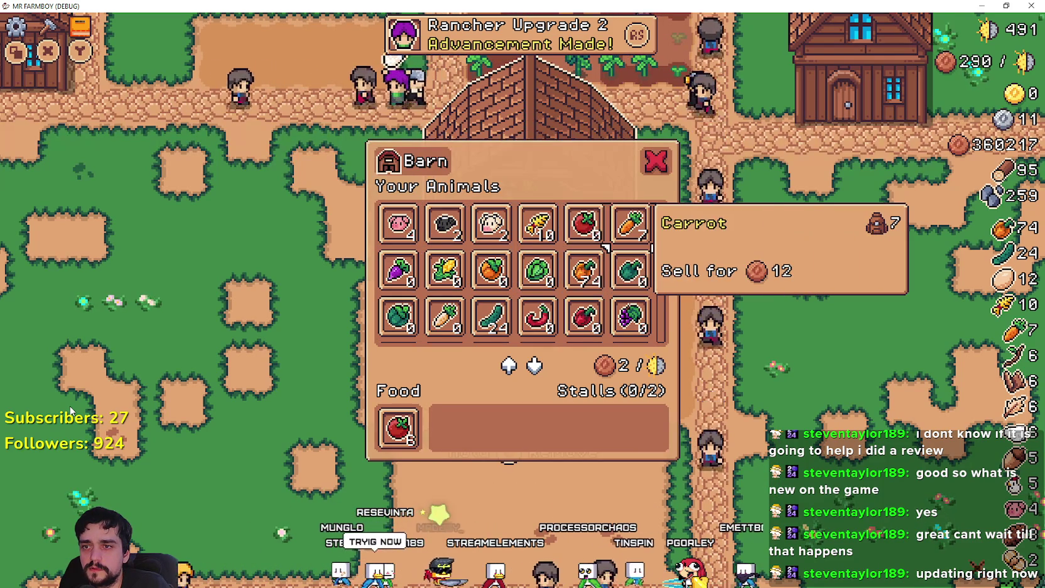
{"action": "key", "text": "a"}
{"action": "key", "text": "a"}
{"action": "key", "text": "a"}
{"action": "key", "text": "s"}
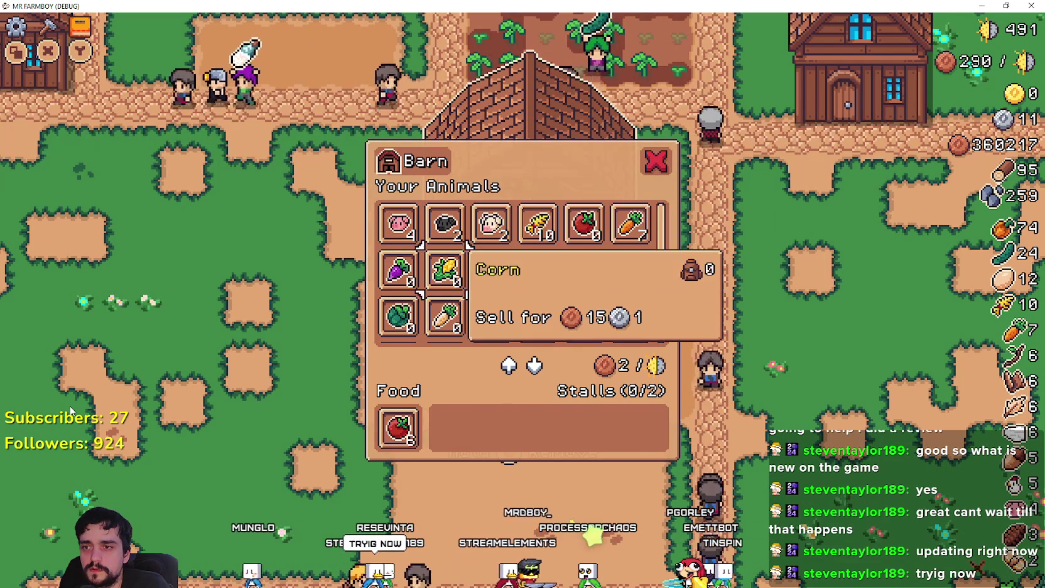
{"action": "key", "text": "s"}
{"action": "key", "text": "s"}
{"action": "key", "text": "w"}
{"action": "key", "text": "w"}
{"action": "key", "text": "w"}
{"action": "key", "text": "s"}
{"action": "key", "text": "s"}
{"action": "key", "text": "s"}
{"action": "key", "text": "w"}
{"action": "key", "text": "w"}
{"action": "key", "text": "d"}
{"action": "key", "text": "d"}
{"action": "key", "text": "w"}
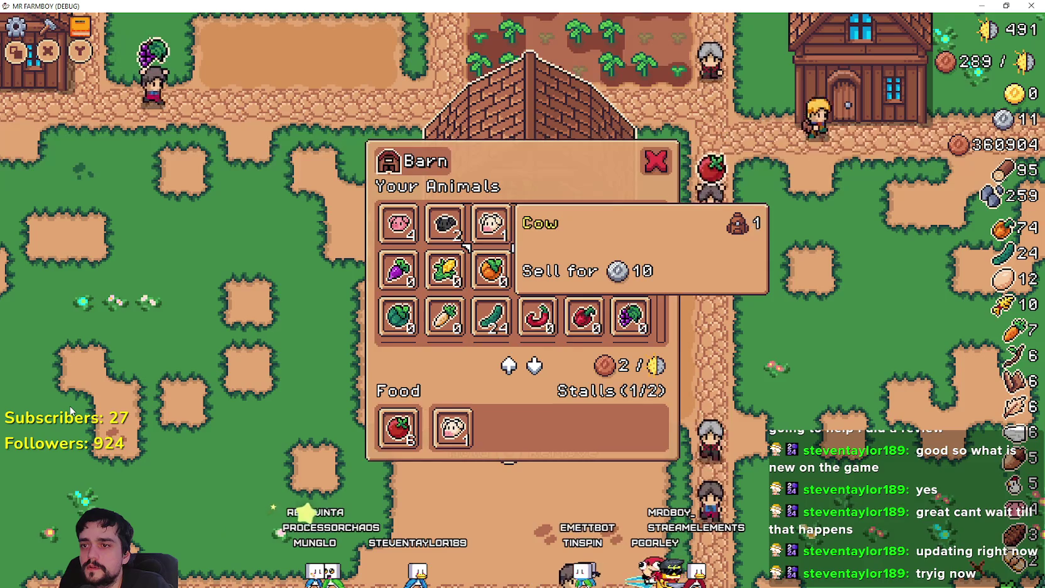
{"action": "key", "text": "s"}
{"action": "key", "text": "s"}
{"action": "key", "text": "s"}
{"action": "key", "text": "s"}
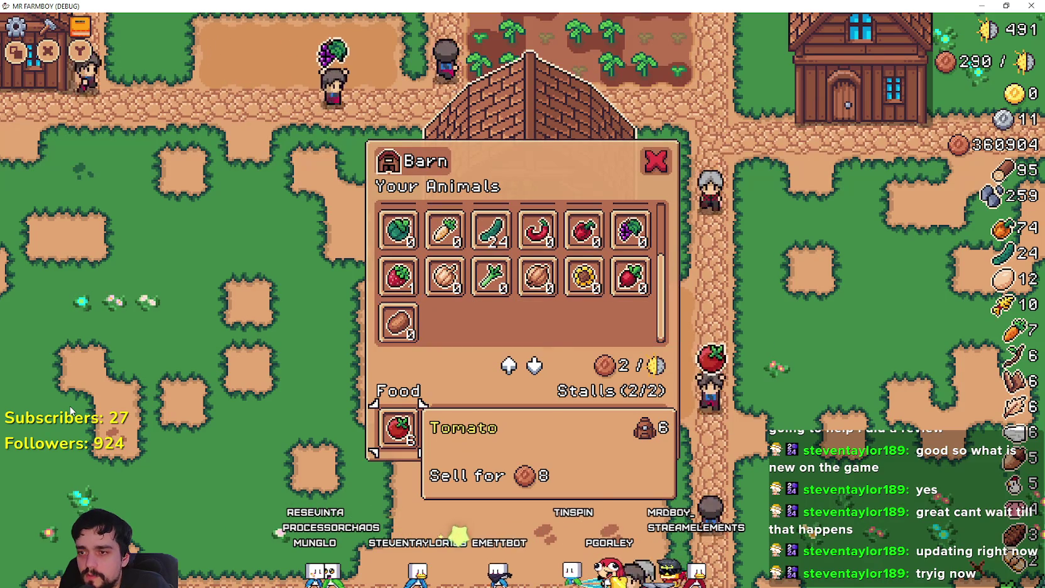
{"action": "key", "text": "space"}
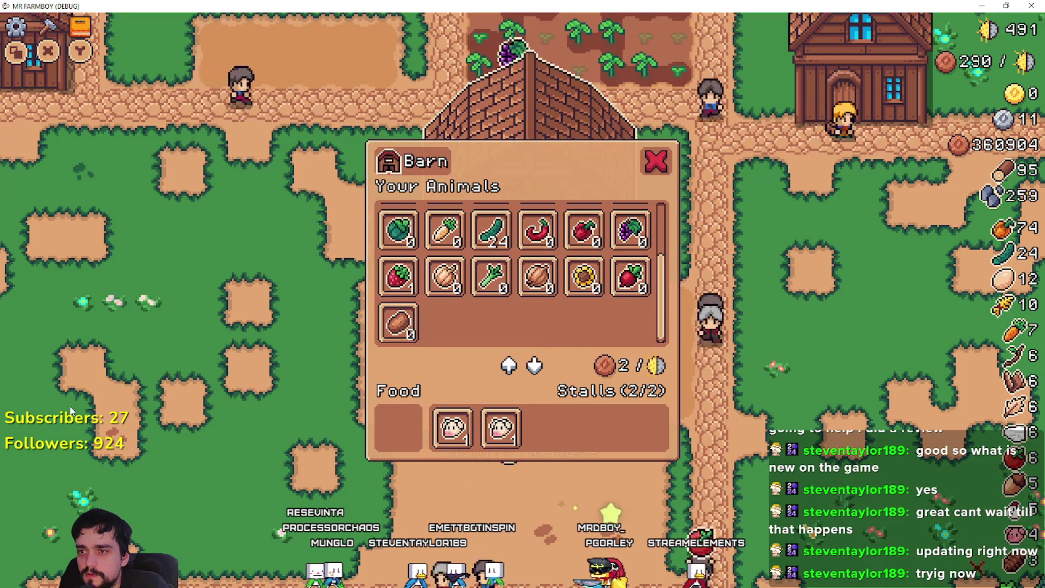
Reopen the Barn panel and remove both stalled Cows, checking where focus lands
{"action": "key", "text": "Escape"}
{"action": "key", "text": "space"}
{"action": "key", "text": "s"}
{"action": "key", "text": "s"}
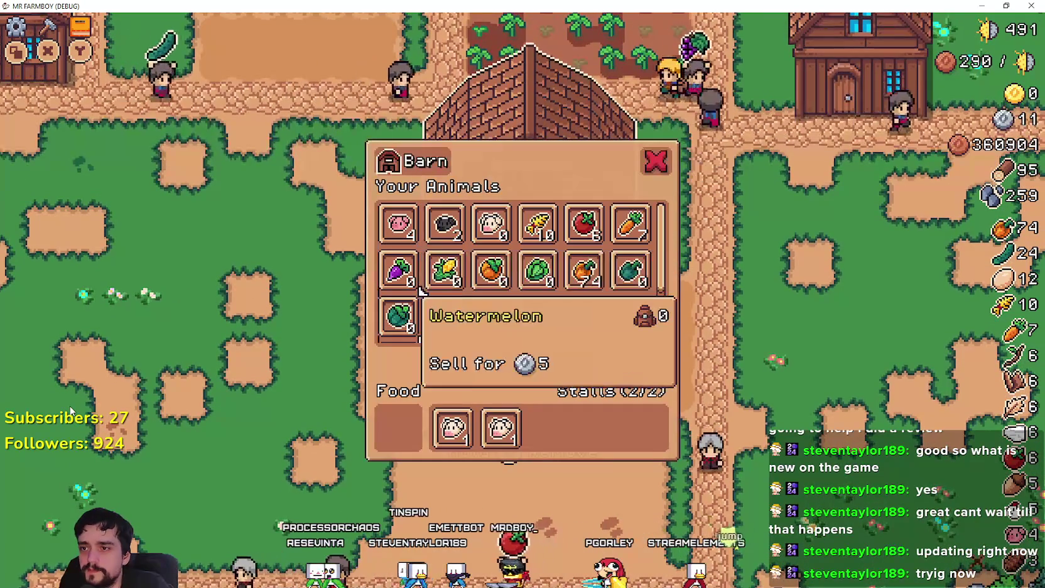
{"action": "key", "text": "d"}
{"action": "key", "text": "d"}
{"action": "key", "text": "d"}
{"action": "key", "text": "d"}
{"action": "key", "text": "d"}
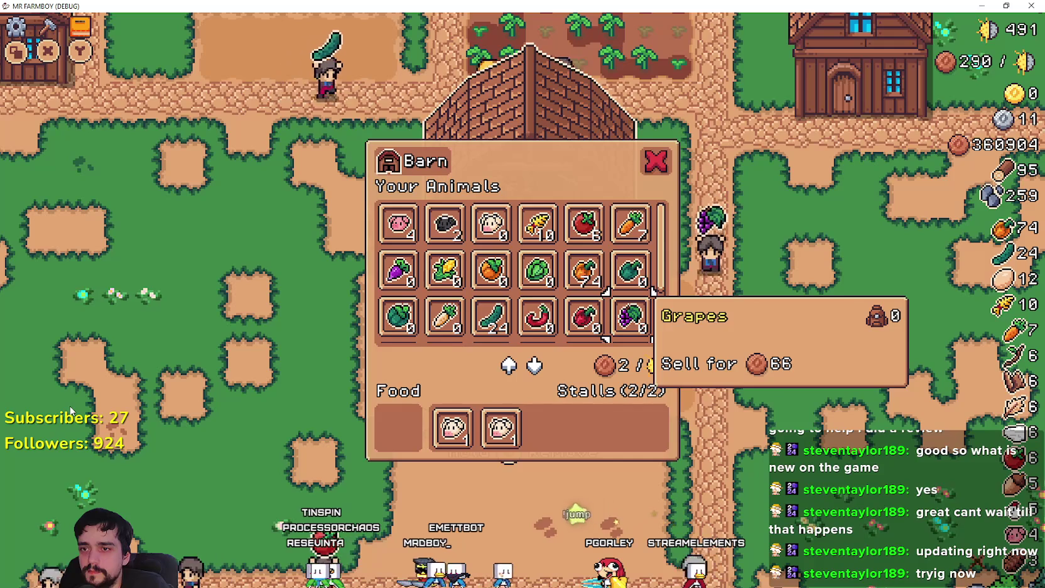
{"action": "key", "text": "s"}
{"action": "key", "text": "s"}
{"action": "key", "text": "s"}
{"action": "key", "text": "d"}
{"action": "key", "text": "a"}
{"action": "key", "text": "w"}
{"action": "key", "text": "a"}
{"action": "key", "text": "a"}
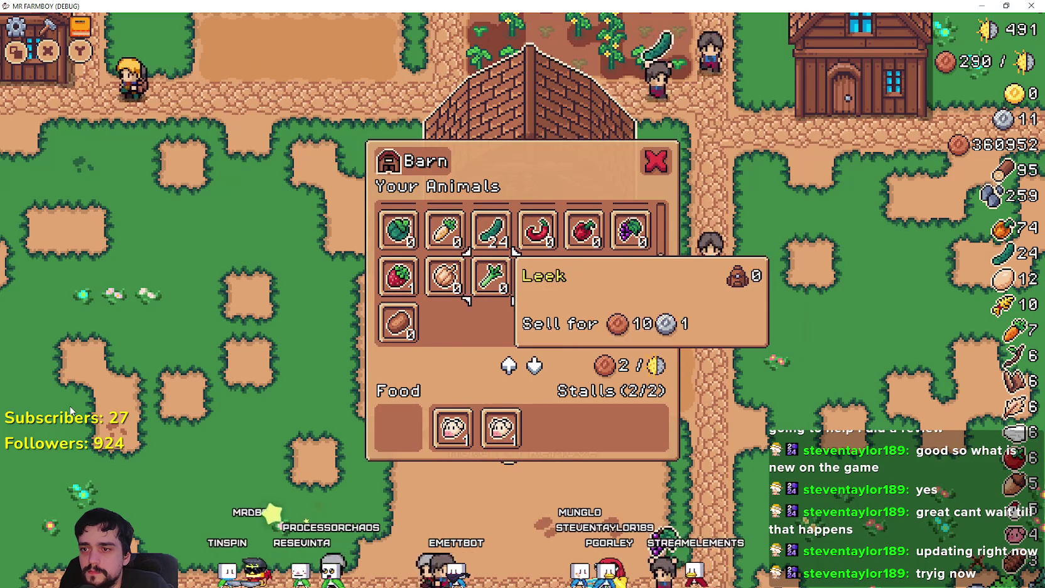
{"action": "key", "text": "a"}
{"action": "key", "text": "s"}
{"action": "key", "text": "s"}
{"action": "key", "text": "d"}
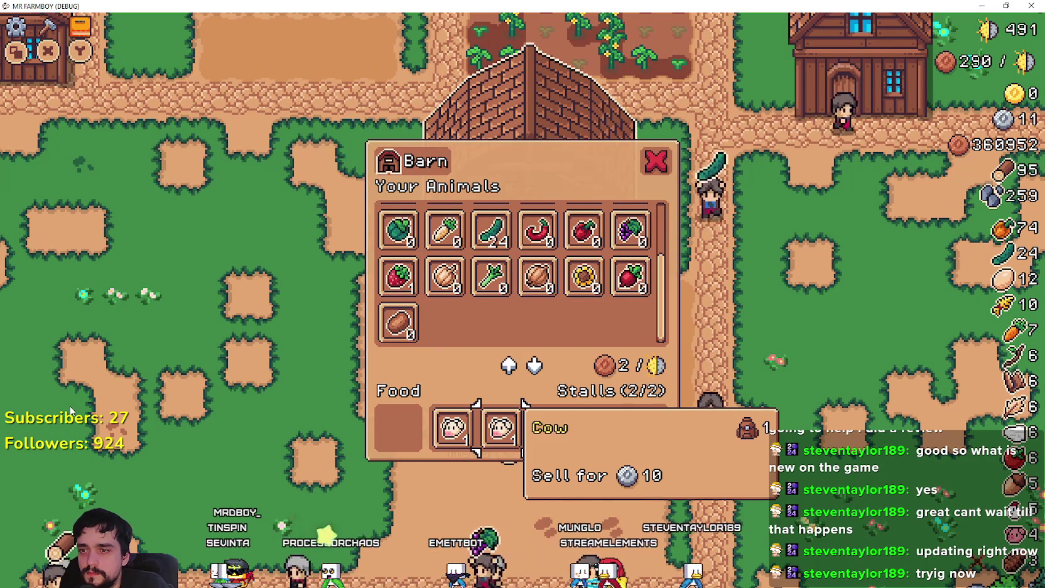
{"action": "key", "text": "w"}
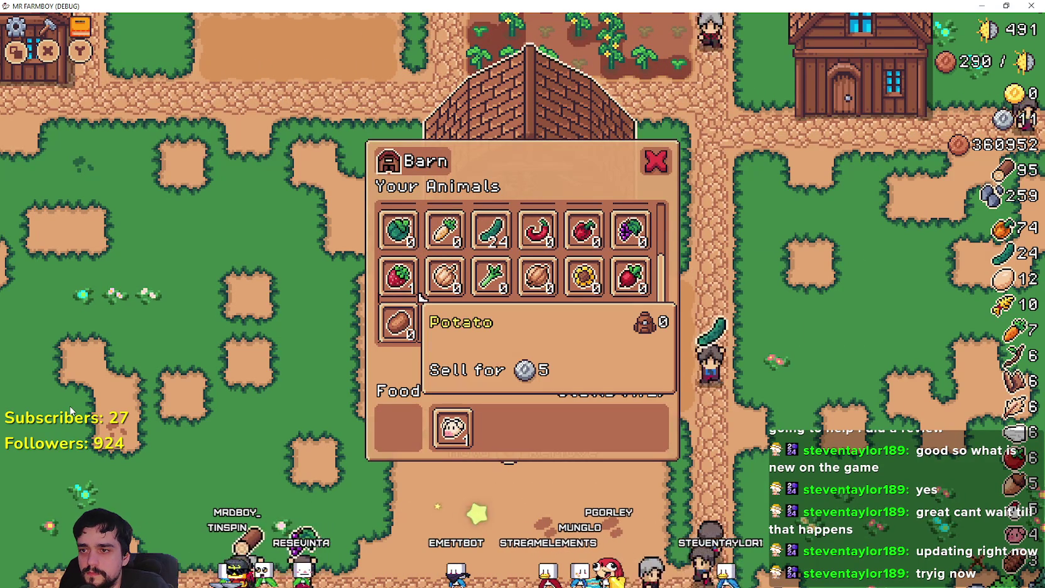
{"action": "key", "text": "s"}
{"action": "key", "text": "space"}
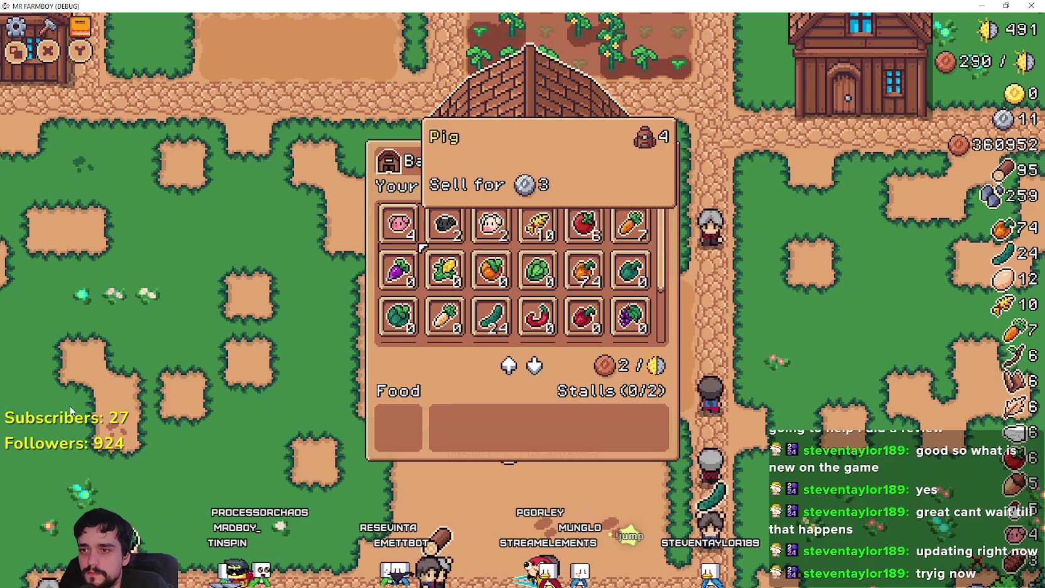
Place two Cows into stalls, then remove one and confirm focus returns to Potato
{"action": "key", "text": "d"}
{"action": "key", "text": "d"}
{"action": "key", "text": "s"}
{"action": "key", "text": "s"}
{"action": "key", "text": "d"}
{"action": "key", "text": "w"}
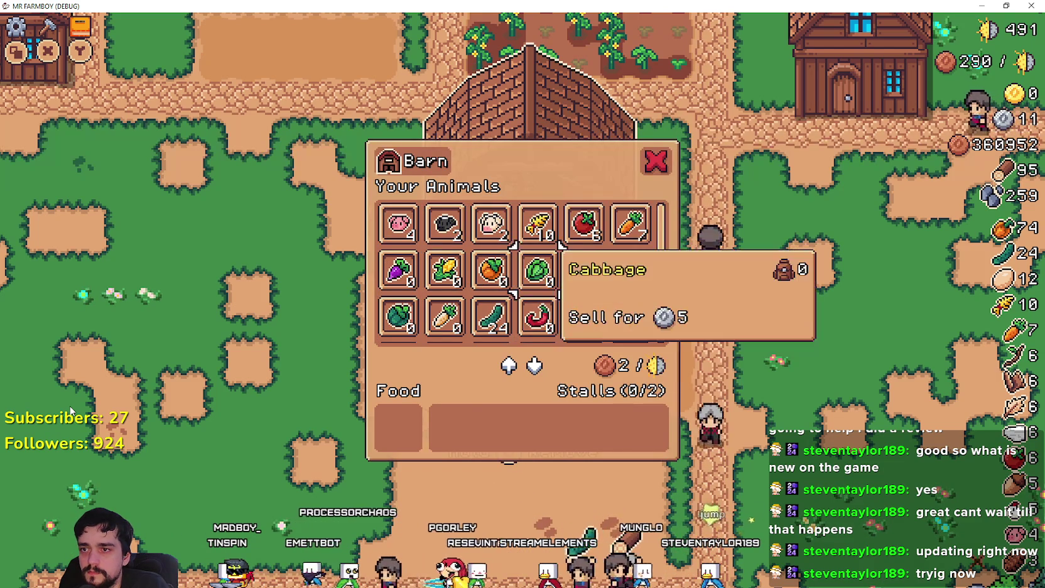
{"action": "key", "text": "w"}
{"action": "key", "text": "a"}
{"action": "key", "text": "space"}
{"action": "key", "text": "space"}
{"action": "key", "text": "s"}
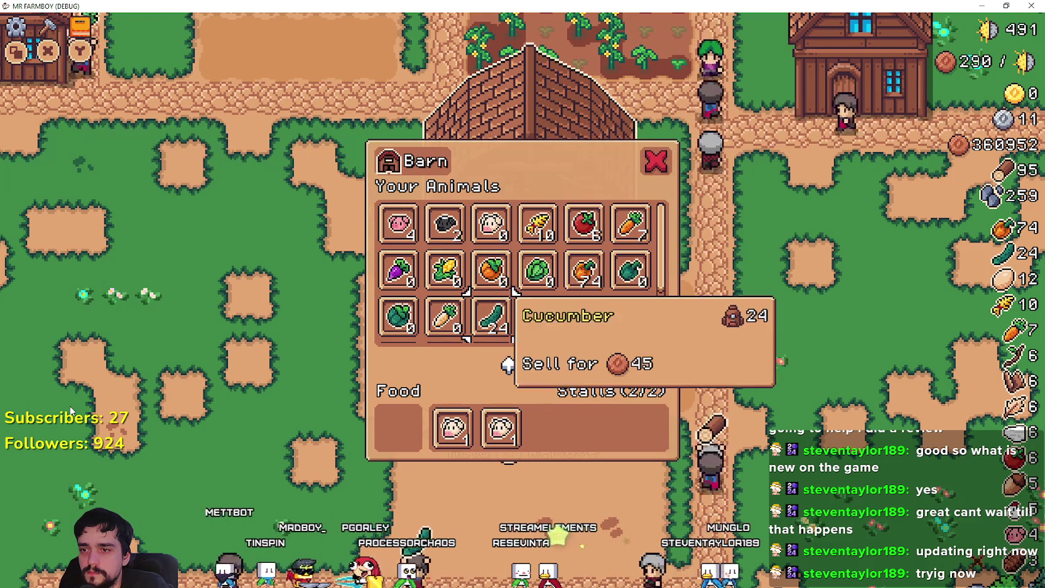
{"action": "key", "text": "s"}
{"action": "key", "text": "s"}
{"action": "key", "text": "w"}
{"action": "key", "text": "w"}
{"action": "key", "text": "w"}
{"action": "key", "text": "s"}
{"action": "key", "text": "s"}
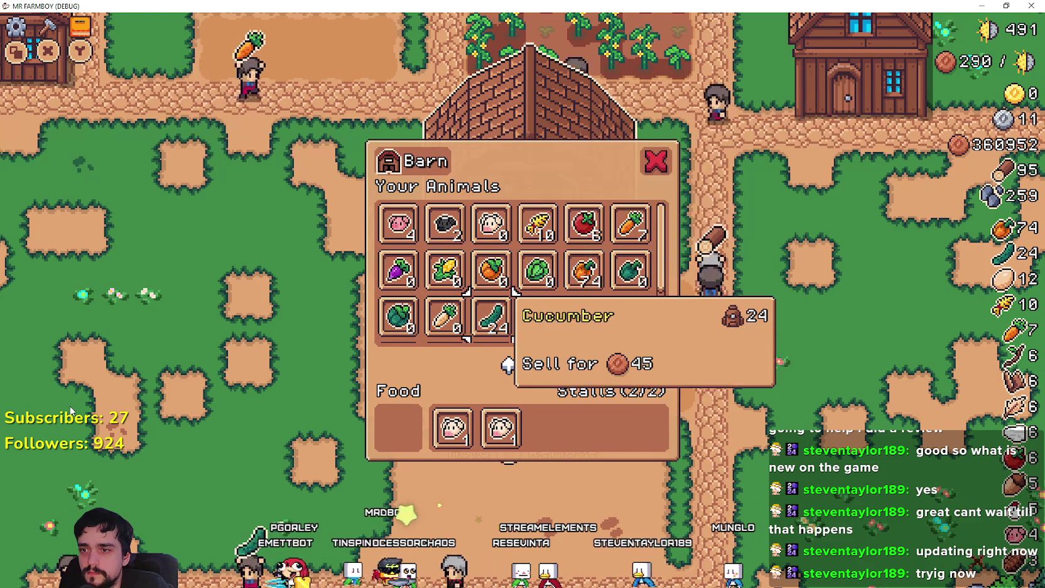
{"action": "key", "text": "s"}
{"action": "key", "text": "s"}
{"action": "key", "text": "a"}
{"action": "key", "text": "a"}
{"action": "key", "text": "s"}
{"action": "key", "text": "d"}
{"action": "key", "text": "space"}
{"action": "key", "text": "w"}
Place a Sheep and a Pig into stalls, then remove both while watching focus
{"action": "key", "text": "w"}
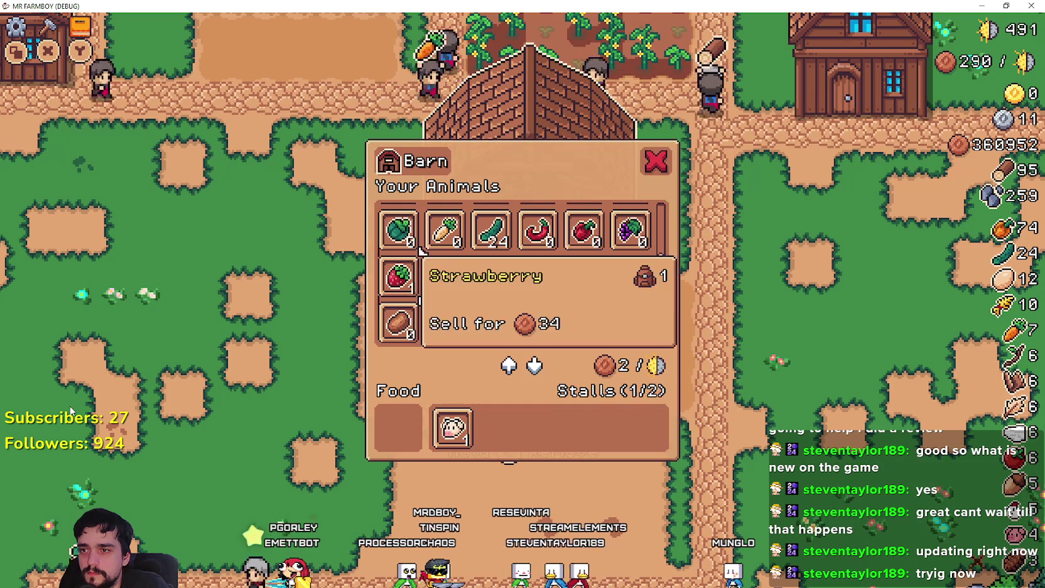
{"action": "key", "text": "w"}
{"action": "key", "text": "w"}
{"action": "key", "text": "d"}
{"action": "key", "text": "w"}
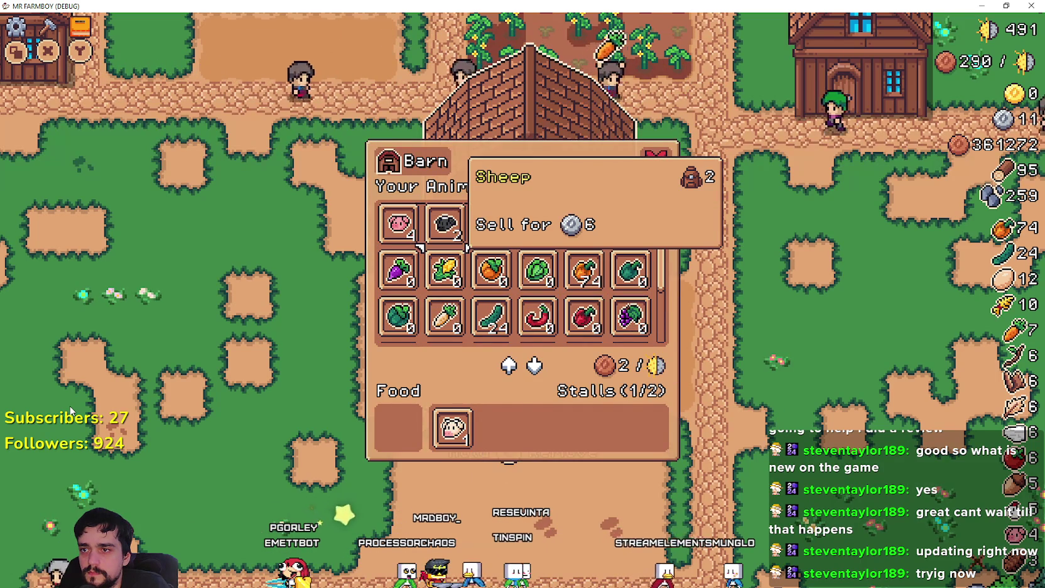
{"action": "key", "text": "s"}
{"action": "key", "text": "s"}
{"action": "key", "text": "s"}
{"action": "key", "text": "s"}
{"action": "key", "text": "s"}
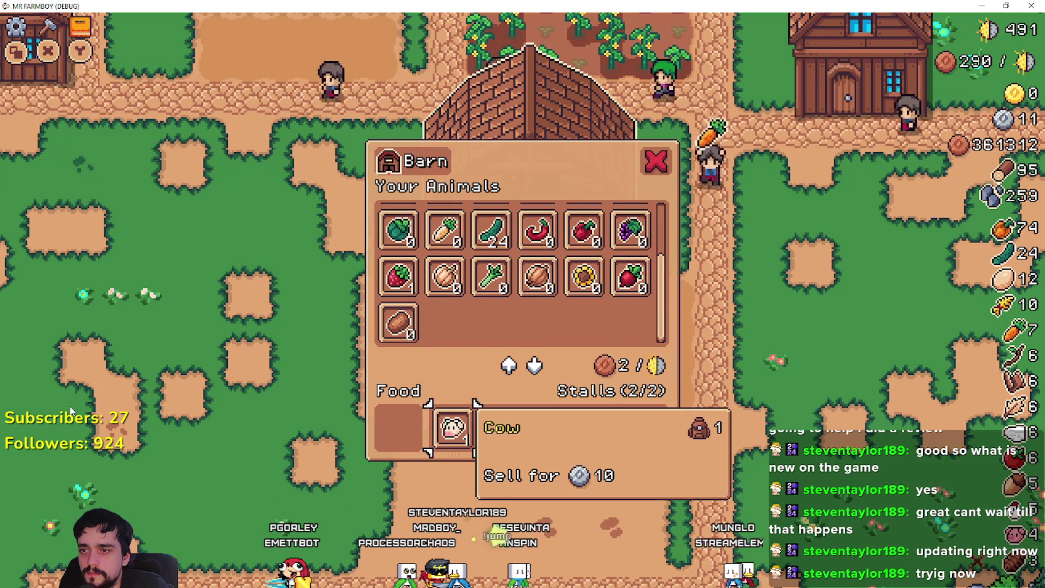
{"action": "key", "text": "w"}
{"action": "key", "text": "w"}
{"action": "key", "text": "s"}
{"action": "key", "text": "w"}
{"action": "key", "text": "w"}
{"action": "key", "text": "w"}
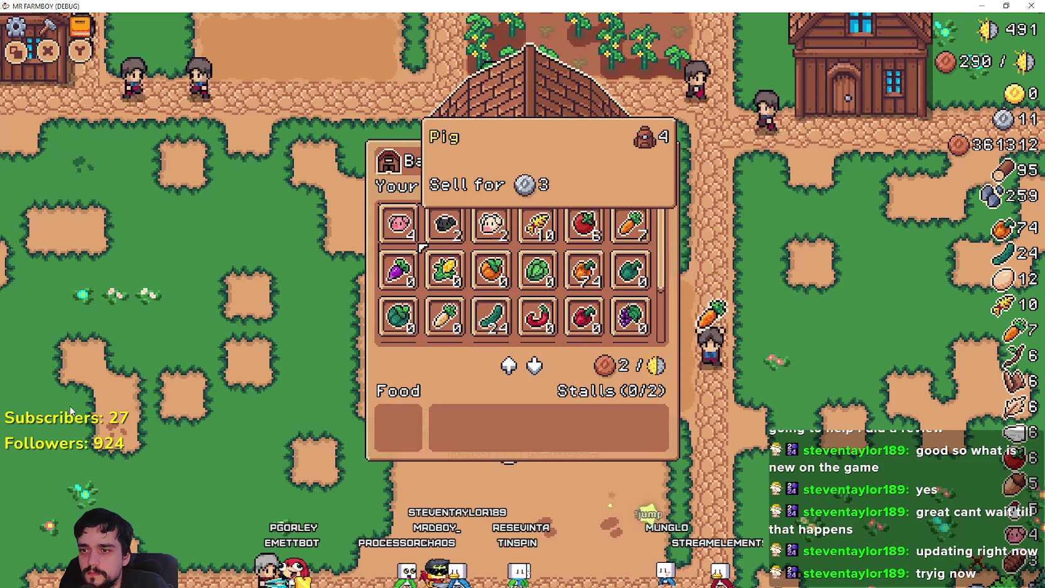
{"action": "key", "text": "d"}
{"action": "key", "text": "s"}
{"action": "key", "text": "w"}
{"action": "key", "text": "space"}
{"action": "key", "text": "a"}
{"action": "key", "text": "space"}
{"action": "key", "text": "s"}
{"action": "key", "text": "s"}
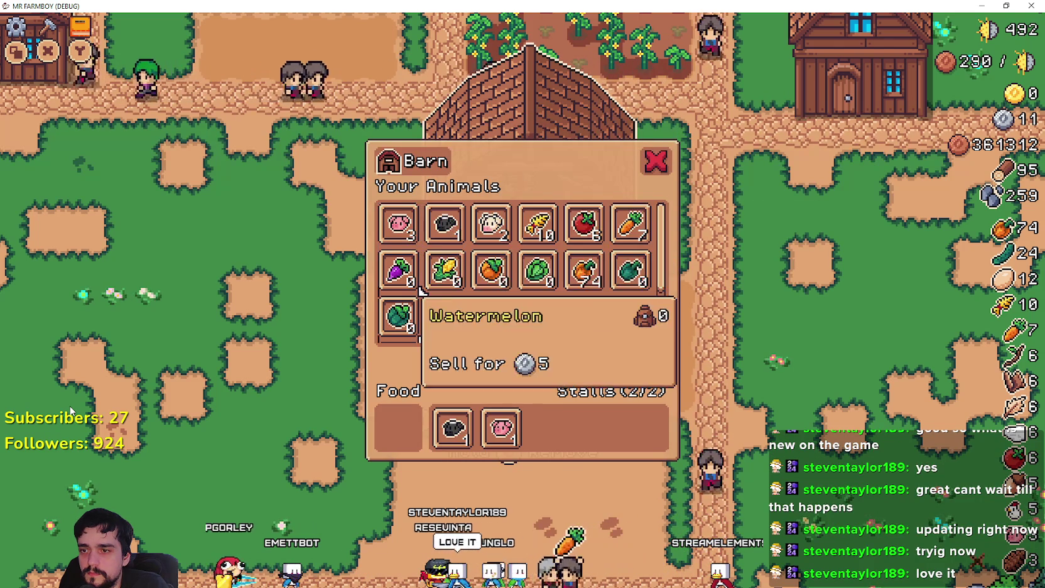
{"action": "key", "text": "s"}
{"action": "key", "text": "s"}
{"action": "key", "text": "s"}
{"action": "key", "text": "d"}
{"action": "key", "text": "space"}
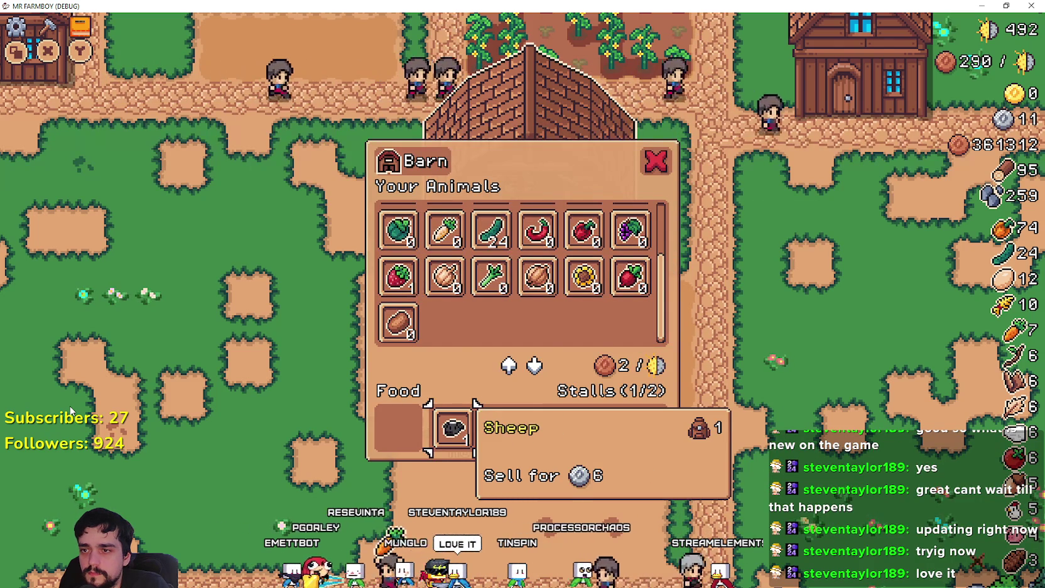
{"action": "key", "text": "space"}
{"action": "key", "text": "d"}
{"action": "key", "text": "s"}
{"action": "key", "text": "d"}
{"action": "key", "text": "s"}
{"action": "key", "text": "s"}
{"action": "key", "text": "s"}
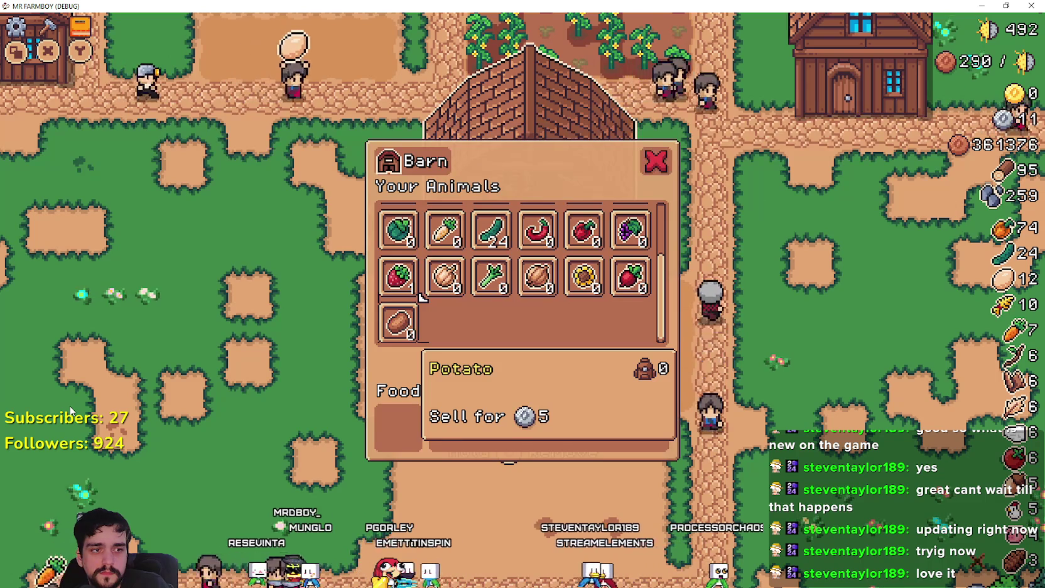
Close and reopen the barn menu a few times to retest its slots, then switch to the Godot editor
{"action": "key", "text": "Escape"}
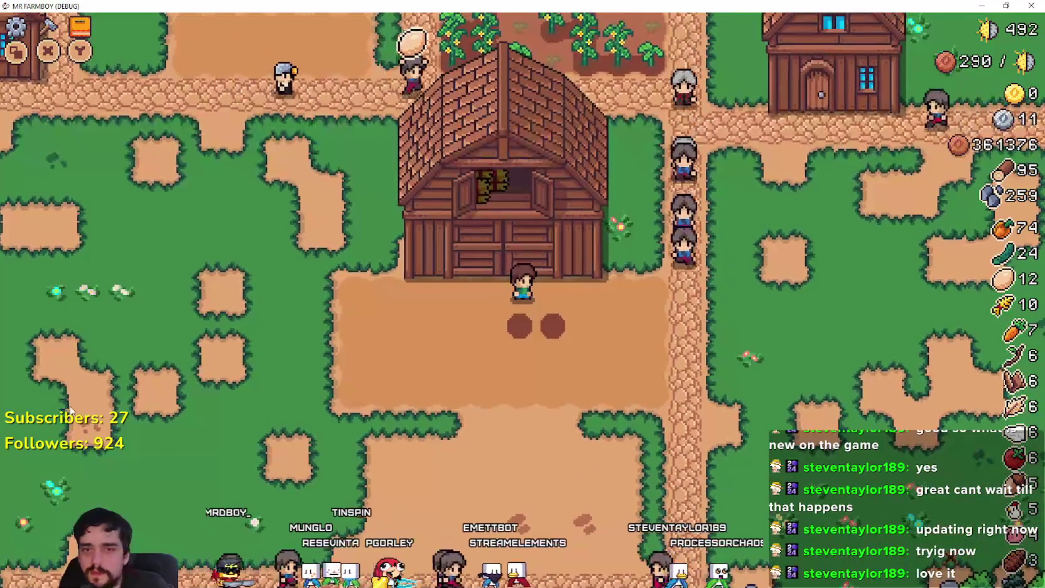
{"action": "key", "text": "e"}
{"action": "key", "text": "Escape"}
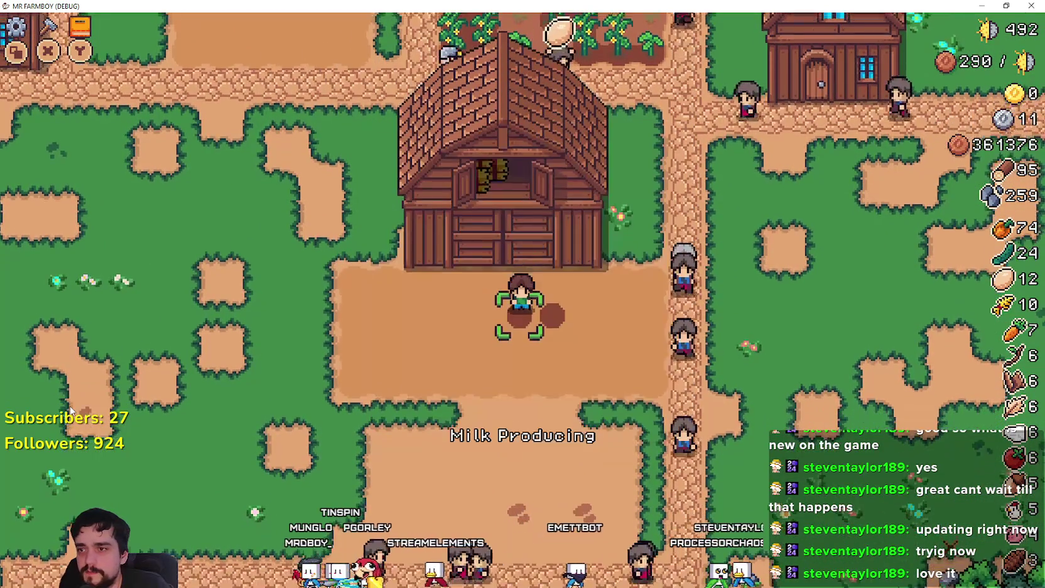
{"action": "key", "text": "w"}
{"action": "key", "text": "e"}
{"action": "key", "text": "d"}
{"action": "key", "text": "d"}
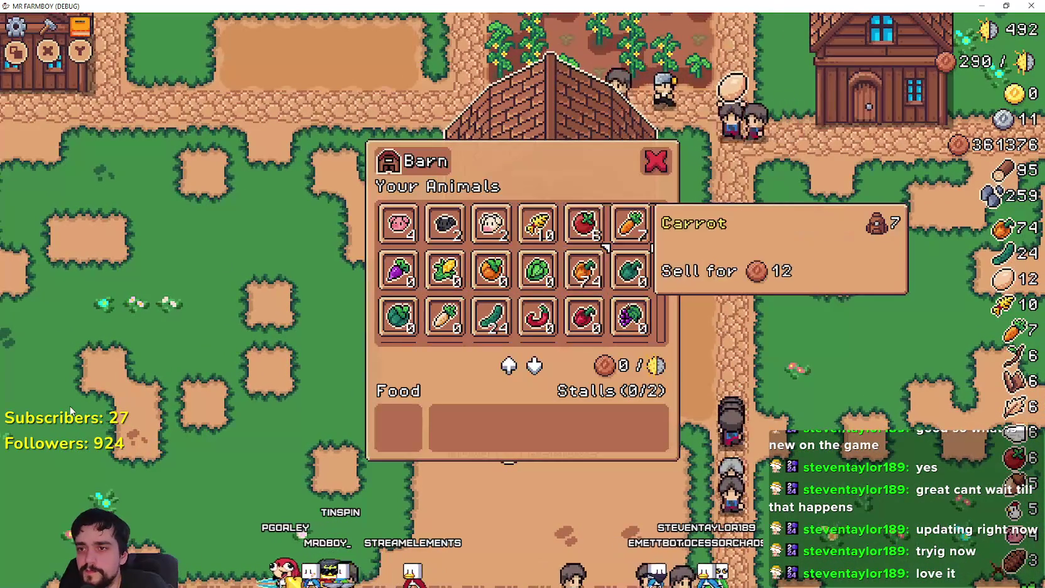
{"action": "key", "text": "Escape"}
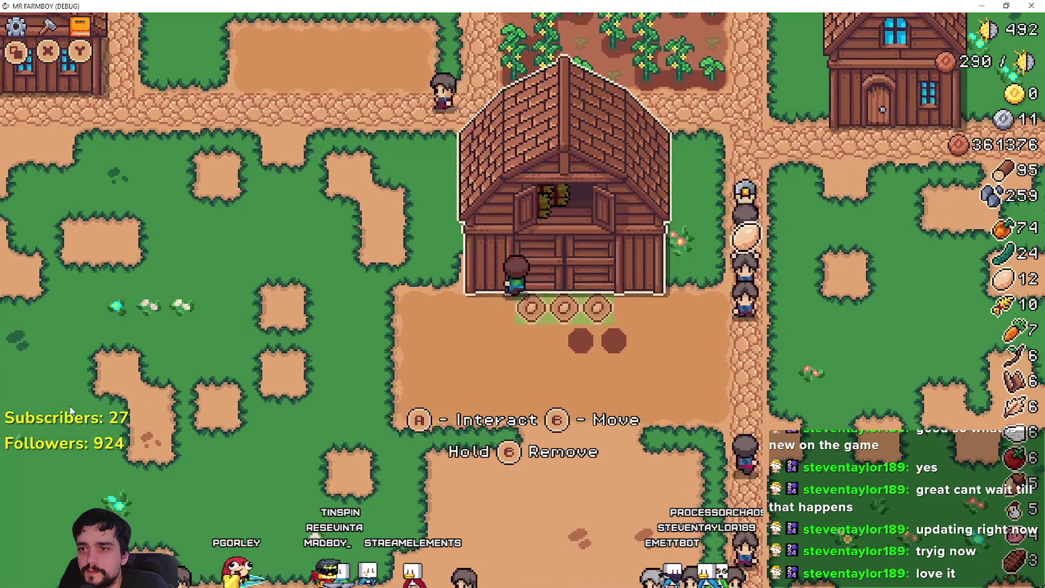
{"action": "key", "text": "e"}
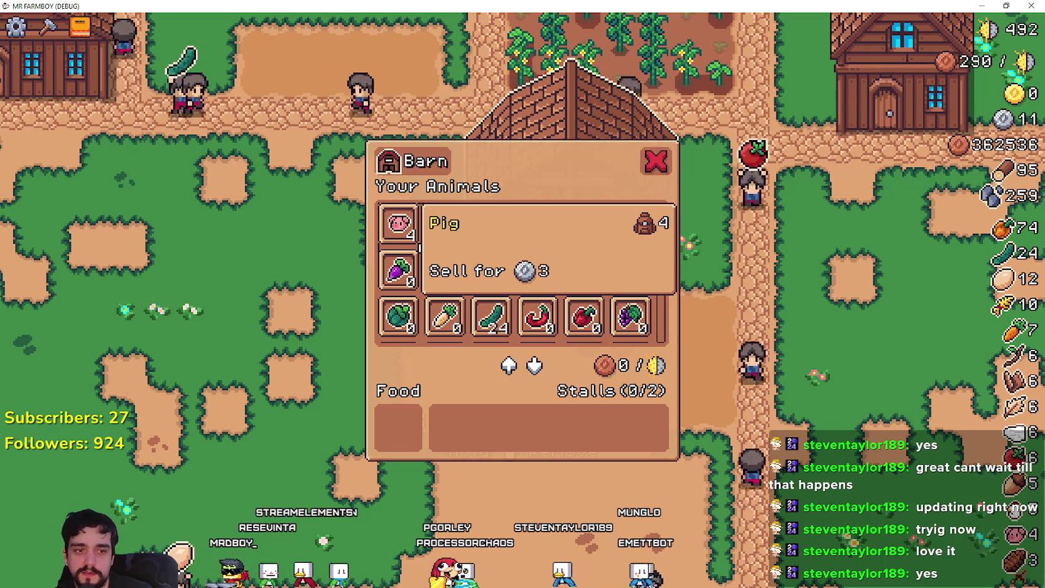
{"action": "key", "text": "alt+Tab"}
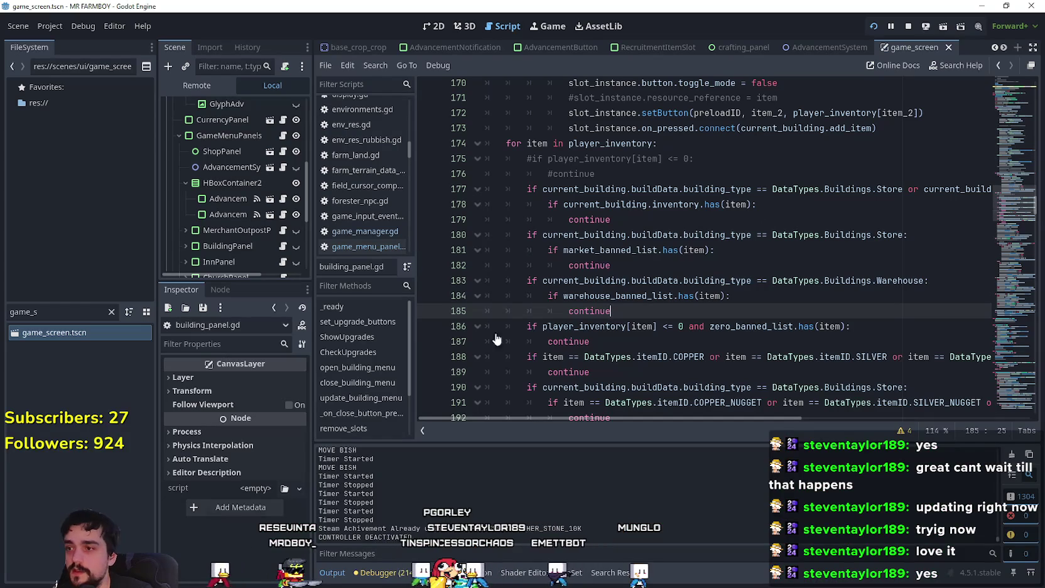
{"action": "scroll", "coordinate": [264, 207], "scroll_direction": "up", "scroll_amount": 3}
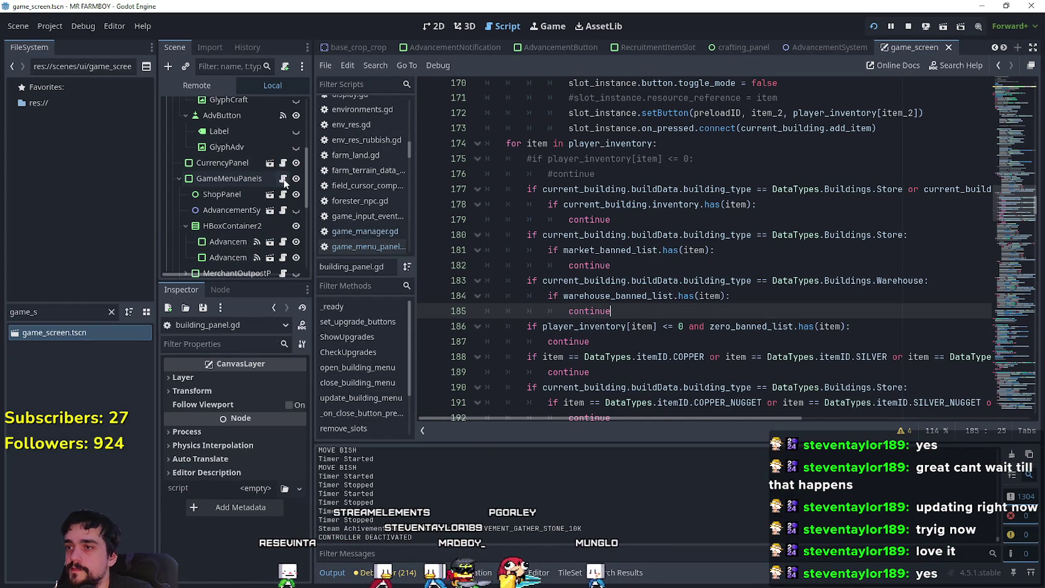
{"action": "left_click", "coordinate": [283, 179]}
{"action": "left_click_drag", "start_coordinate": [1012, 134], "coordinate": [1006, 288]}
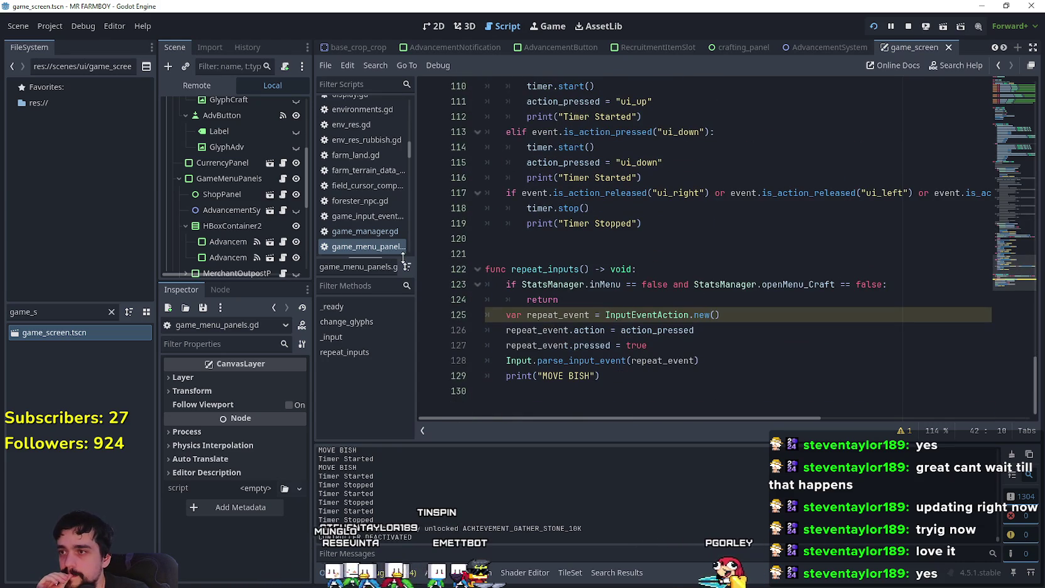
{"action": "scroll", "coordinate": [258, 194], "scroll_direction": "down", "scroll_amount": 4}
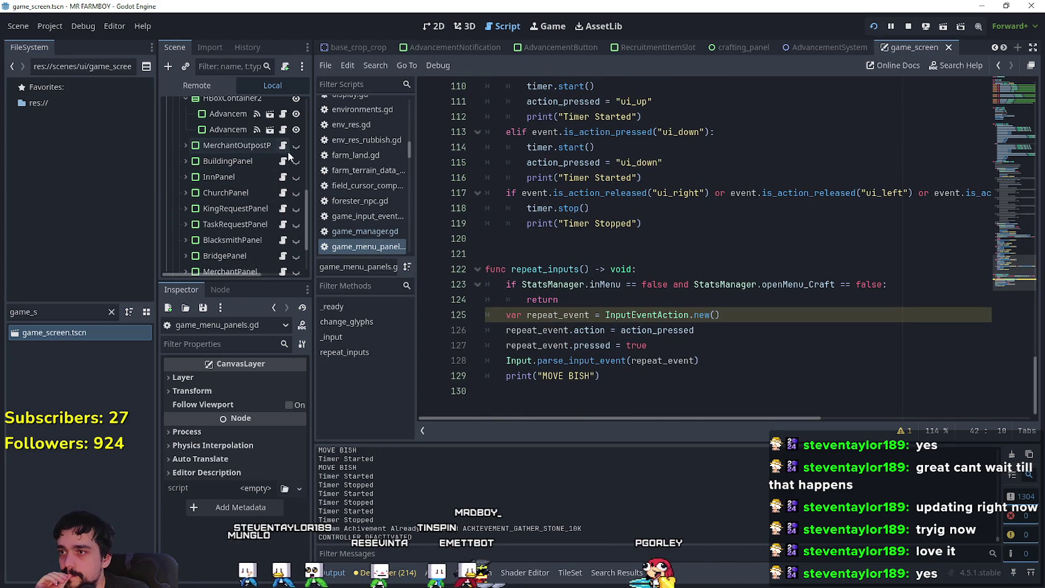
{"action": "key", "text": "alt+Left"}
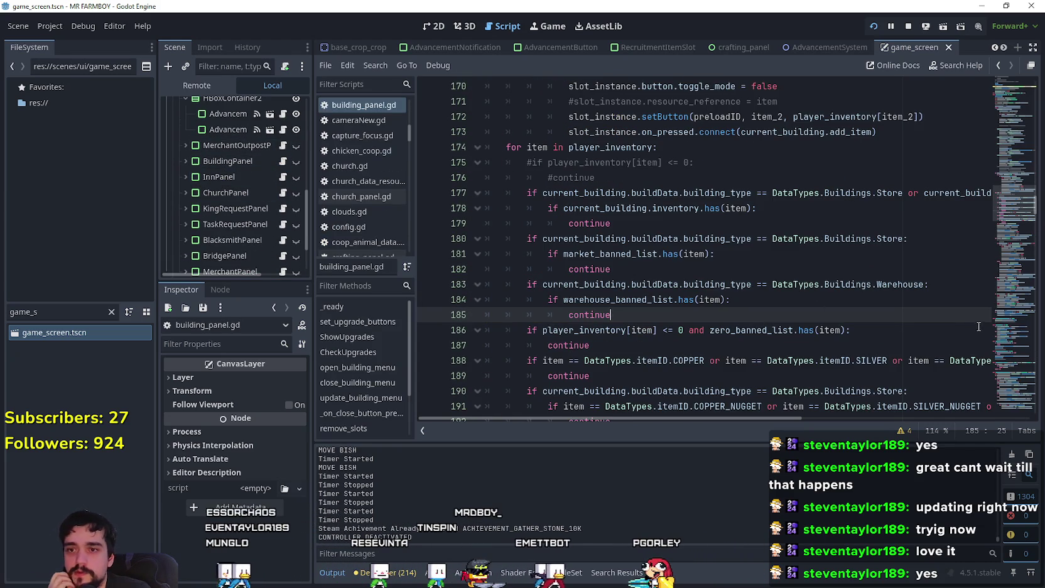
{"action": "mouse_move", "coordinate": [1018, 275]}
{"action": "left_mouse_down"}
{"action": "mouse_move", "coordinate": [1014, 194]}
{"action": "mouse_move", "coordinate": [999, 245]}
{"action": "left_mouse_up"}
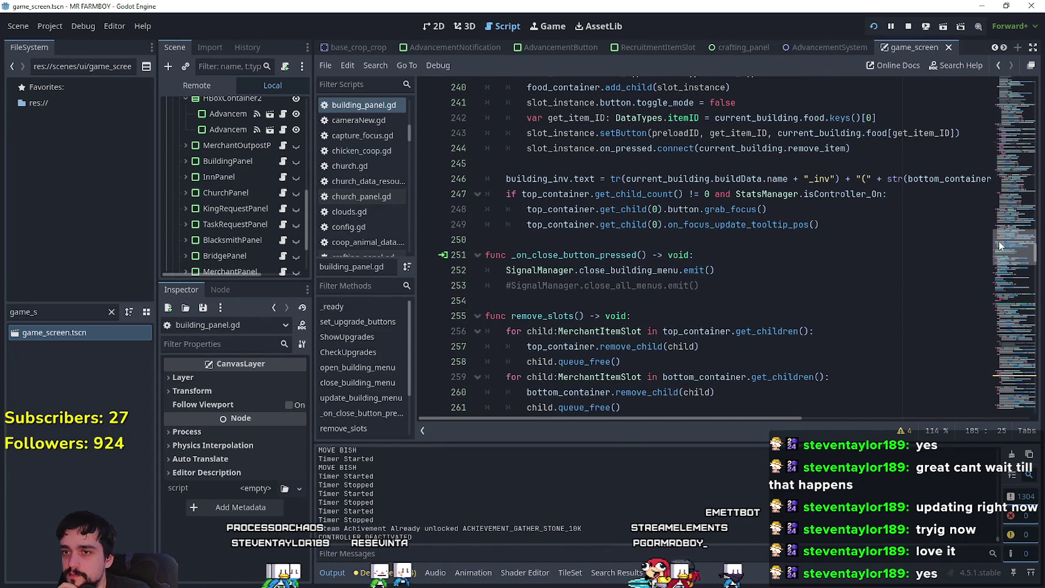
{"action": "left_click_drag", "start_coordinate": [999, 246], "coordinate": [996, 276]}
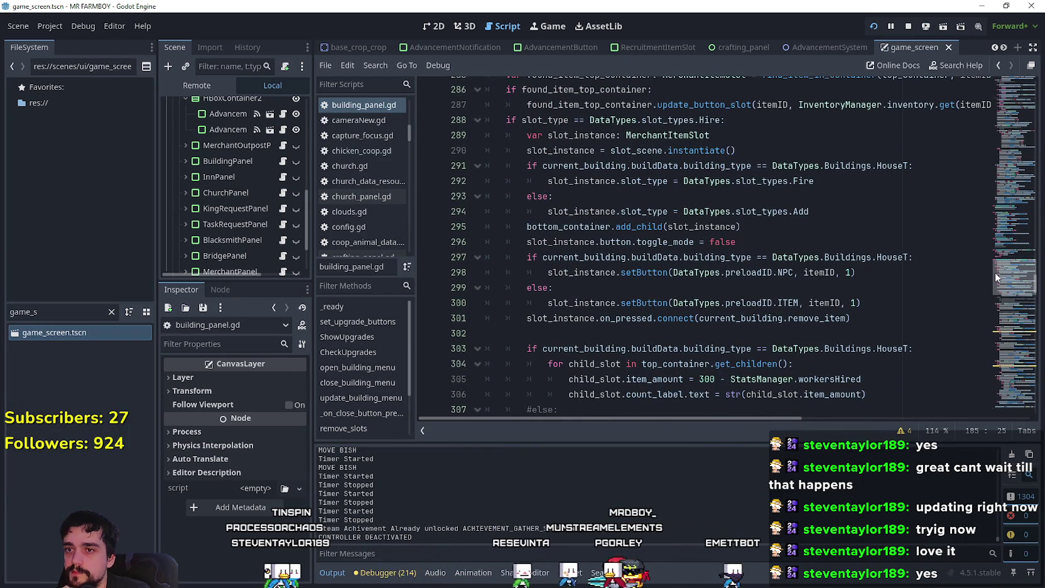
{"action": "left_click_drag", "start_coordinate": [994, 272], "coordinate": [994, 300]}
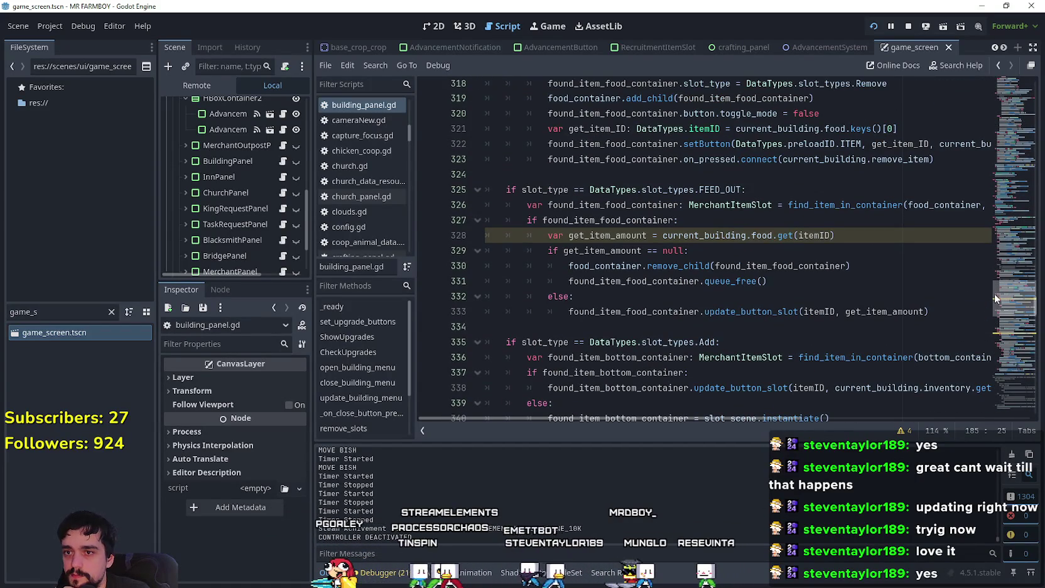
{"action": "left_click", "coordinate": [814, 312]}
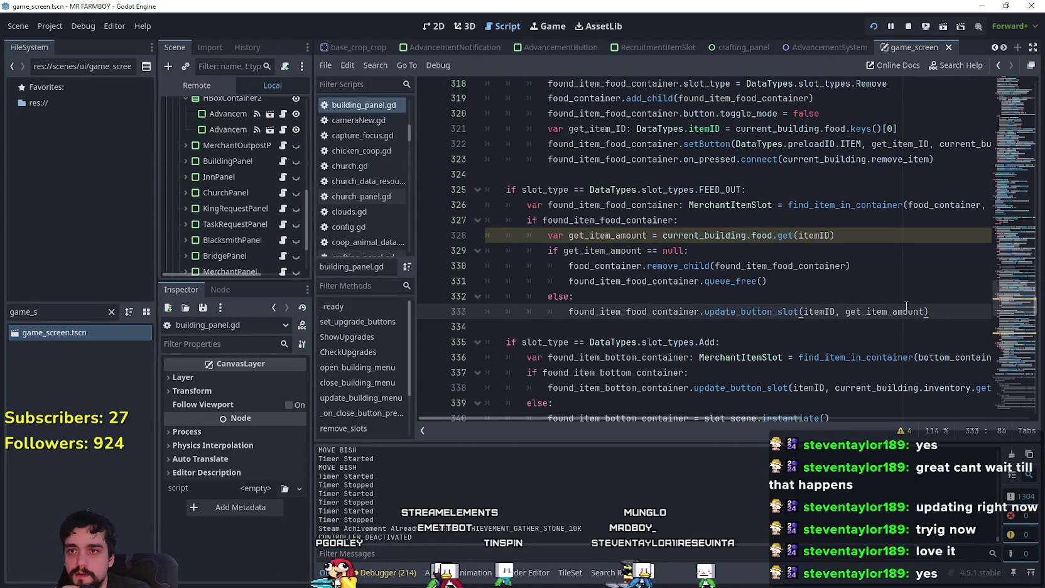
{"action": "scroll", "coordinate": [729, 264], "scroll_direction": "up", "scroll_amount": 6}
{"action": "scroll", "coordinate": [730, 264], "scroll_direction": "down", "scroll_amount": 5}
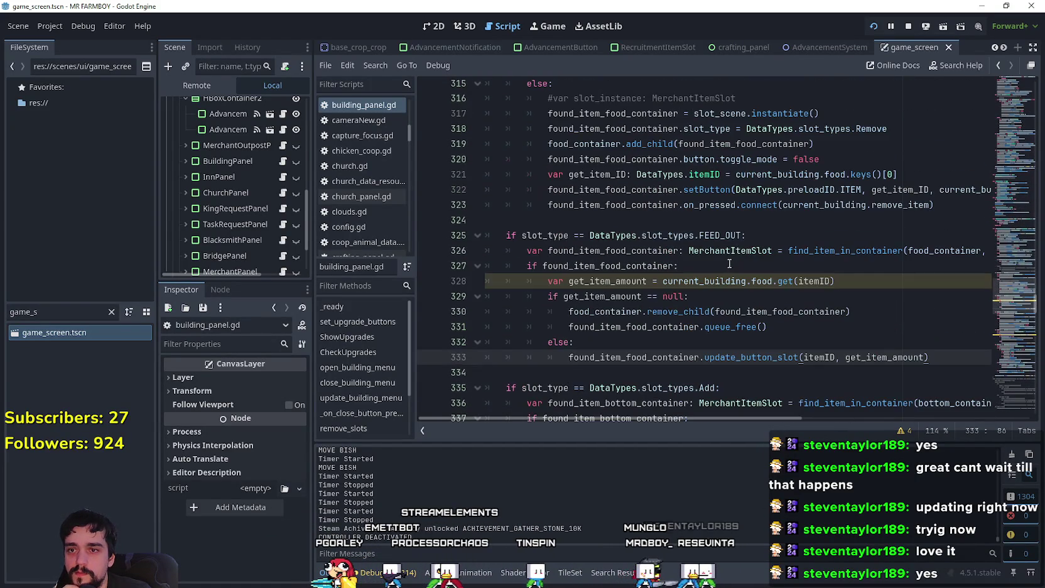
{"action": "scroll", "coordinate": [729, 264], "scroll_direction": "down", "scroll_amount": 3}
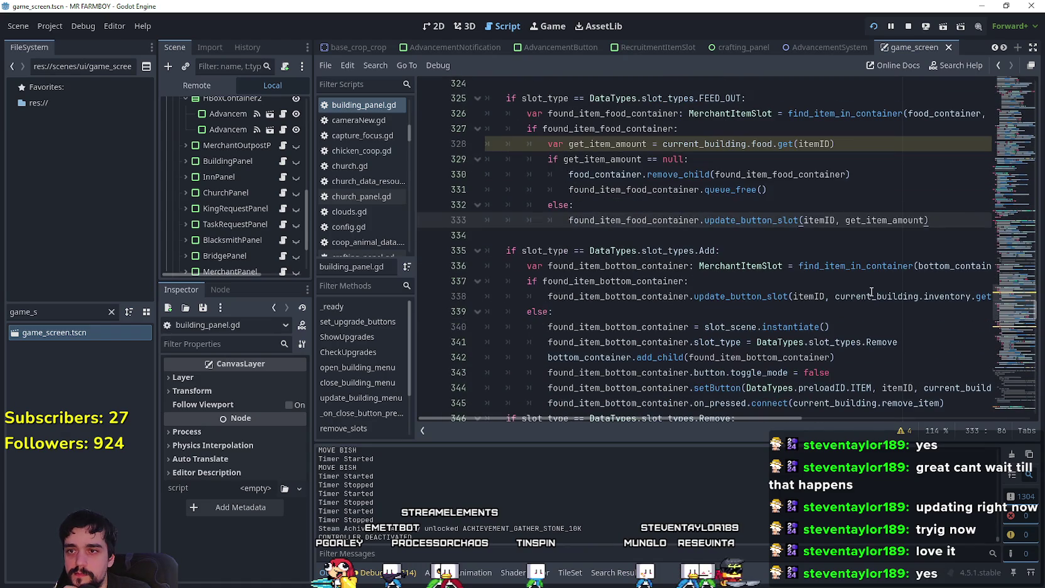
{"action": "scroll", "coordinate": [843, 269], "scroll_direction": "down", "scroll_amount": 5}
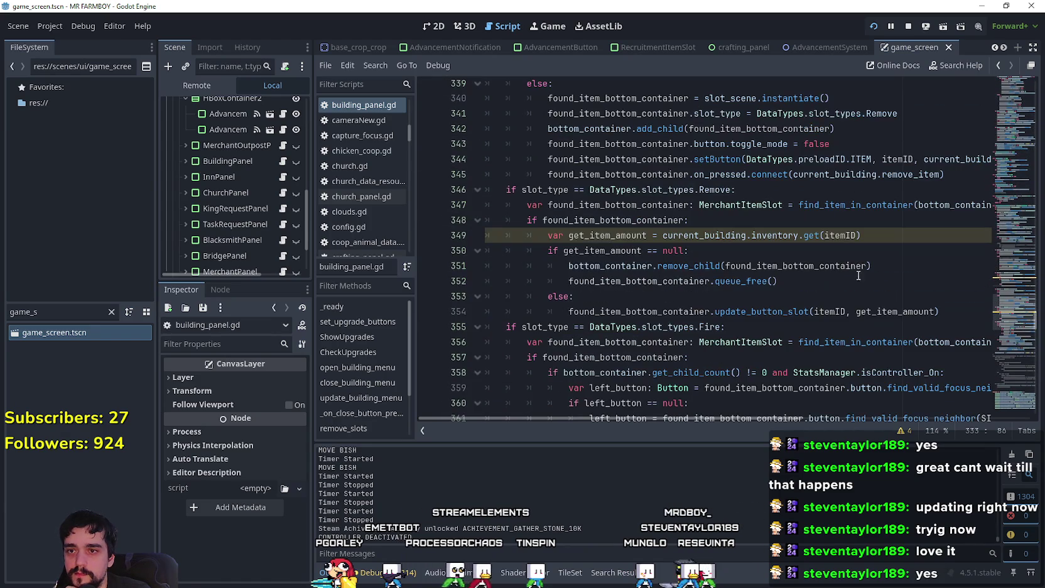
{"action": "left_click", "coordinate": [854, 287]}
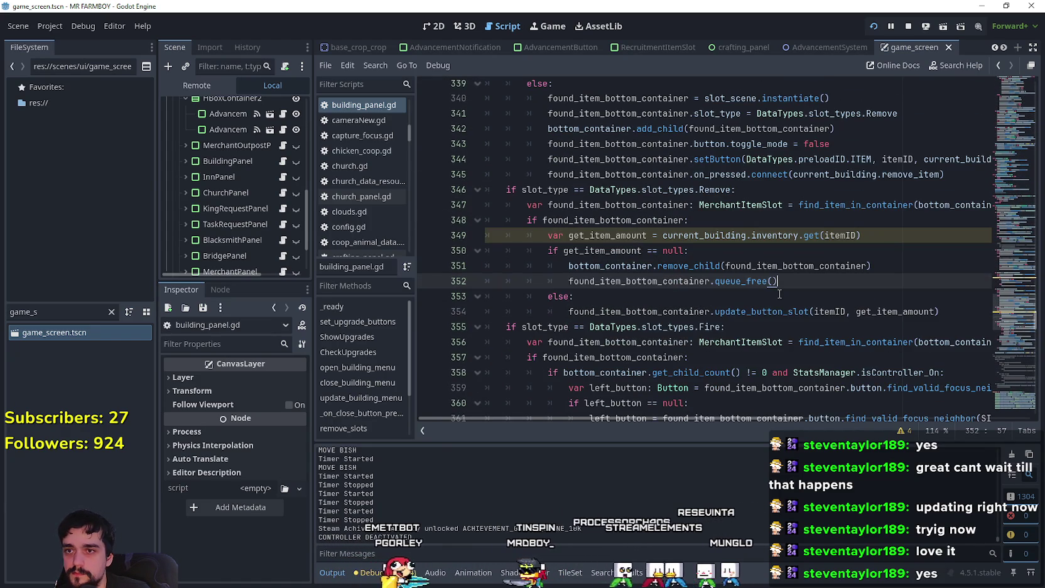
{"action": "scroll", "coordinate": [779, 294], "scroll_direction": "down", "scroll_amount": 2}
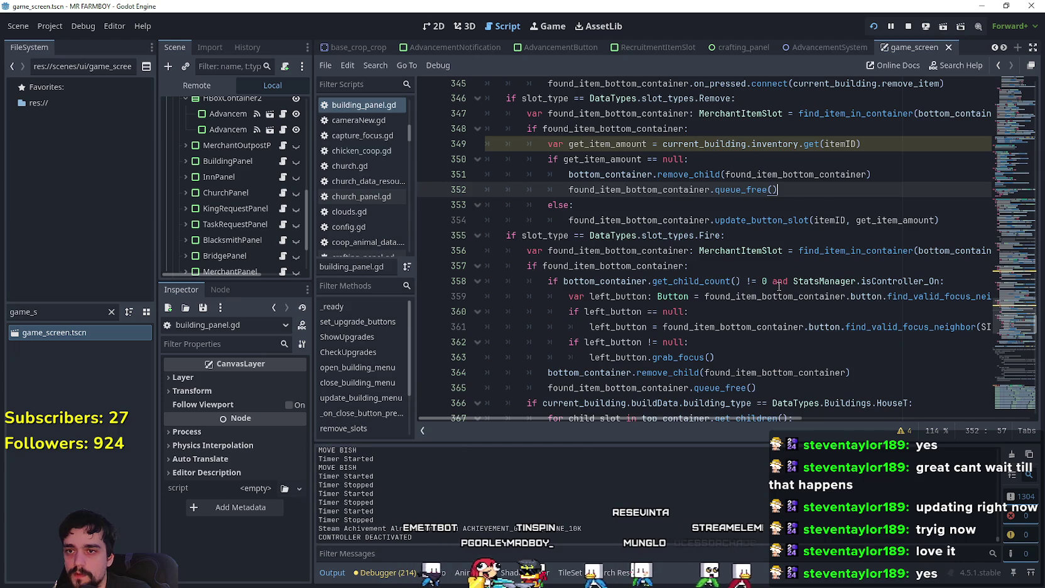
{"action": "scroll", "coordinate": [779, 287], "scroll_direction": "down", "scroll_amount": 2}
{"action": "scroll", "coordinate": [785, 264], "scroll_direction": "down", "scroll_amount": 1}
{"action": "scroll", "coordinate": [885, 277], "scroll_direction": "down", "scroll_amount": 2}
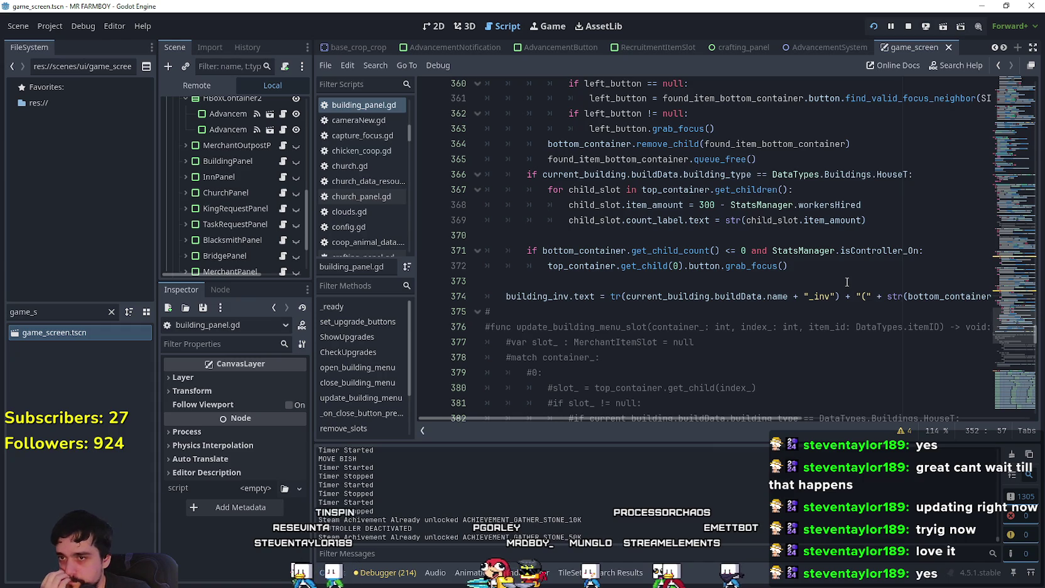
{"action": "left_click_drag", "start_coordinate": [818, 268], "coordinate": [476, 253]}
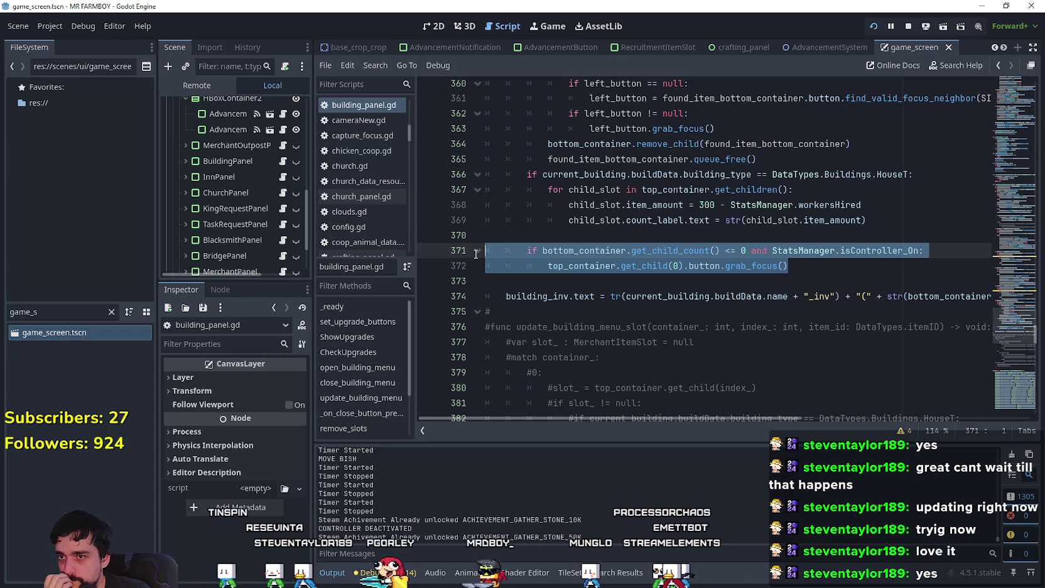
{"action": "right_click", "coordinate": [629, 254]}
{"action": "left_click", "coordinate": [671, 330]}
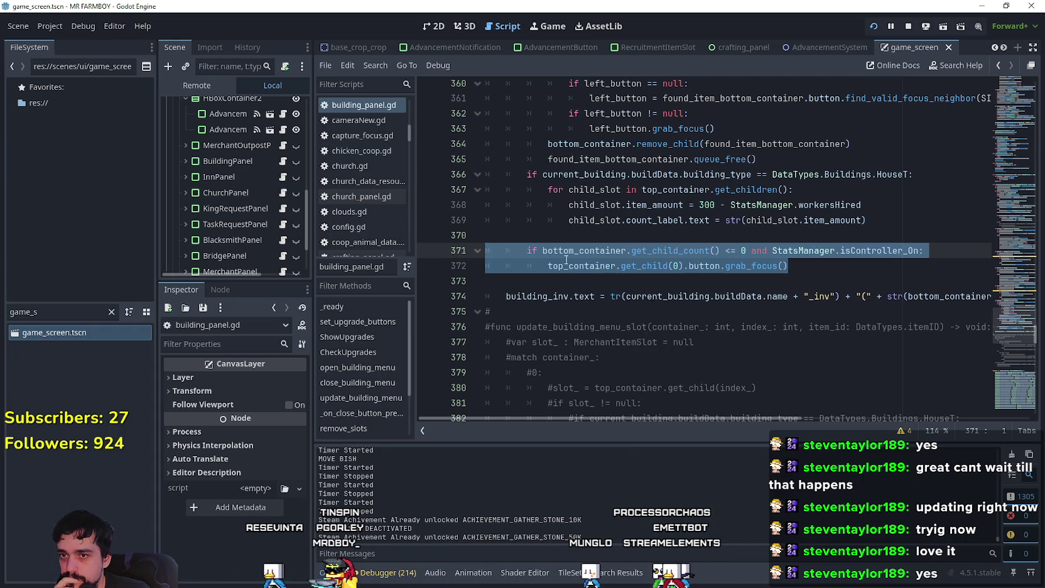
{"action": "scroll", "coordinate": [567, 258], "scroll_direction": "up", "scroll_amount": 2}
{"action": "scroll", "coordinate": [567, 259], "scroll_direction": "up", "scroll_amount": 11}
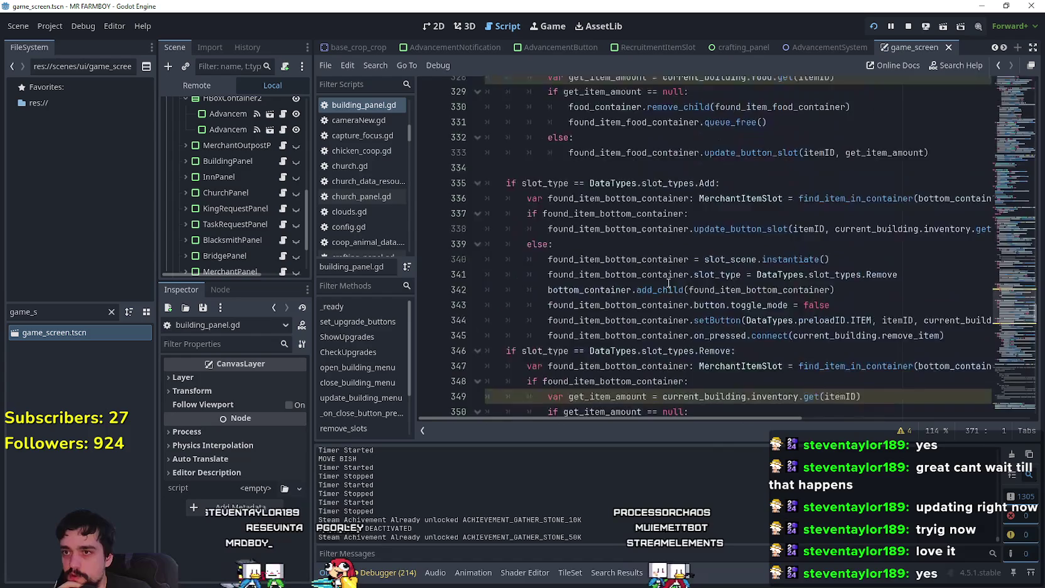
{"action": "scroll", "coordinate": [675, 280], "scroll_direction": "up", "scroll_amount": 1}
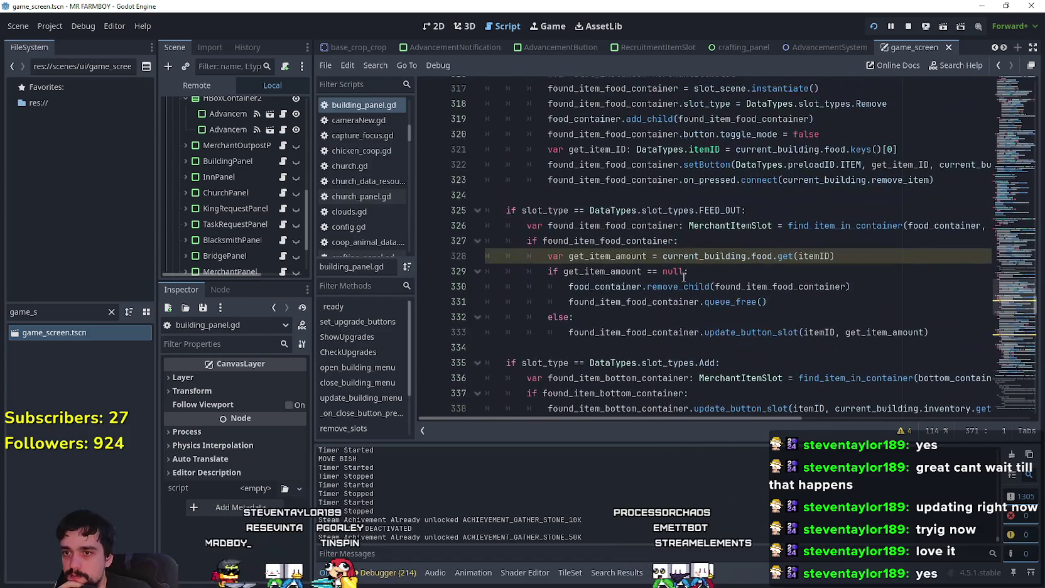
{"action": "left_click", "coordinate": [772, 333]}
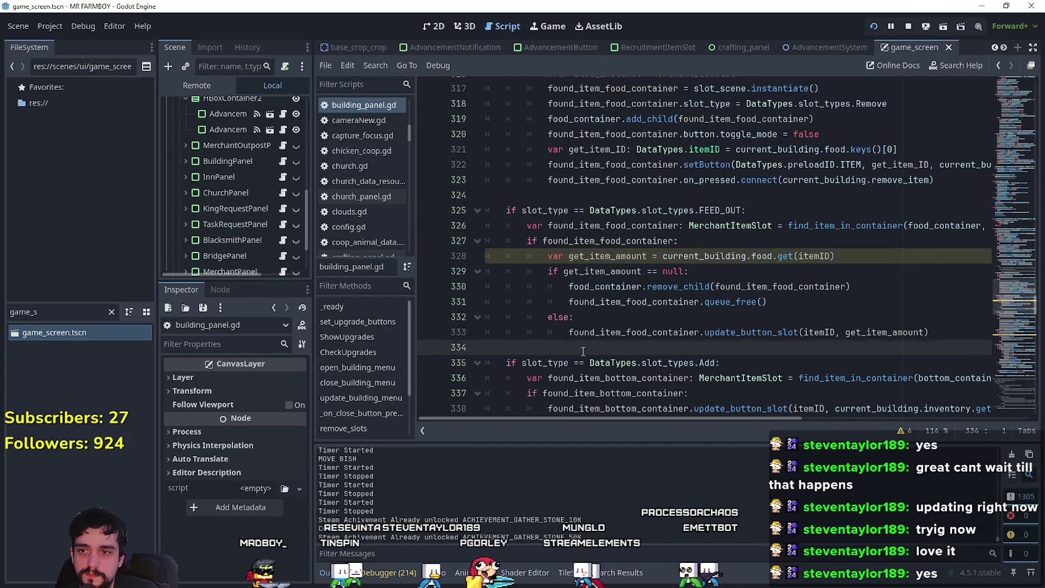
Paste the focus-grab check after line 333 and surround it with blank lines
{"action": "key", "text": "ctrl+v"}
{"action": "key", "text": "Return"}
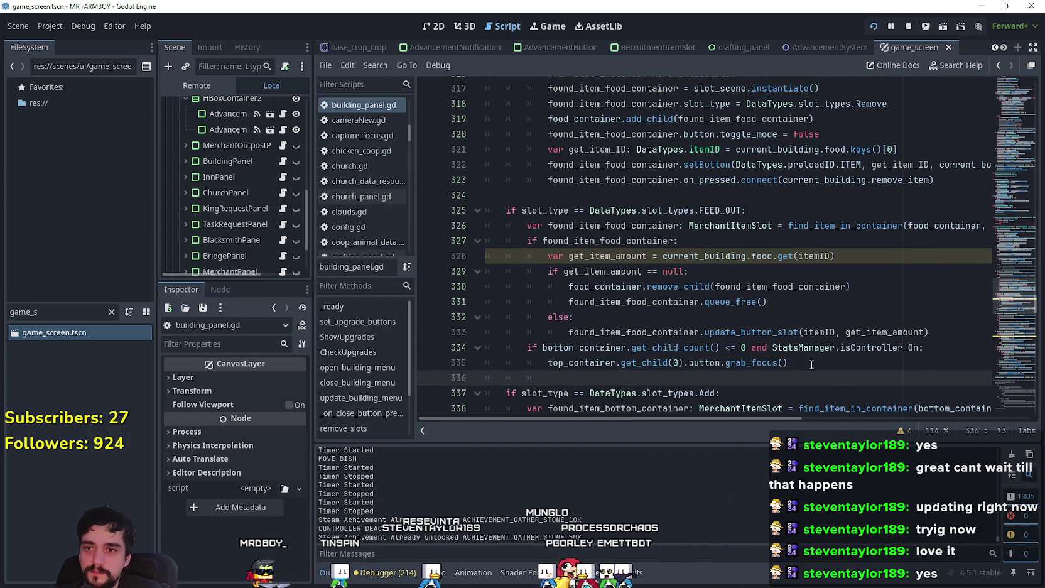
{"action": "left_click_drag", "start_coordinate": [811, 364], "coordinate": [477, 347]}
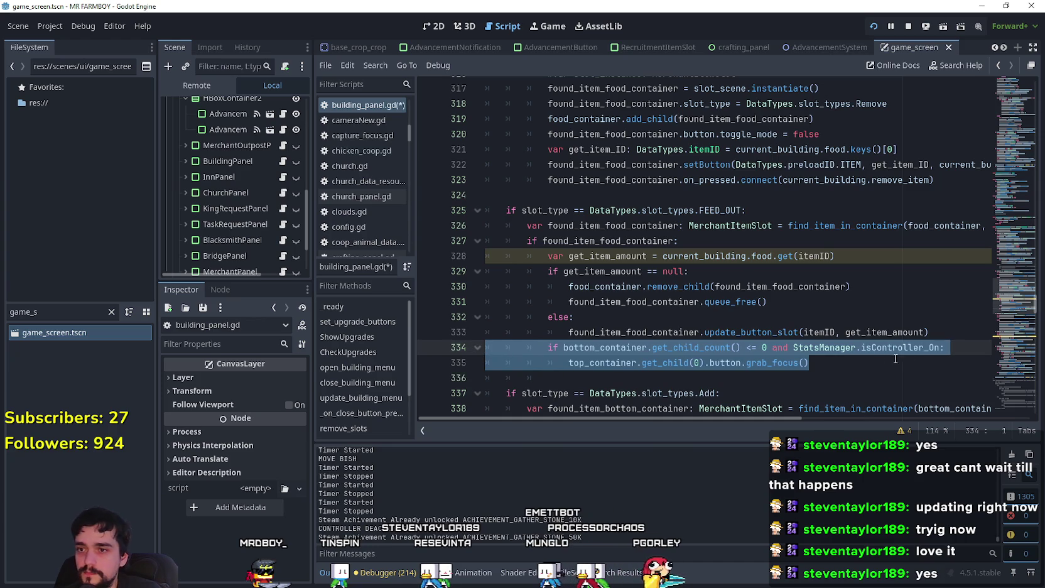
{"action": "left_click", "coordinate": [930, 331]}
{"action": "key", "text": "Return"}
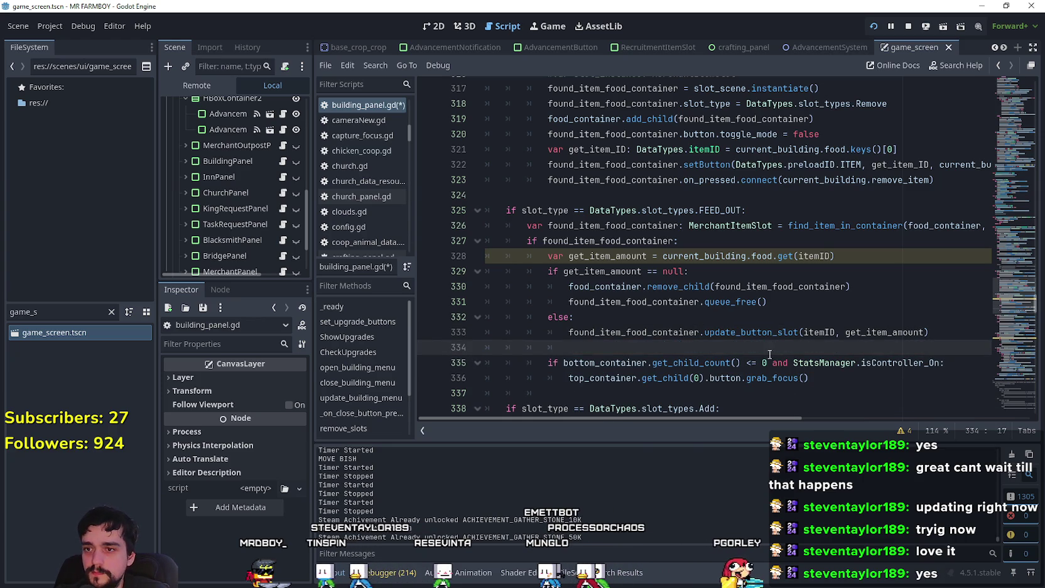
{"action": "double_click", "coordinate": [651, 331]}
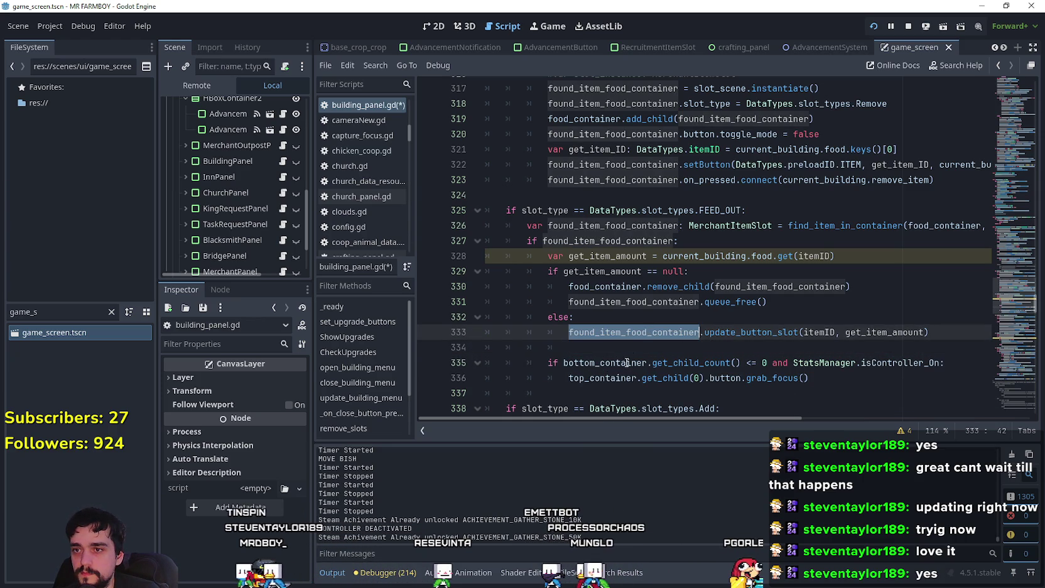
{"action": "left_click", "coordinate": [623, 287]}
Change line 335's condition from bottom_container to food_container and save building_panel.gd
{"action": "double_click", "coordinate": [621, 363]}
{"action": "key", "text": "ctrl+v"}
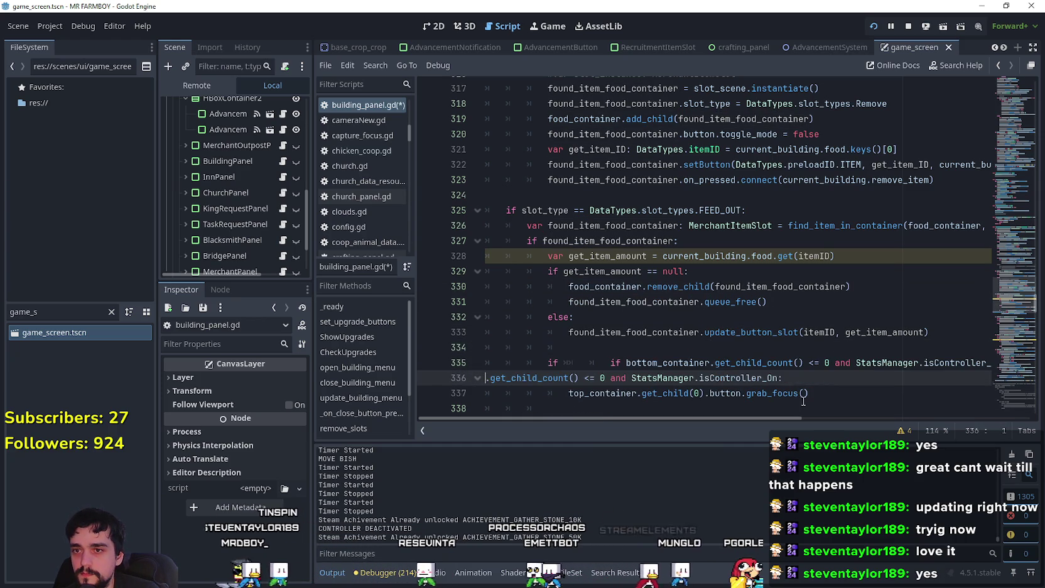
{"action": "key", "text": "ctrl+z"}
{"action": "double_click", "coordinate": [615, 288]}
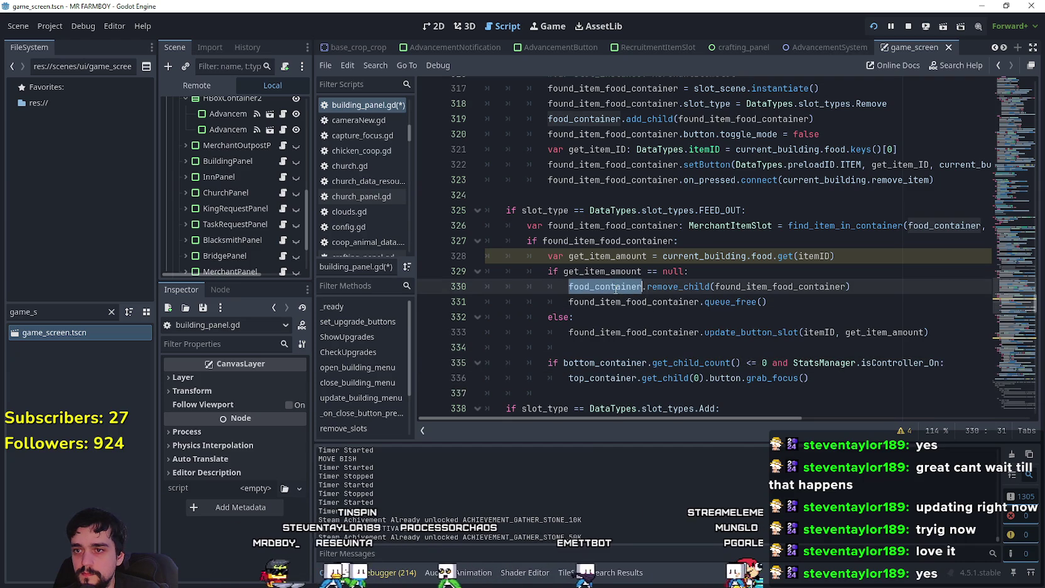
{"action": "double_click", "coordinate": [611, 363]}
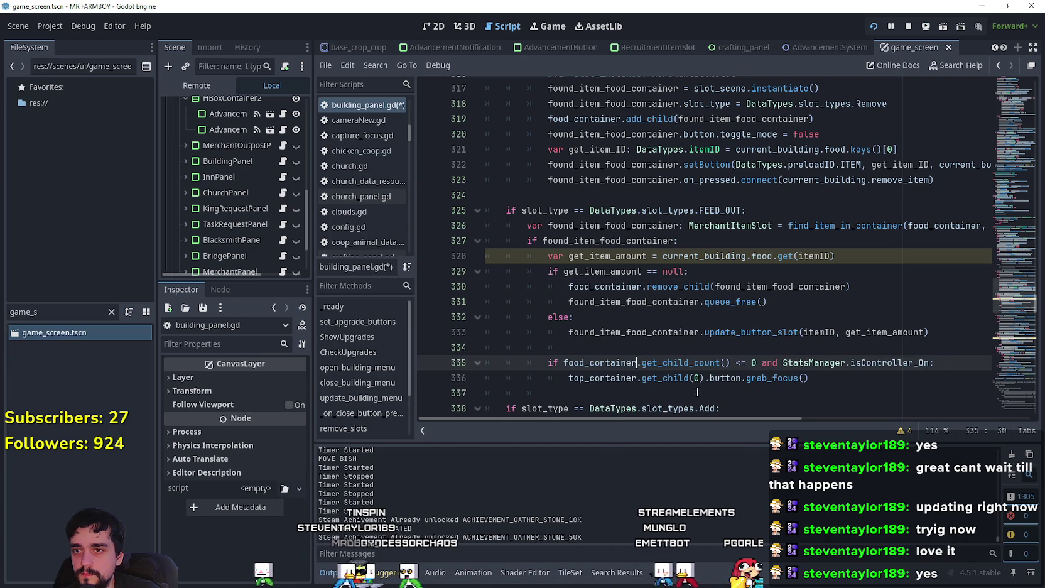
{"action": "left_click_drag", "start_coordinate": [690, 390], "coordinate": [694, 391]}
{"action": "scroll", "coordinate": [606, 384], "scroll_direction": "down", "scroll_amount": 2}
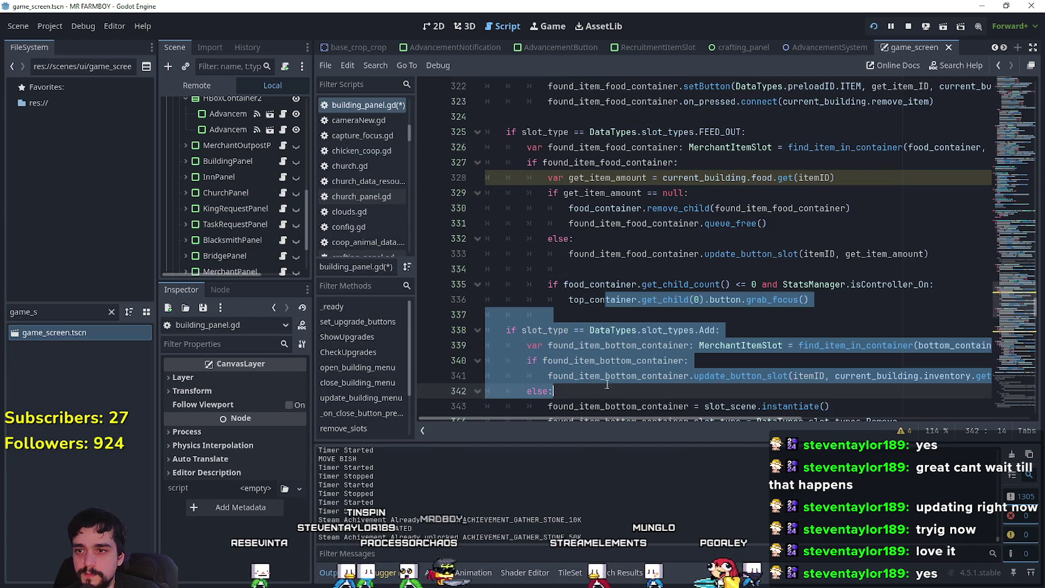
{"action": "left_click", "coordinate": [612, 300]}
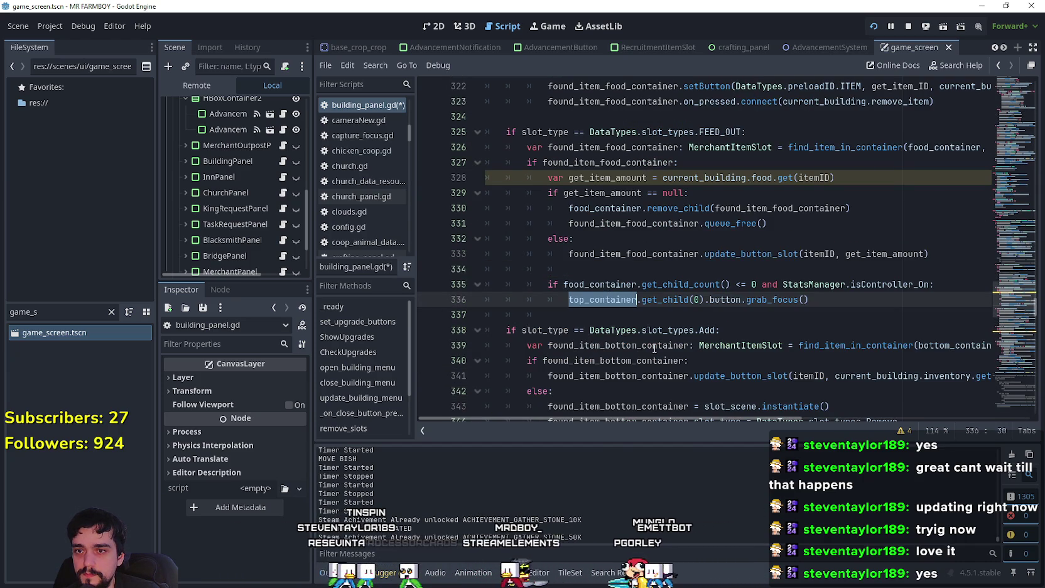
{"action": "left_click", "coordinate": [628, 319]}
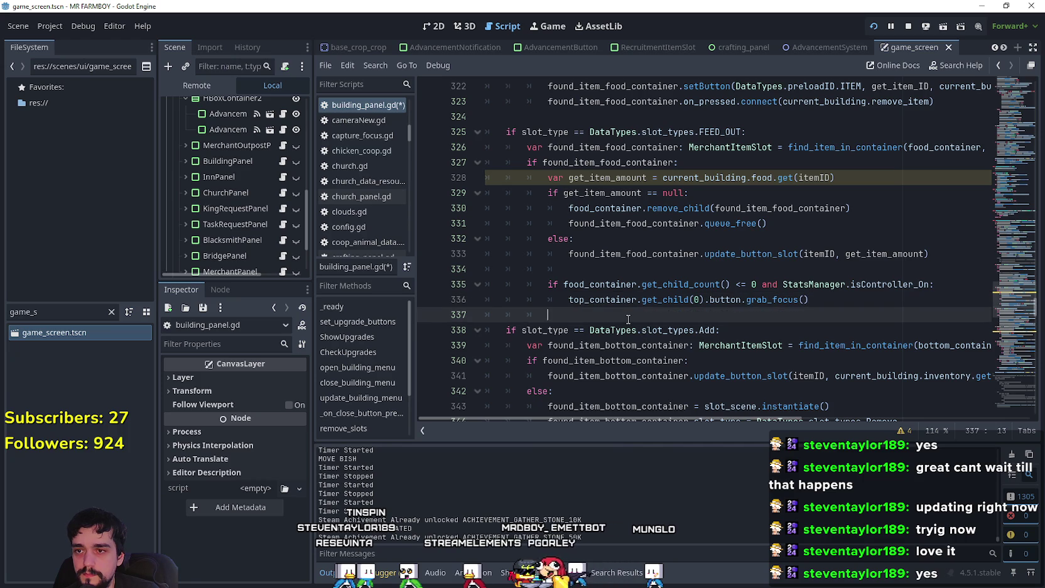
{"action": "left_click", "coordinate": [823, 300]}
{"action": "key", "text": "ctrl+s"}
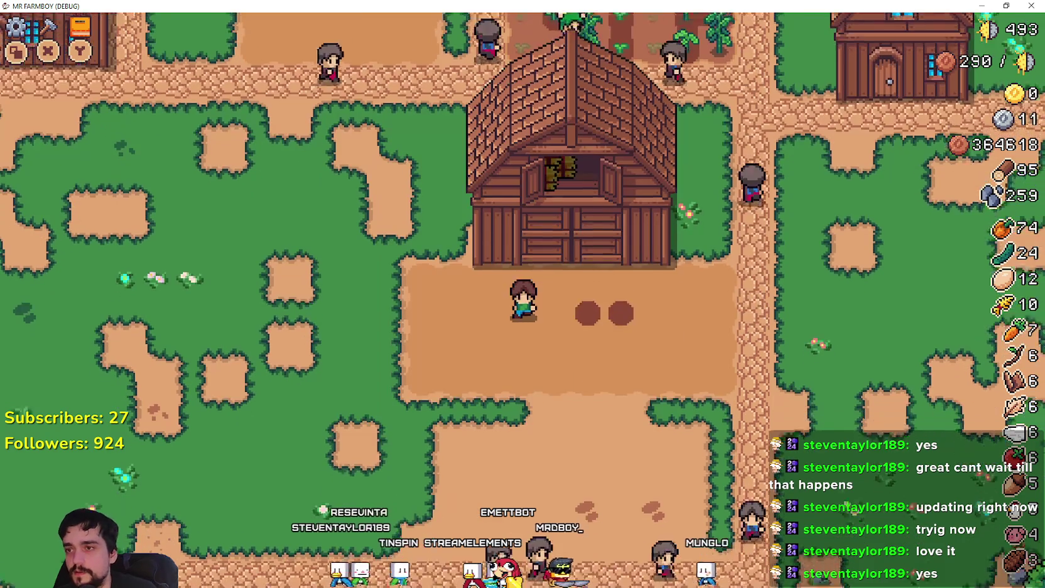
Open the Barn, stall a sheep, and move Orange Pepper out of and back into the Food slot
{"action": "key", "text": "e"}
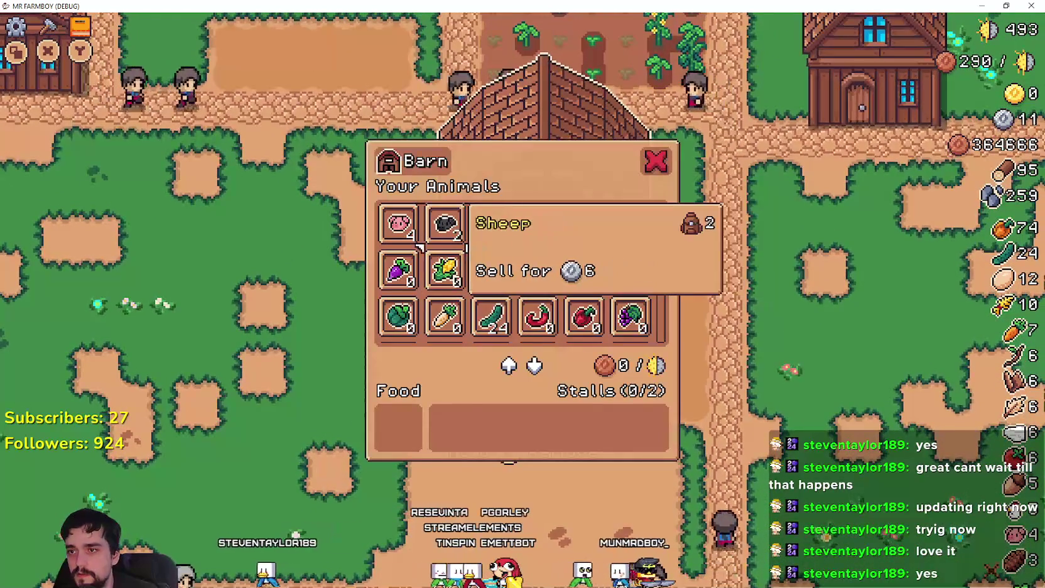
{"action": "left_click", "coordinate": [475, 242]}
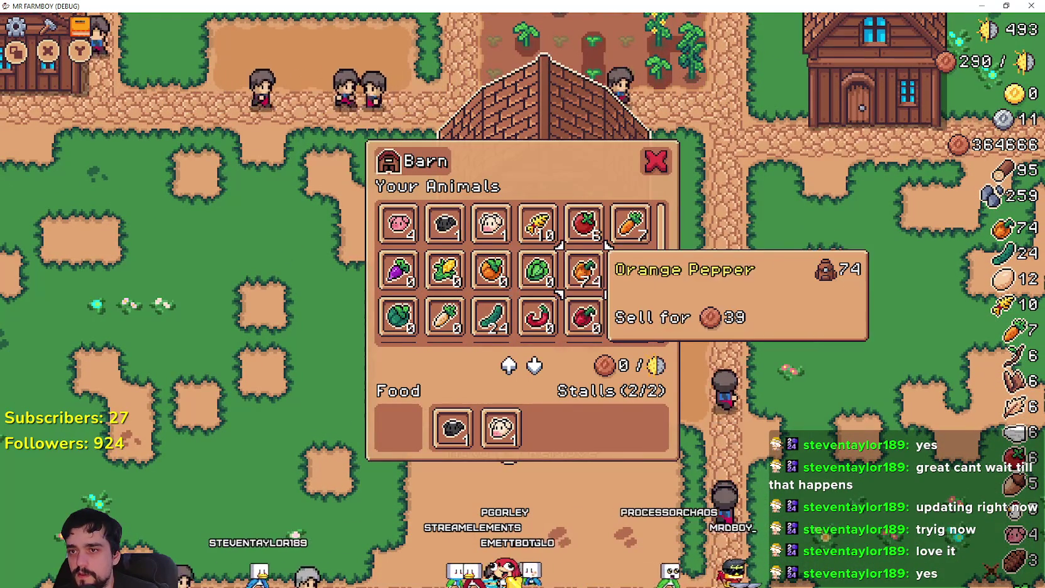
{"action": "left_click", "coordinate": [583, 270]}
{"action": "scroll", "coordinate": [584, 317], "scroll_direction": "down", "scroll_amount": 1}
{"action": "scroll", "coordinate": [584, 317], "scroll_direction": "down", "scroll_amount": 1}
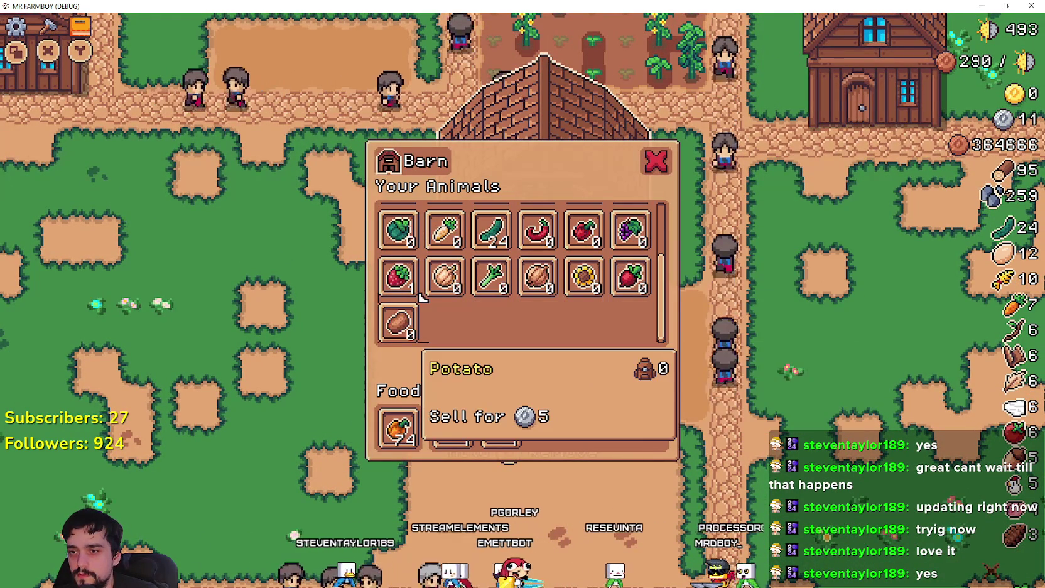
{"action": "left_click", "coordinate": [398, 429]}
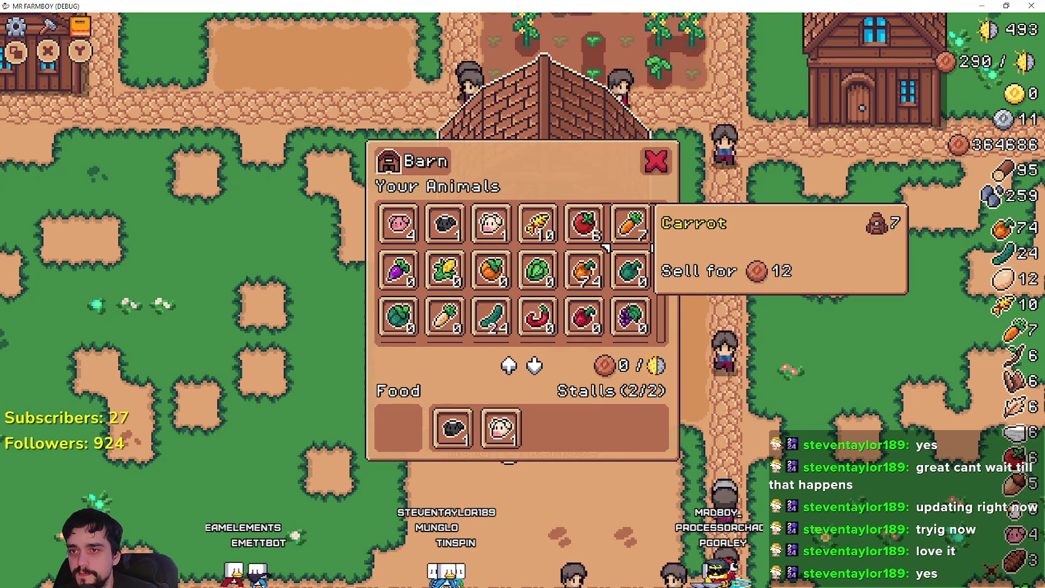
{"action": "left_click", "coordinate": [584, 270]}
{"action": "scroll", "coordinate": [606, 294], "scroll_direction": "down", "scroll_amount": 2}
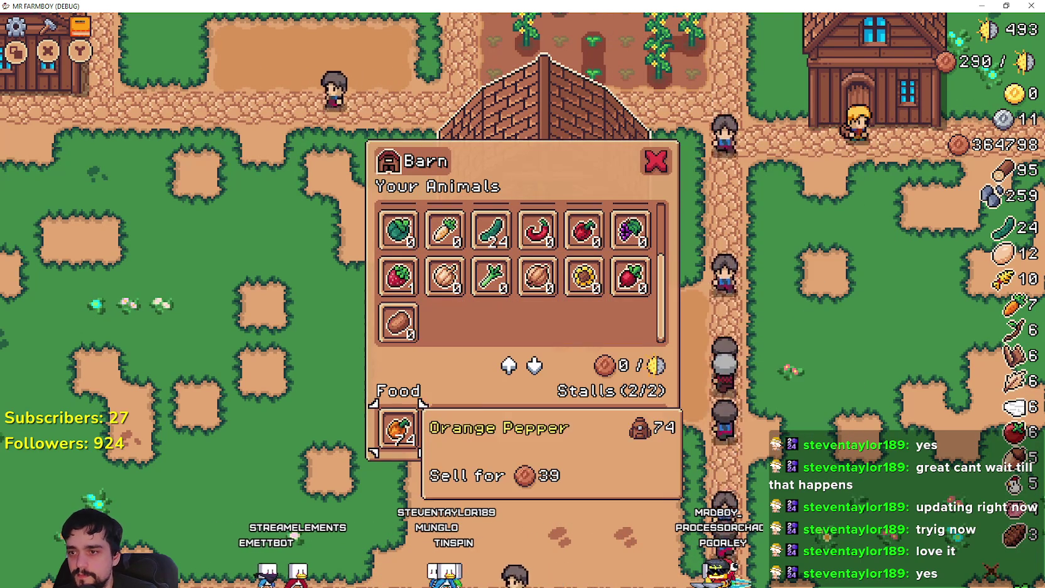
Swap the cow, sheep and pig in and out of the stalls, restock Orange Pepper, and close the Barn
{"action": "left_click", "coordinate": [500, 428]}
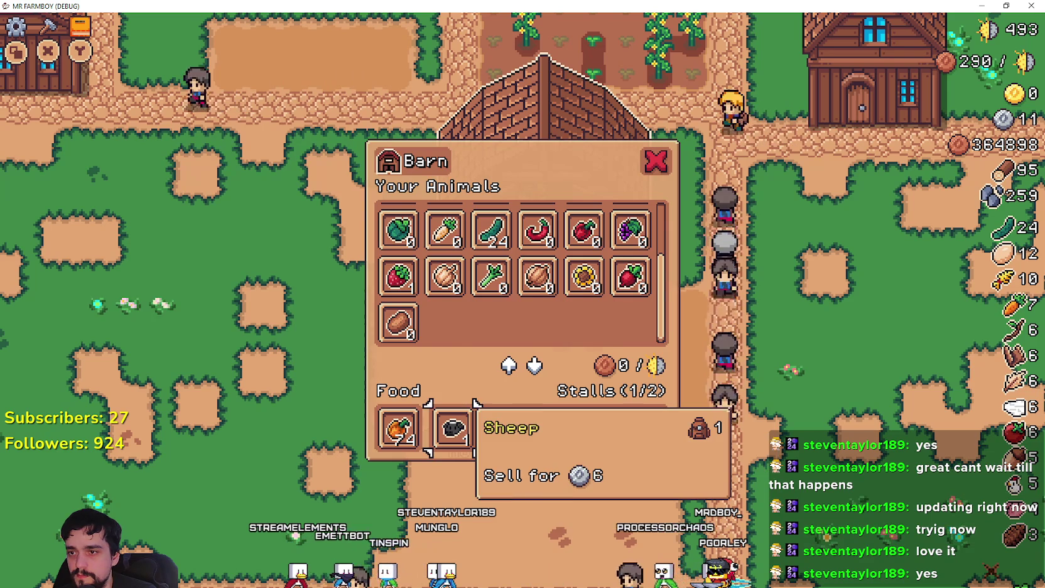
{"action": "left_click", "coordinate": [452, 428]}
{"action": "scroll", "coordinate": [439, 270], "scroll_direction": "up", "scroll_amount": 2}
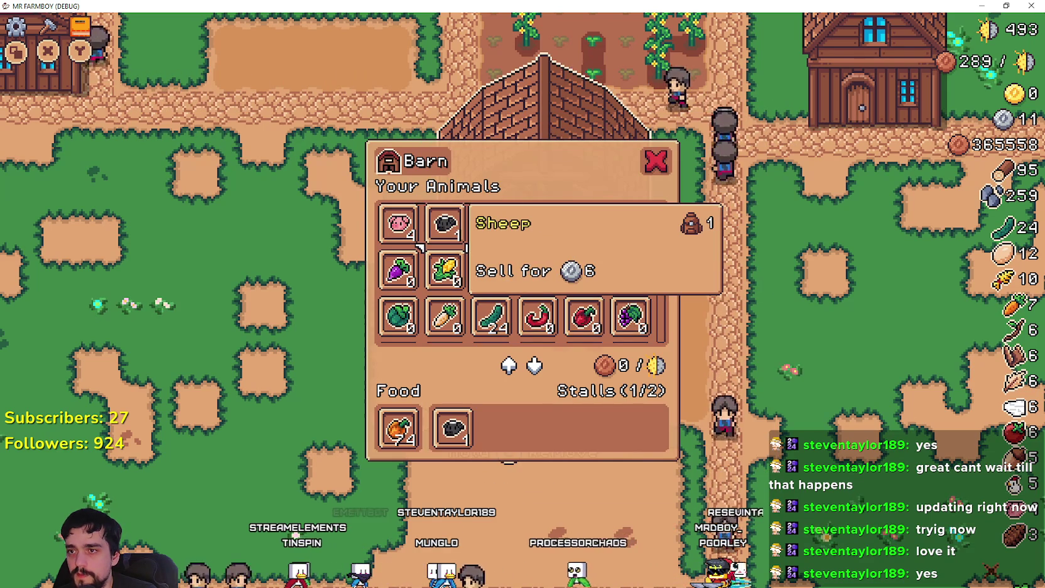
{"action": "left_click", "coordinate": [399, 226]}
{"action": "scroll", "coordinate": [430, 276], "scroll_direction": "down", "scroll_amount": 2}
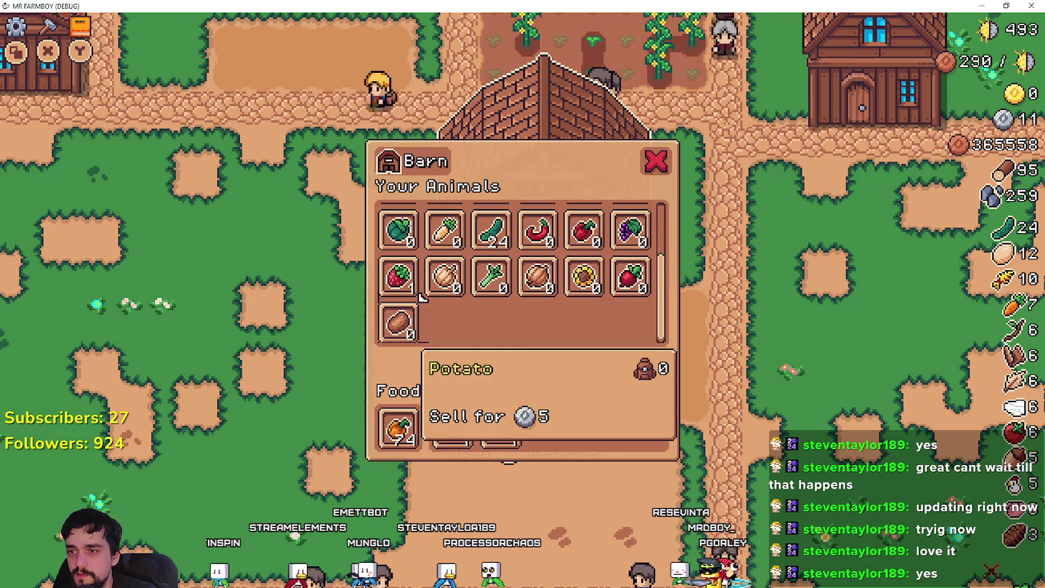
{"action": "left_click", "coordinate": [453, 428]}
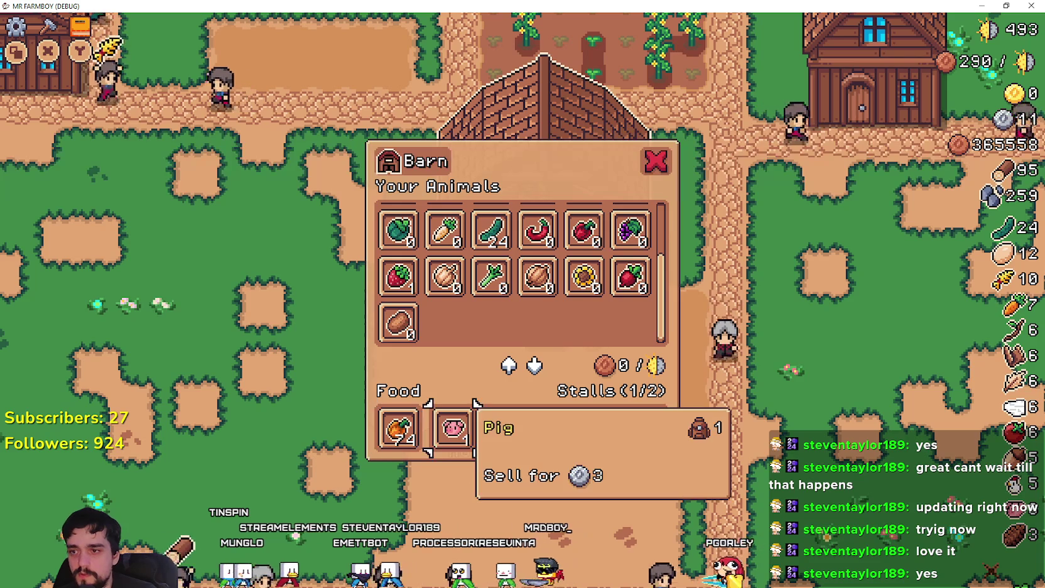
{"action": "left_click", "coordinate": [451, 429]}
{"action": "scroll", "coordinate": [422, 248], "scroll_direction": "up", "scroll_amount": 2}
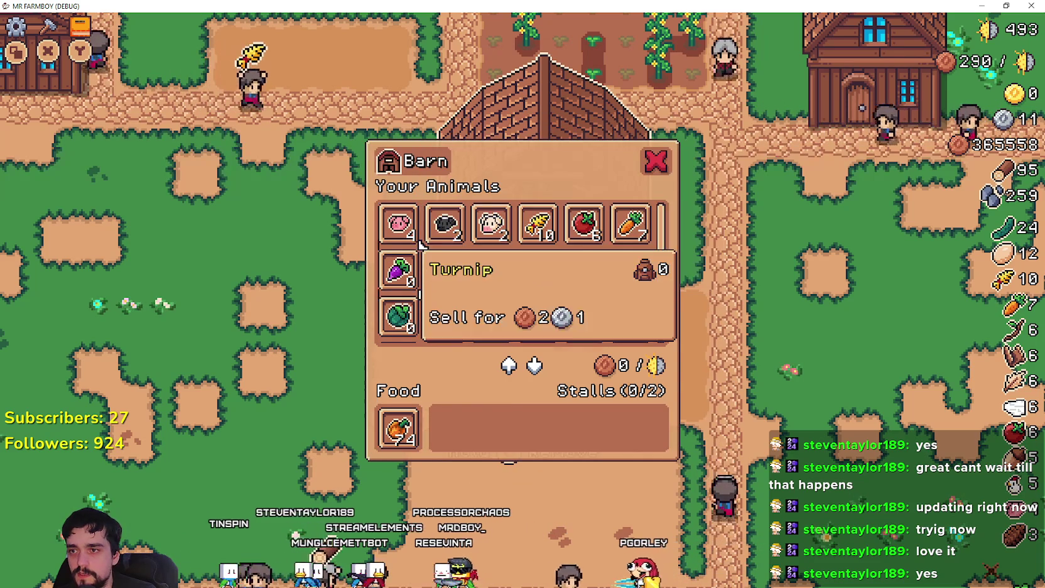
{"action": "scroll", "coordinate": [400, 270], "scroll_direction": "down", "scroll_amount": 2}
{"action": "scroll", "coordinate": [422, 248], "scroll_direction": "up", "scroll_amount": 2}
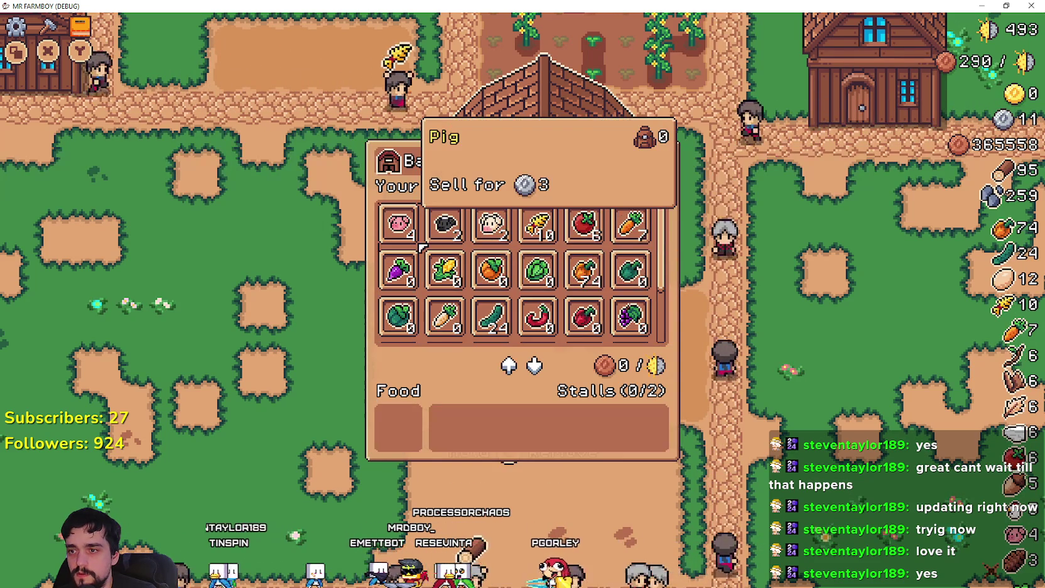
{"action": "left_click", "coordinate": [584, 270]}
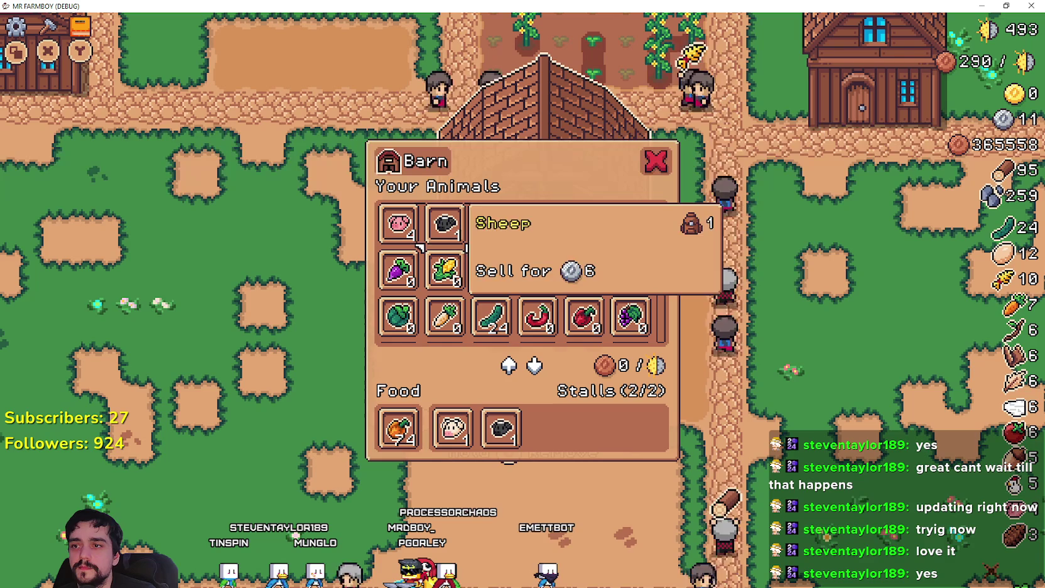
{"action": "left_click", "coordinate": [655, 161]}
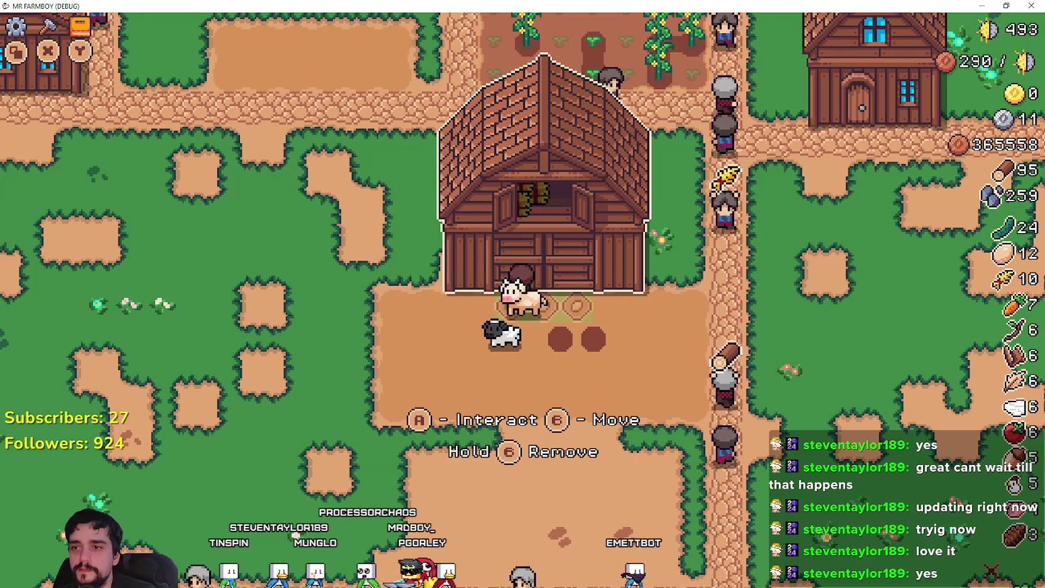
Walk the farmer from the barn past the house and grape plot to the coop and open it
{"action": "key", "text": "a"}
{"action": "key", "text": "w"}
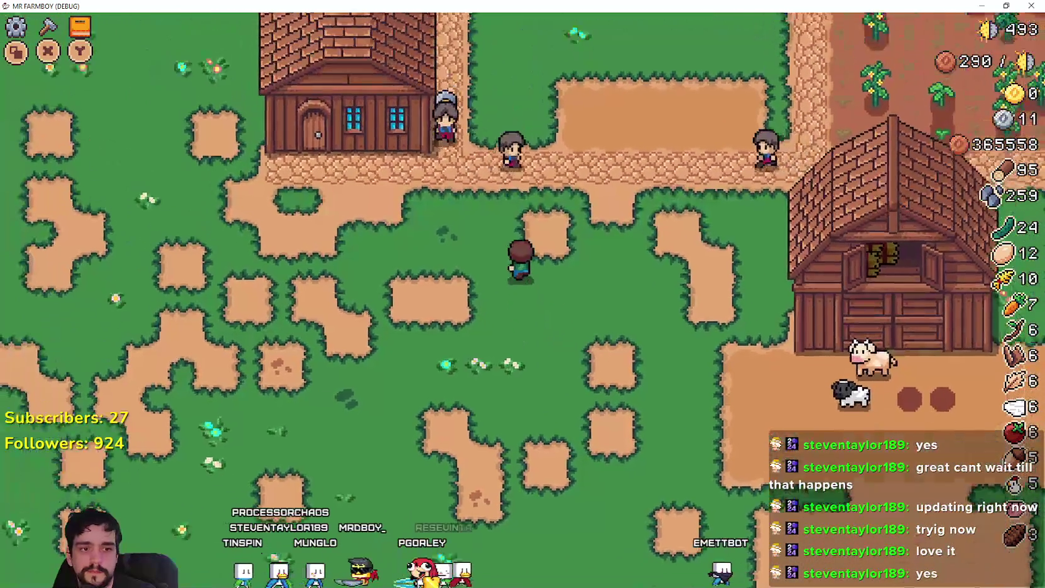
{"action": "key", "text": "a"}
{"action": "key", "text": "w"}
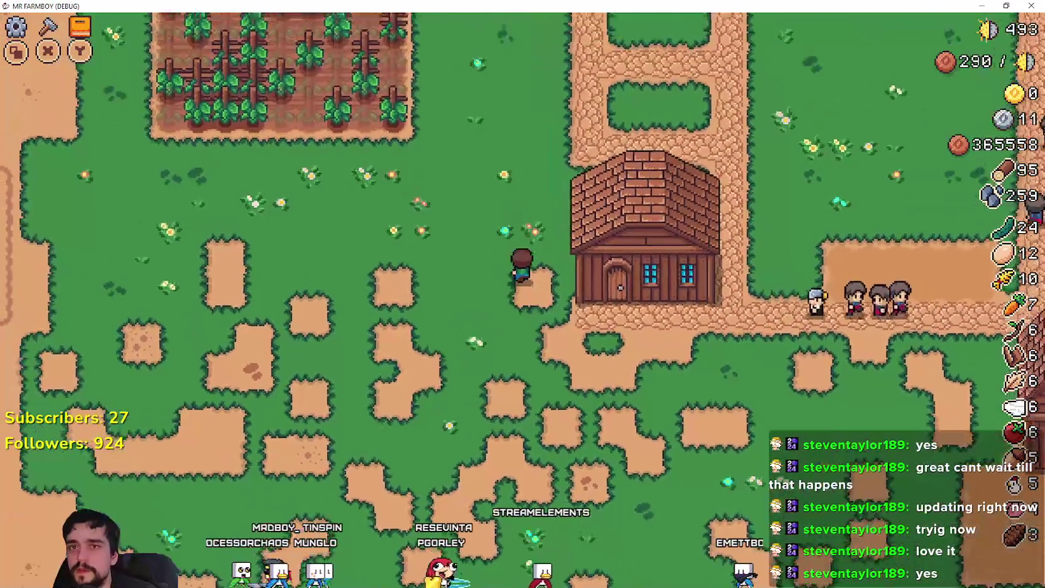
{"action": "key", "text": "w"}
{"action": "key", "text": "a"}
{"action": "key", "text": "a"}
{"action": "key", "text": "w"}
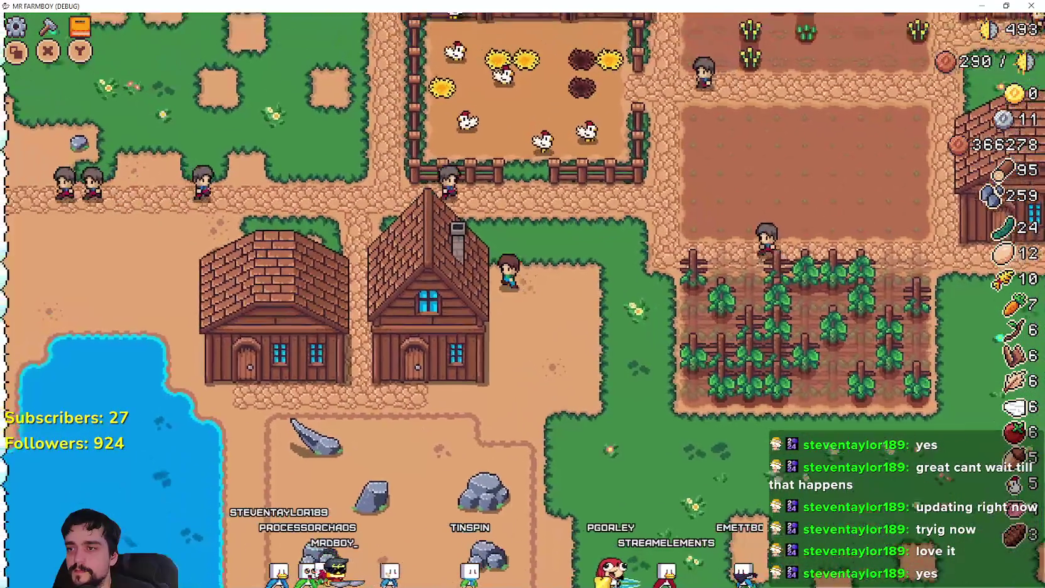
{"action": "key", "text": "w"}
{"action": "key", "text": "w"}
{"action": "key", "text": "e"}
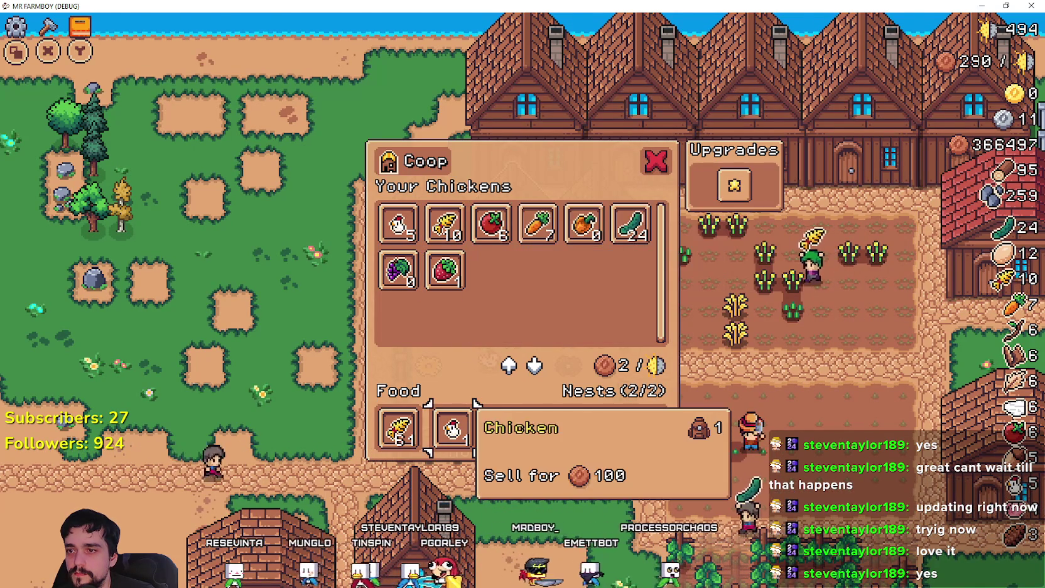
Move chickens and wheat out of and back into the coop until both nests are filled (2/2)
{"action": "left_click", "coordinate": [501, 429]}
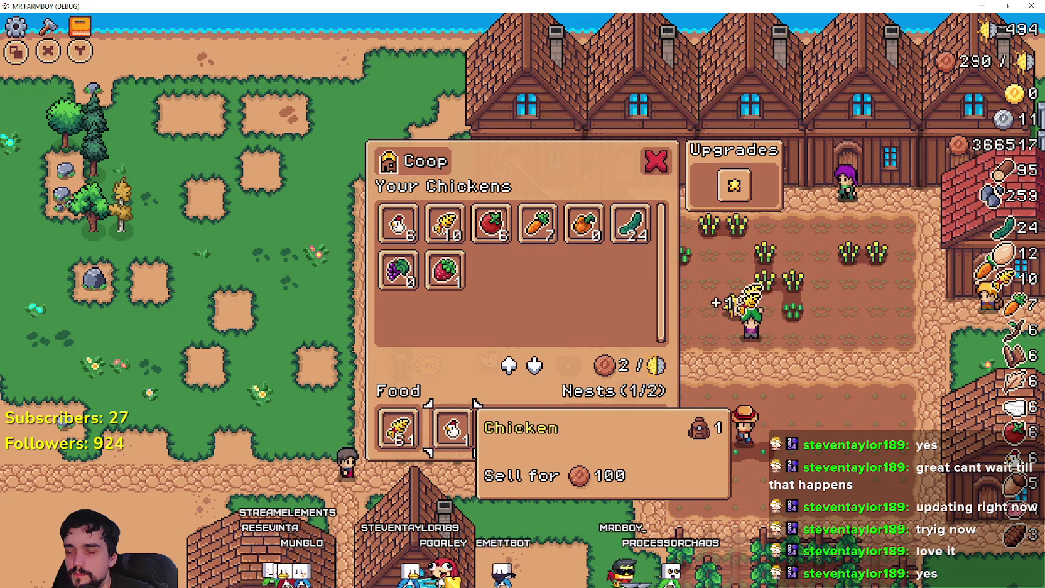
{"action": "left_click", "coordinate": [452, 429]}
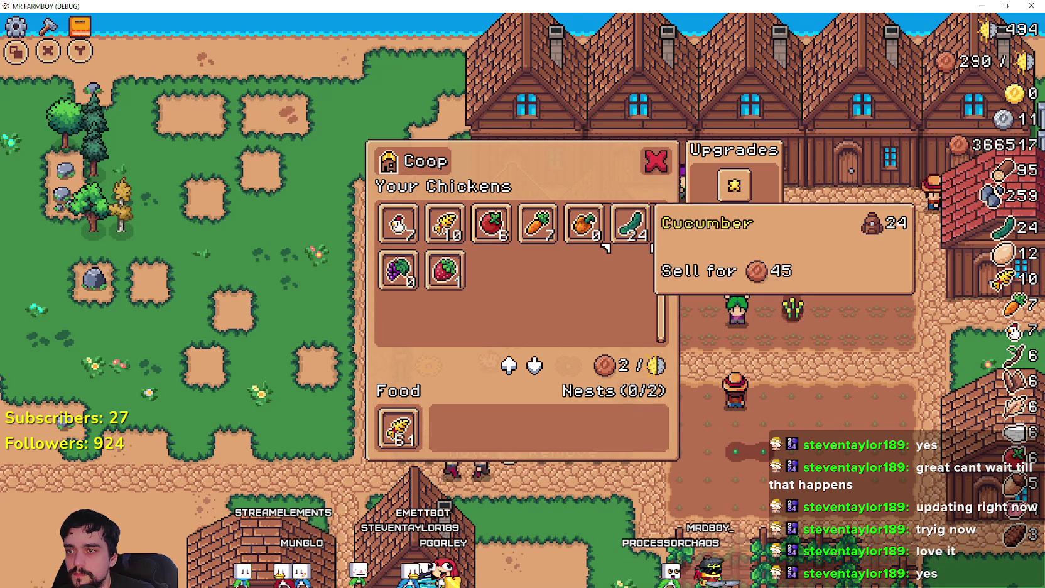
{"action": "left_click", "coordinate": [398, 429]}
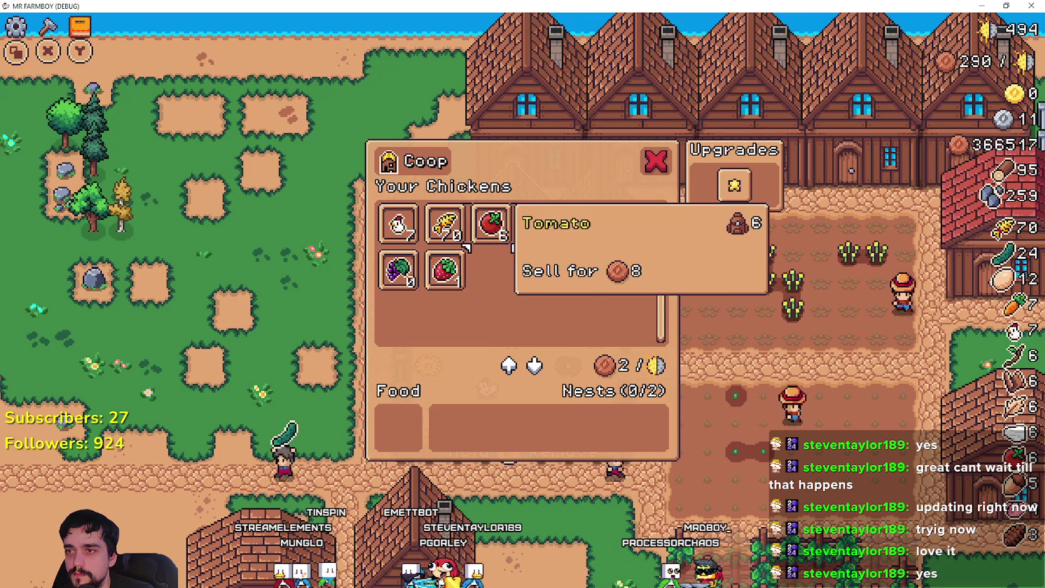
{"action": "left_click", "coordinate": [445, 222]}
{"action": "left_click", "coordinate": [398, 223]}
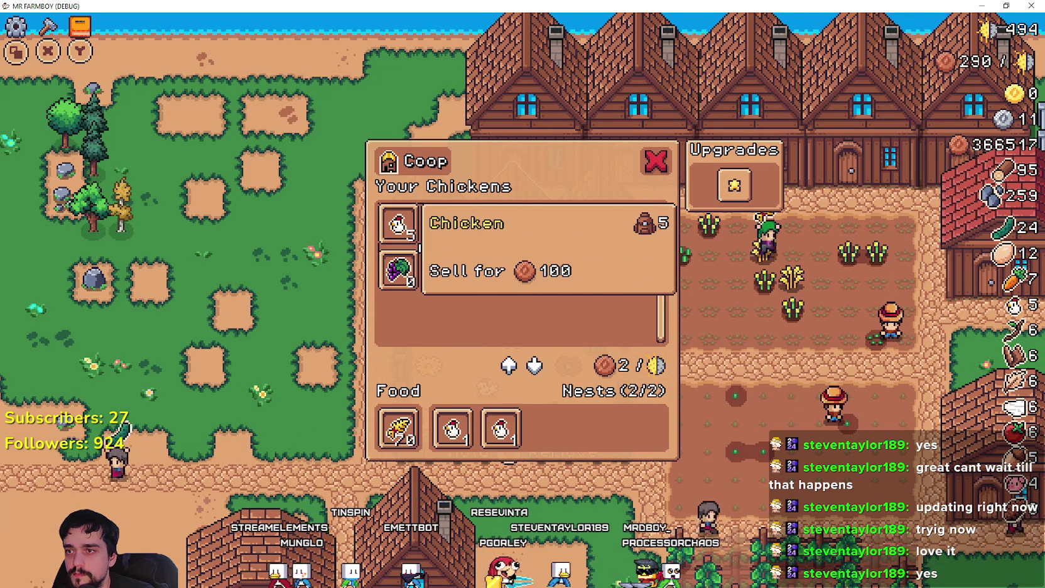
{"action": "left_click", "coordinate": [453, 428]}
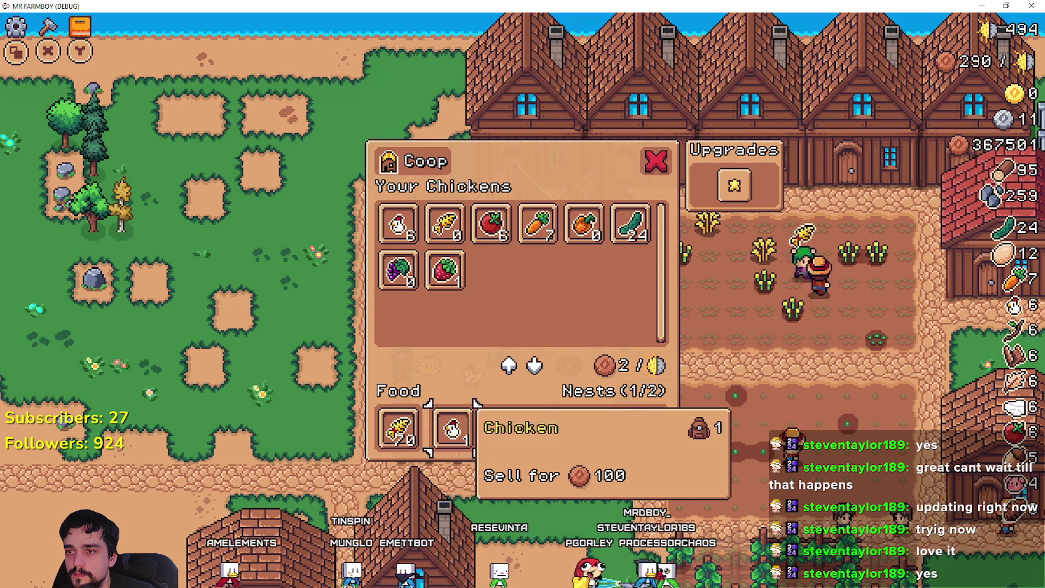
{"action": "left_click", "coordinate": [453, 429]}
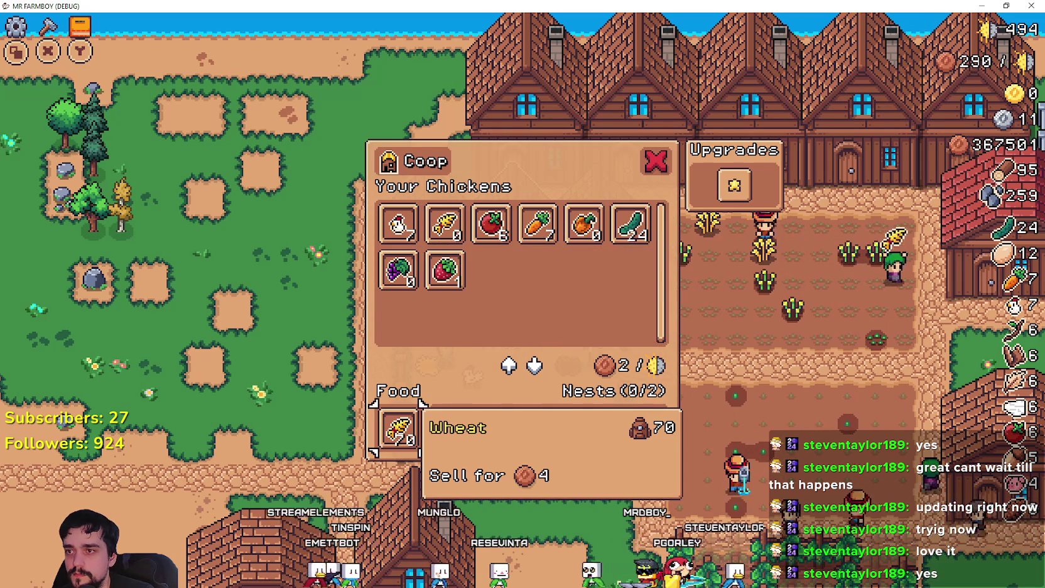
{"action": "left_click", "coordinate": [398, 223]}
{"action": "left_click", "coordinate": [398, 222]}
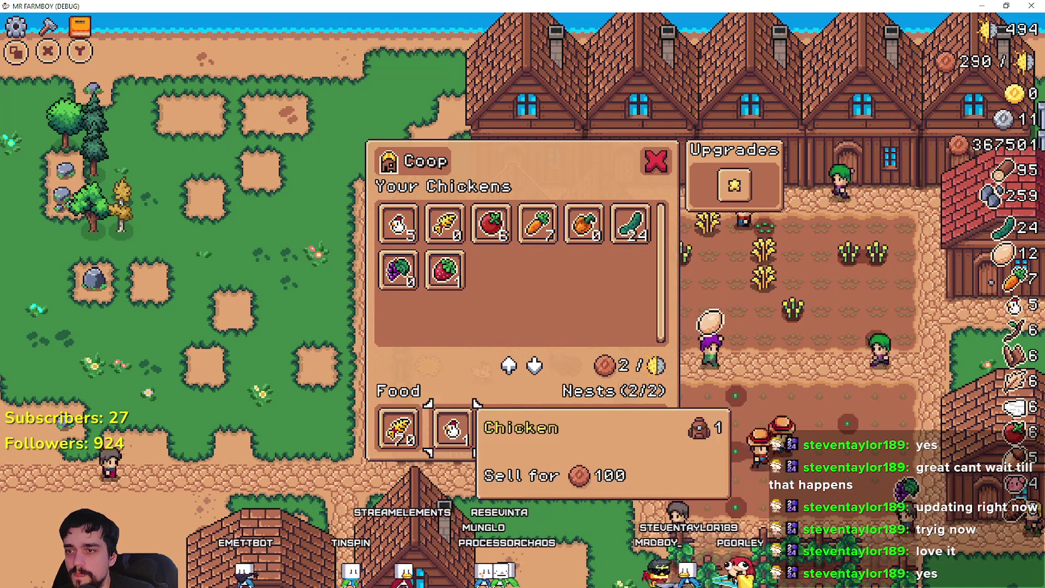
{"action": "left_click", "coordinate": [452, 429]}
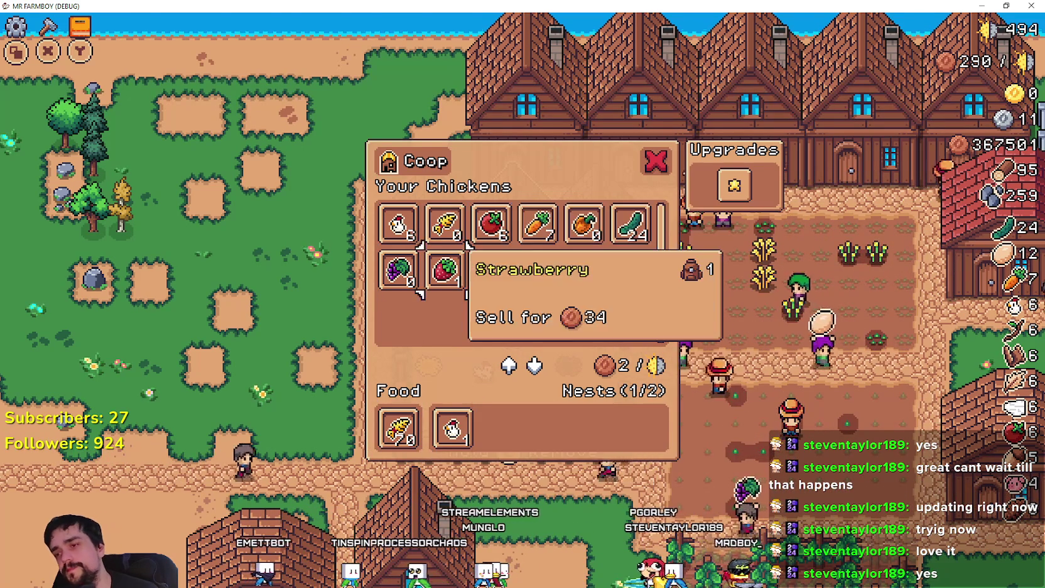
{"action": "left_click", "coordinate": [399, 223]}
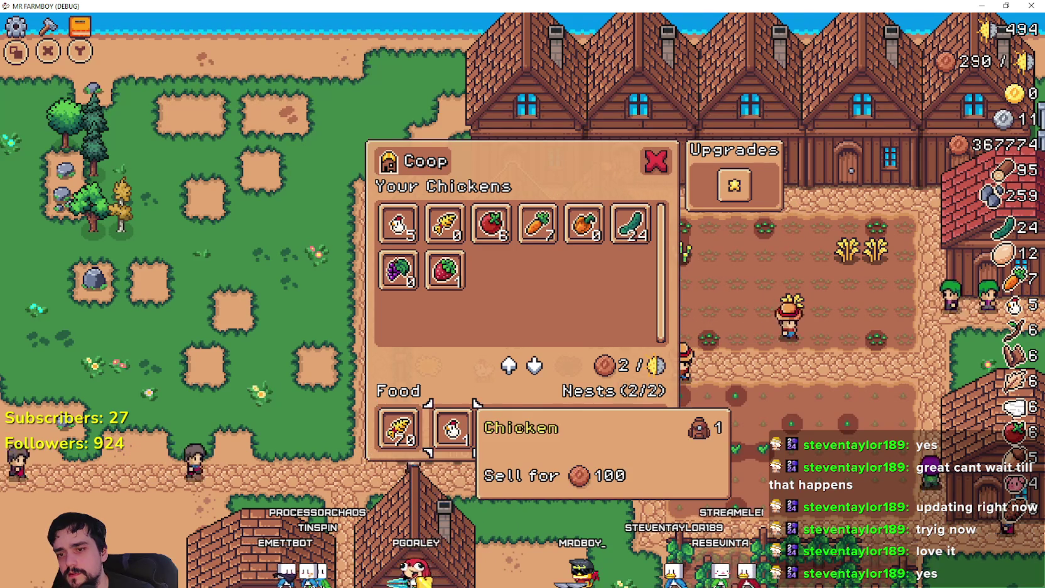
In Godot, review the FEED_OUT removal code and highlight every found_item_bottom_container use
{"action": "key", "text": "alt+Tab"}
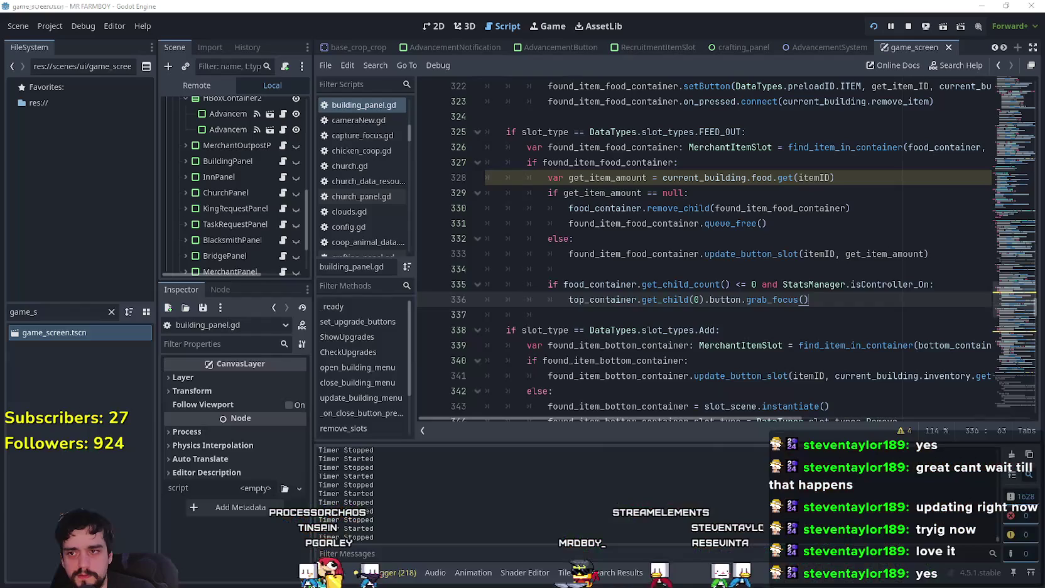
{"action": "left_click", "coordinate": [703, 193]}
{"action": "scroll", "coordinate": [766, 239], "scroll_direction": "up", "scroll_amount": 4}
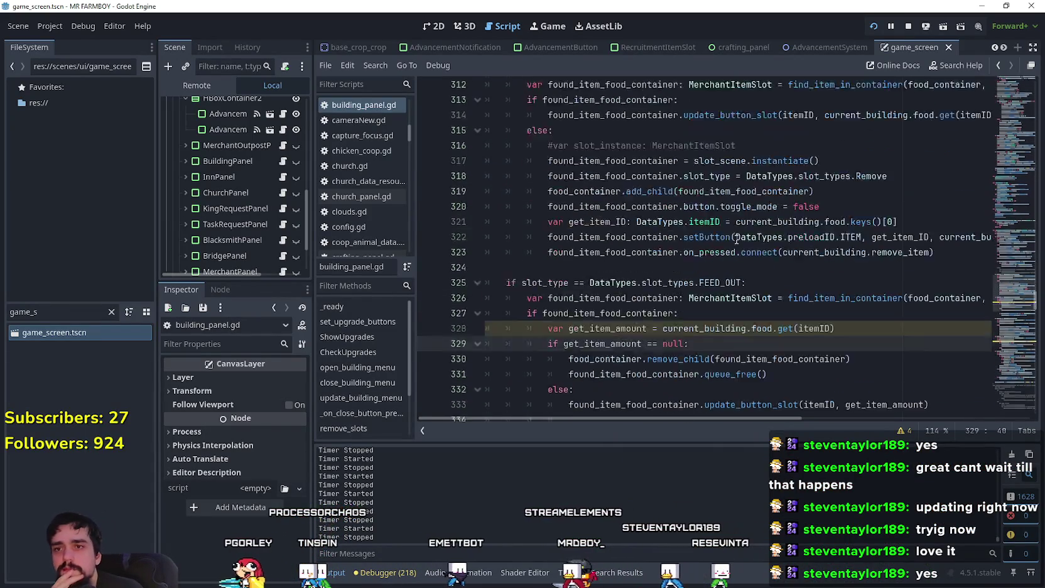
{"action": "scroll", "coordinate": [770, 223], "scroll_direction": "down", "scroll_amount": 2}
{"action": "scroll", "coordinate": [770, 223], "scroll_direction": "down", "scroll_amount": 12}
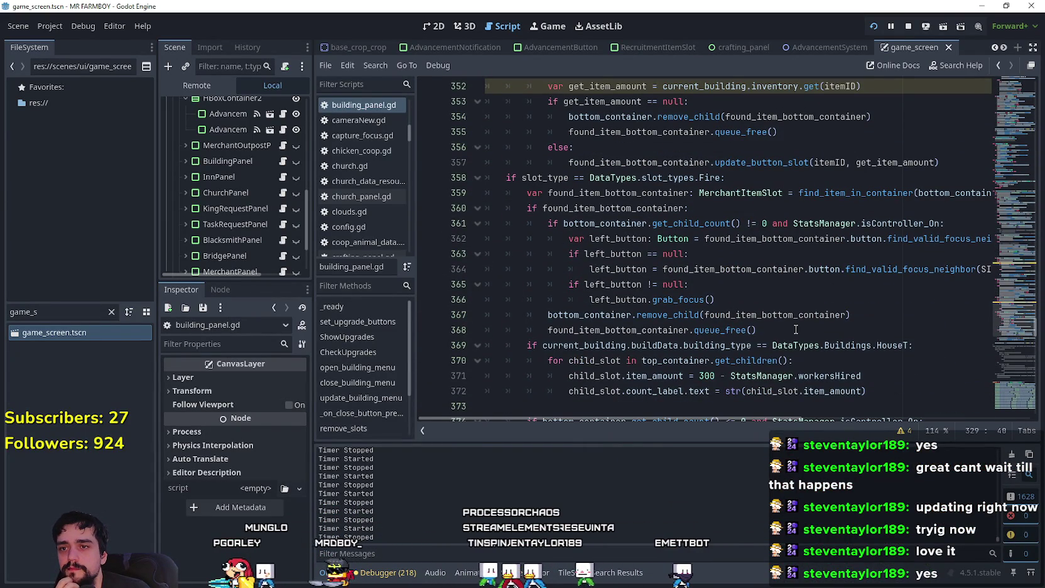
{"action": "left_click_drag", "start_coordinate": [798, 418], "coordinate": [833, 414]}
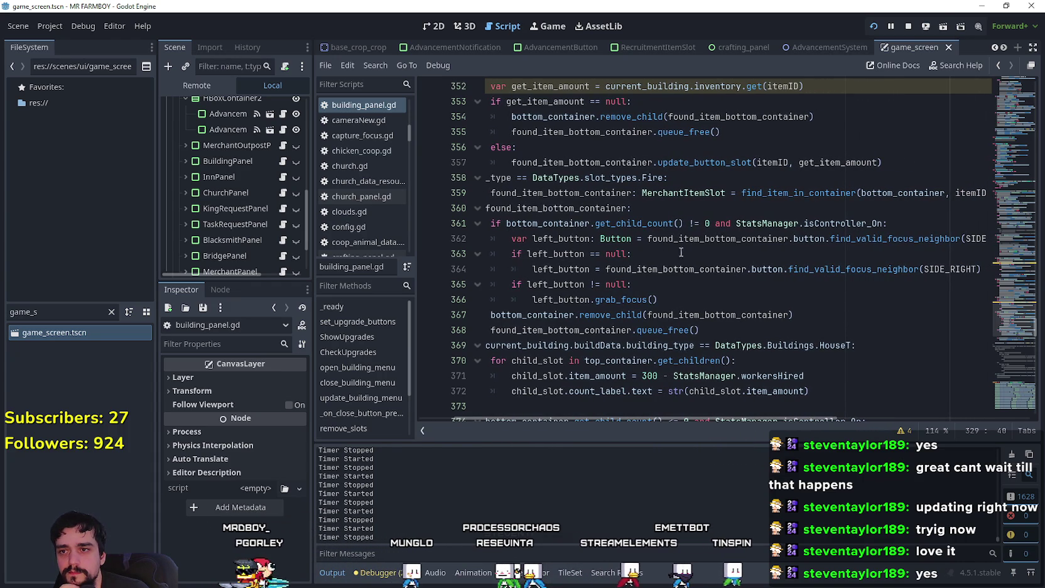
{"action": "double_click", "coordinate": [696, 269]}
{"action": "mouse_move", "coordinate": [785, 407]}
{"action": "left_mouse_down"}
{"action": "mouse_move", "coordinate": [785, 422]}
{"action": "mouse_move", "coordinate": [817, 416]}
{"action": "mouse_move", "coordinate": [865, 430]}
{"action": "mouse_move", "coordinate": [765, 423]}
{"action": "left_mouse_up"}
Inspect the remove_child and queue_free code on lines 366–372, then return to the running game
{"action": "left_click", "coordinate": [760, 314]}
{"action": "left_click", "coordinate": [606, 330]}
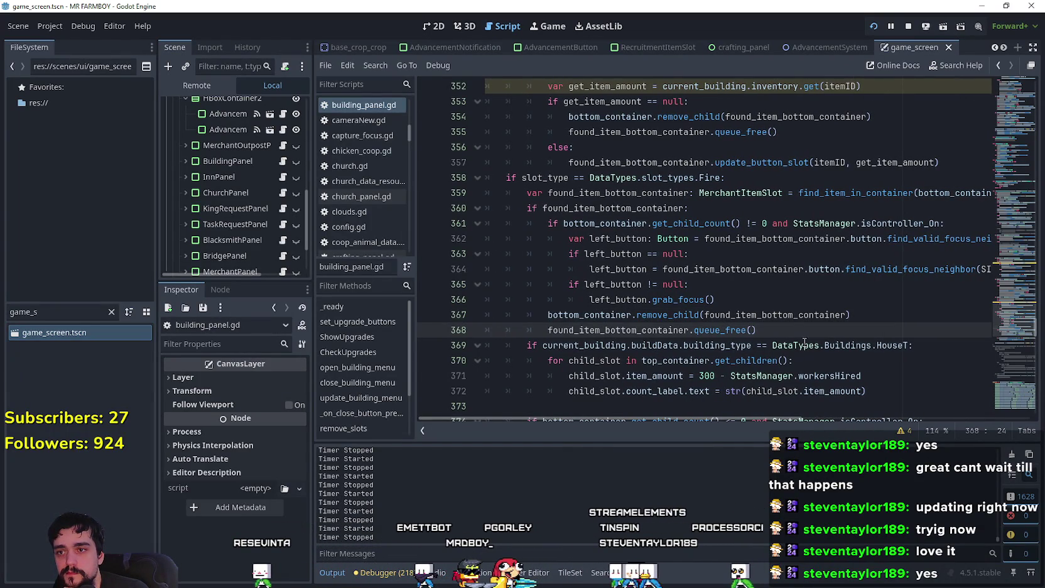
{"action": "scroll", "coordinate": [784, 354], "scroll_direction": "down", "scroll_amount": 1}
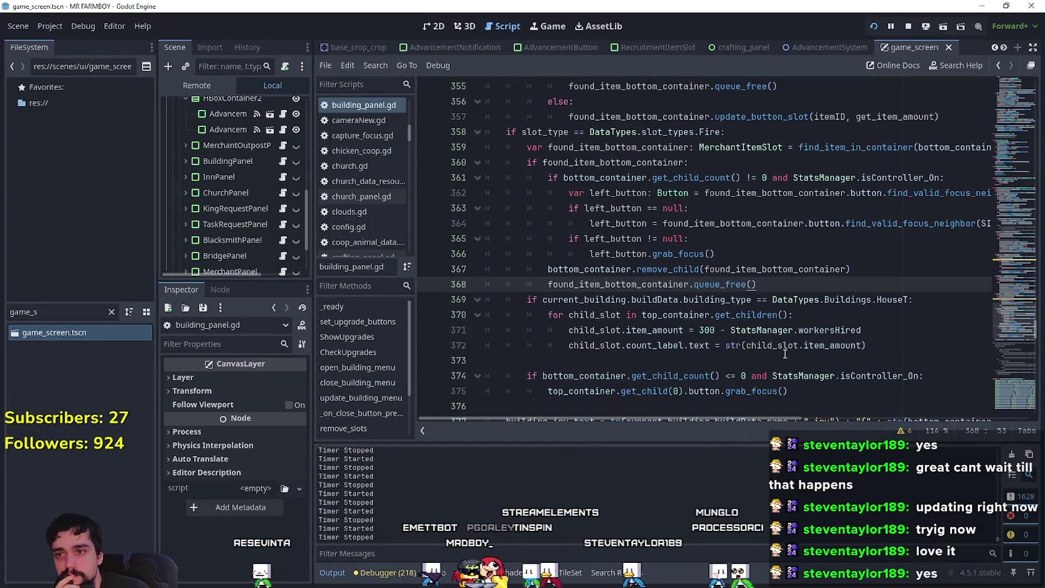
{"action": "left_click", "coordinate": [788, 352]}
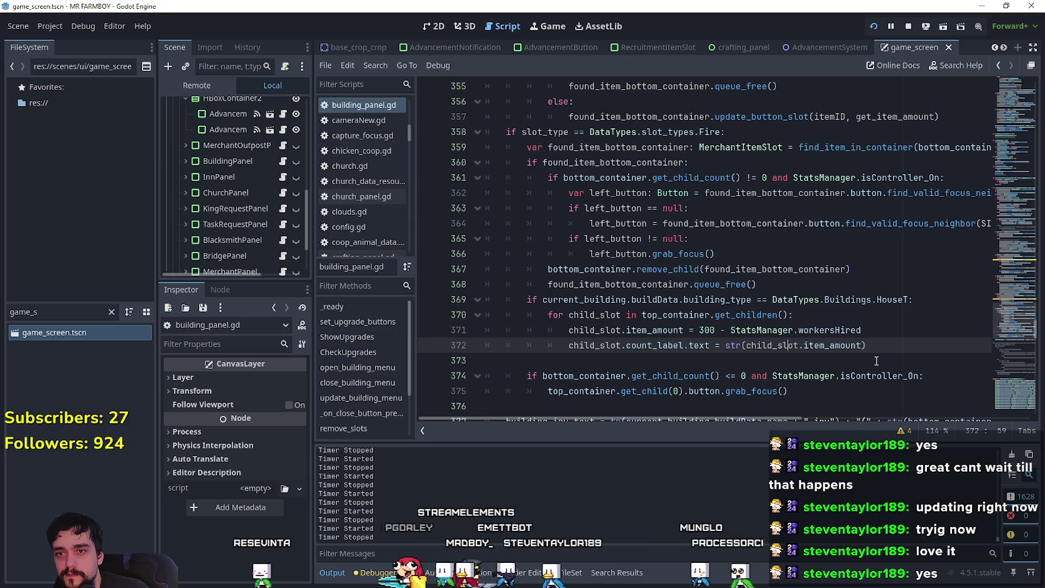
{"action": "scroll", "coordinate": [883, 350], "scroll_direction": "down", "scroll_amount": 2}
{"action": "scroll", "coordinate": [882, 349], "scroll_direction": "up", "scroll_amount": 3}
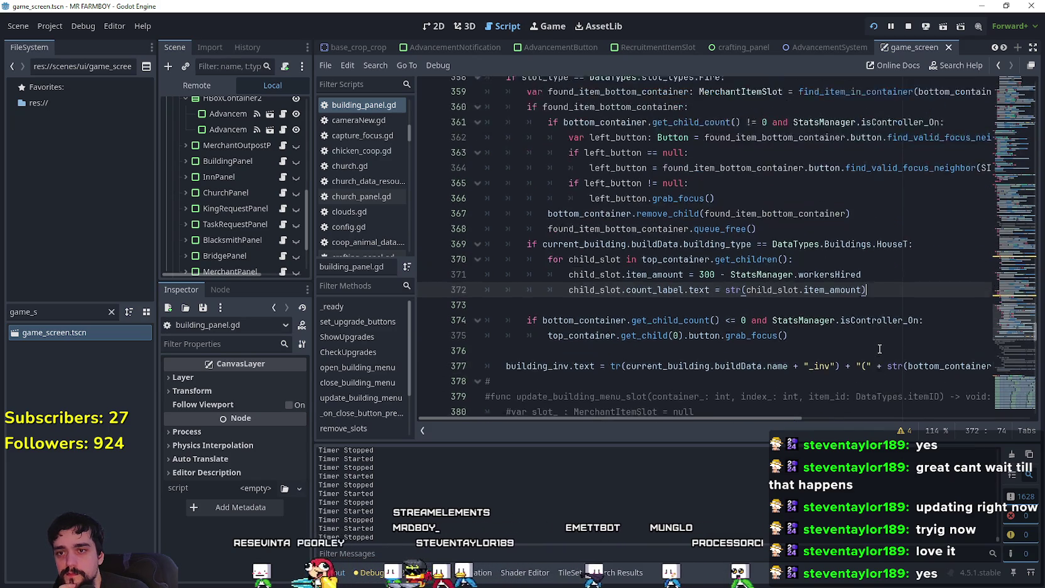
{"action": "left_click", "coordinate": [816, 299]}
{"action": "key", "text": "alt+Tab"}
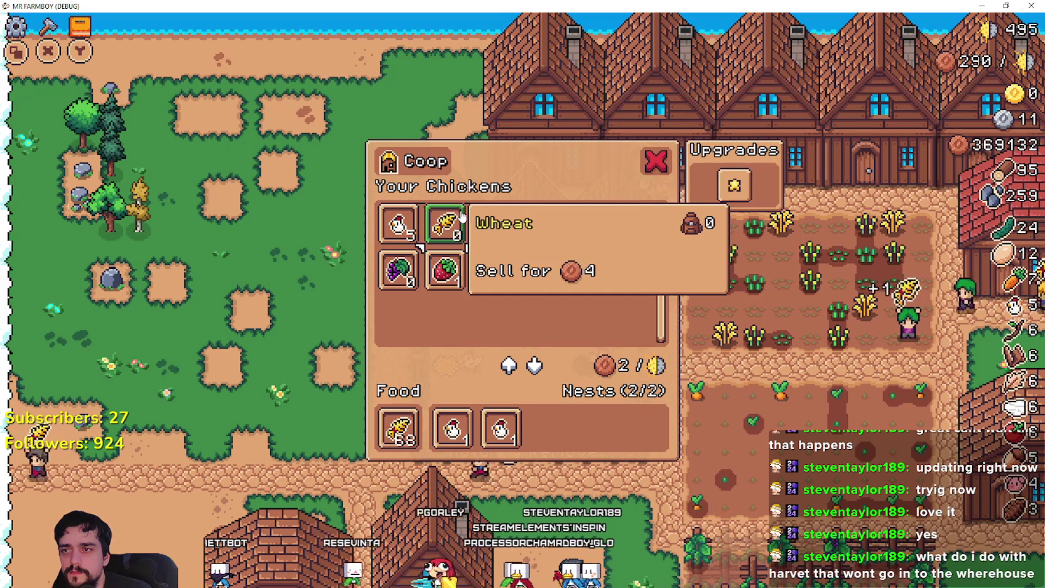
Close the Coop, walk past the grape field to check the Warehouse, then head south
{"action": "key", "text": "Escape"}
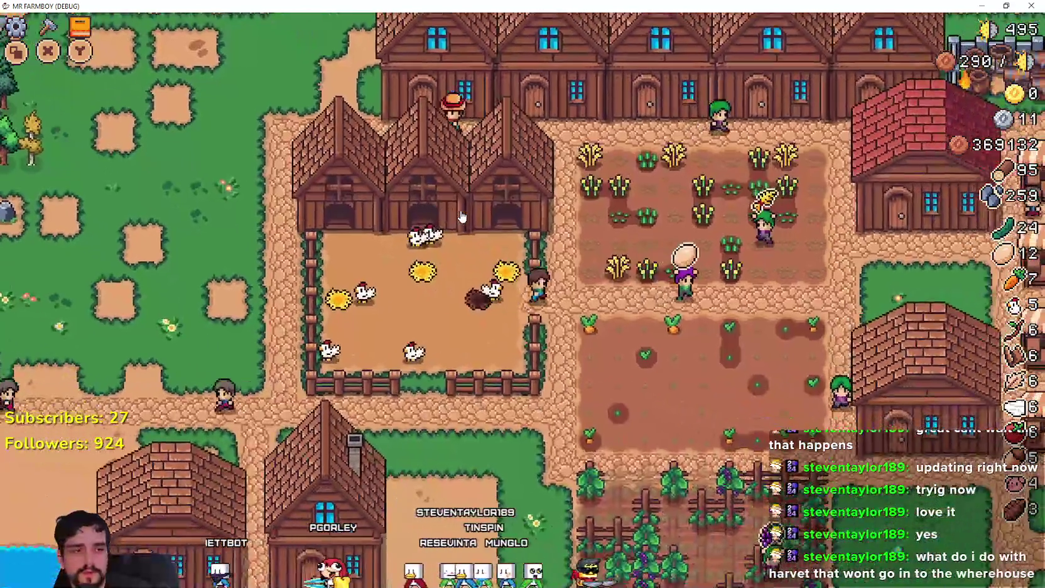
{"action": "key", "text": "Down"}
{"action": "key", "text": "Right"}
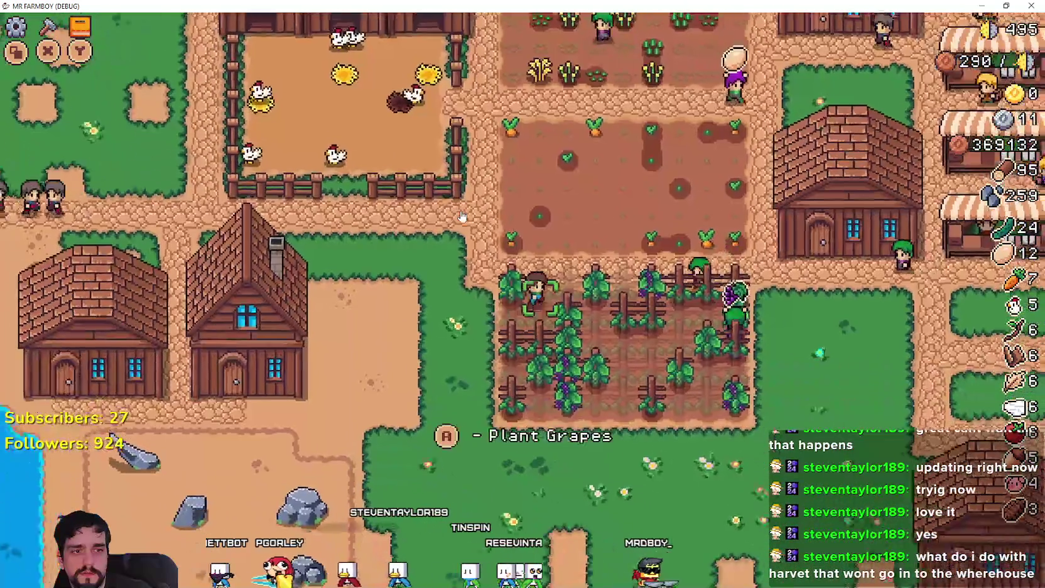
{"action": "key", "text": "Right"}
{"action": "key", "text": "Down"}
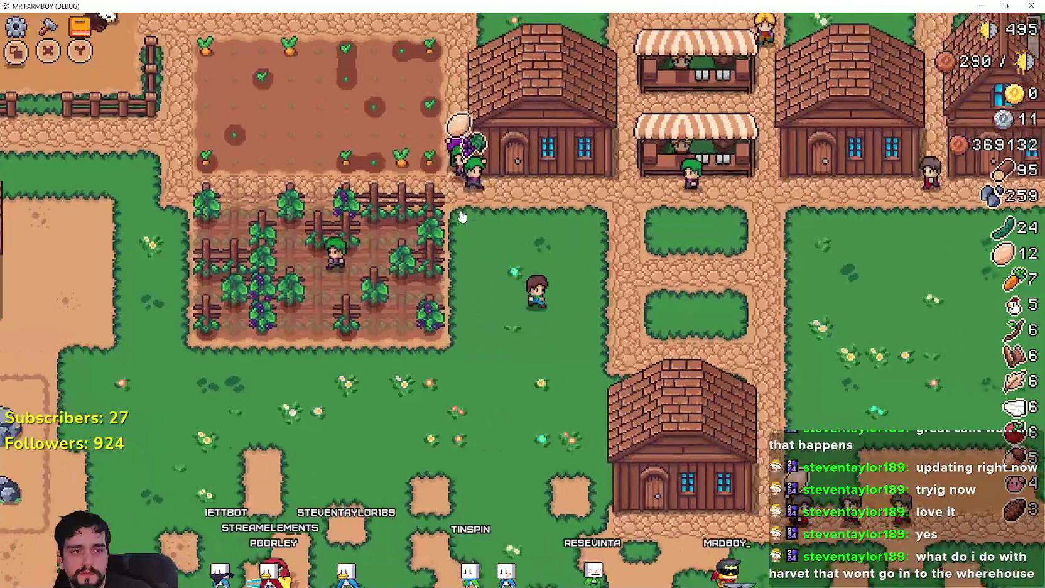
{"action": "key", "text": "Right"}
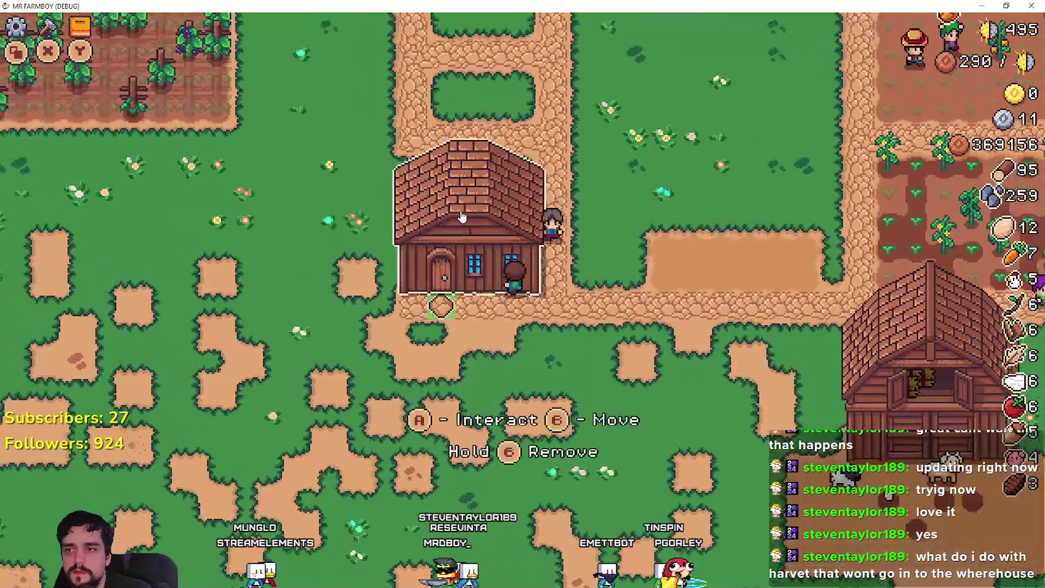
{"action": "key", "text": "e"}
{"action": "key", "text": "s"}
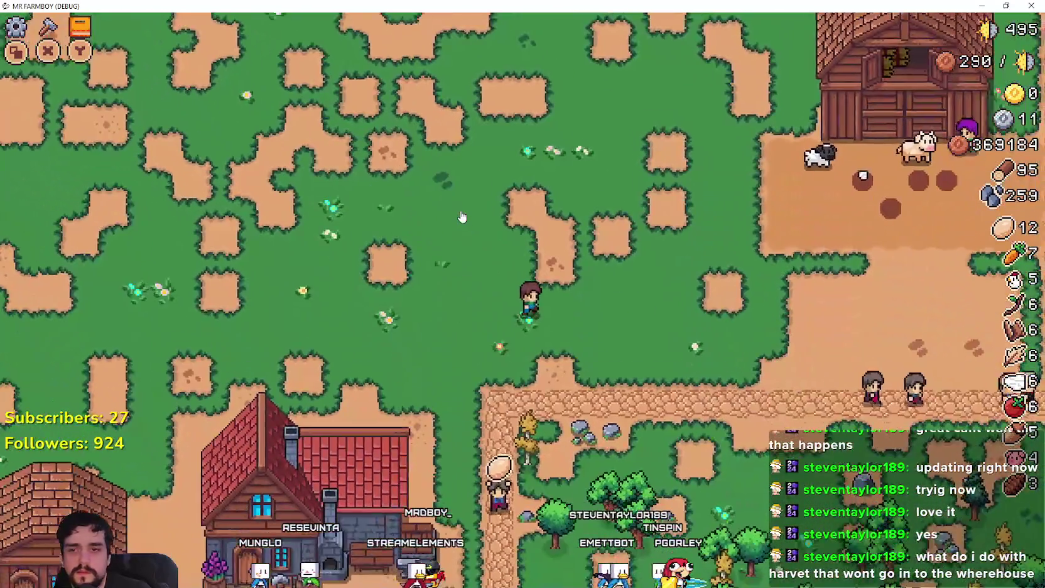
Build a Warehouse from the crafting Buildings list on the southern grass
{"action": "key", "text": "c"}
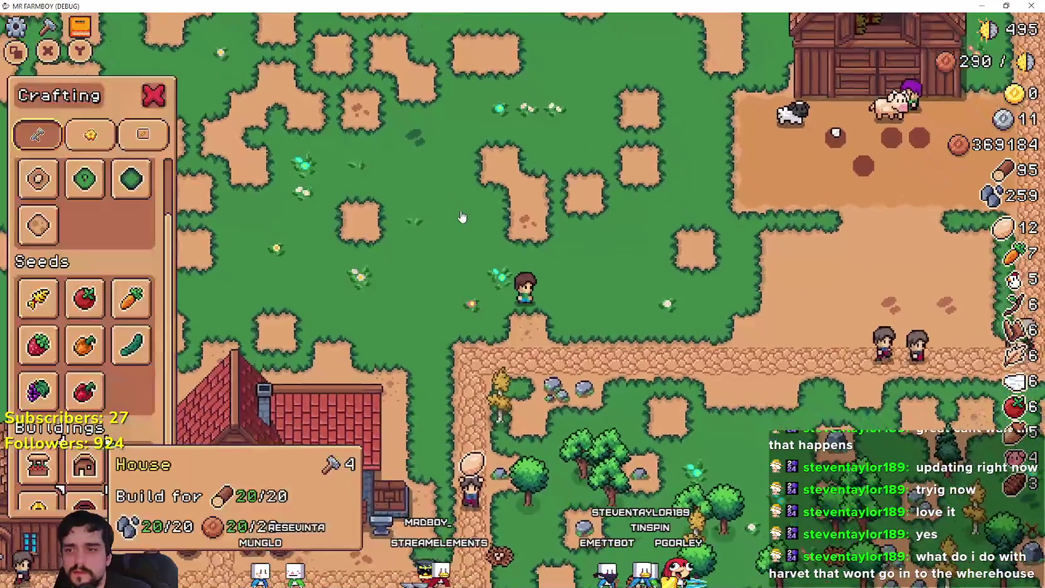
{"action": "key", "text": "Up"}
{"action": "key", "text": "Up"}
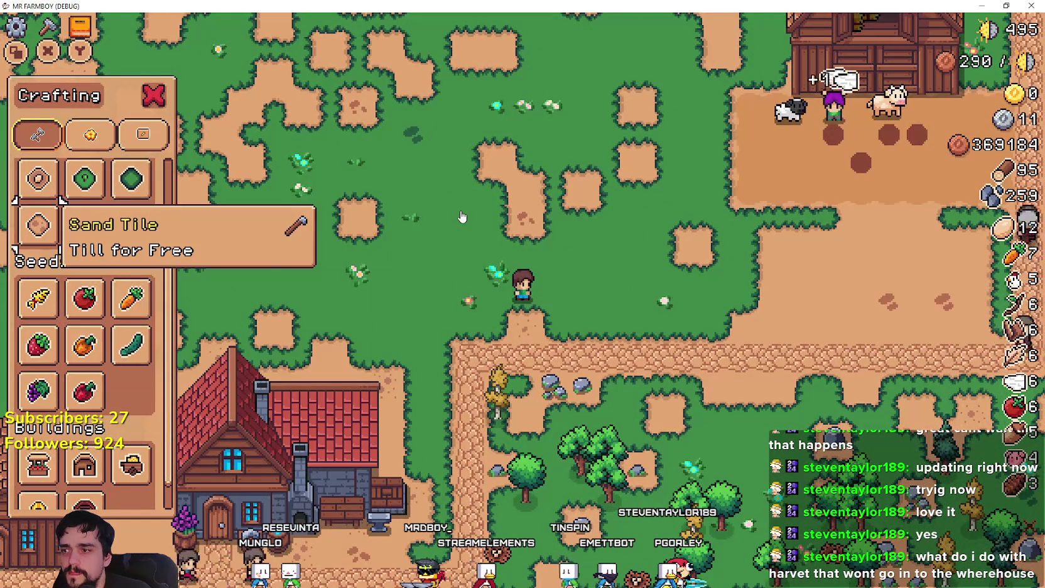
{"action": "key", "text": "Down"}
{"action": "key", "text": "Down"}
{"action": "key", "text": "Down"}
{"action": "key", "text": "Right"}
{"action": "key", "text": "Right"}
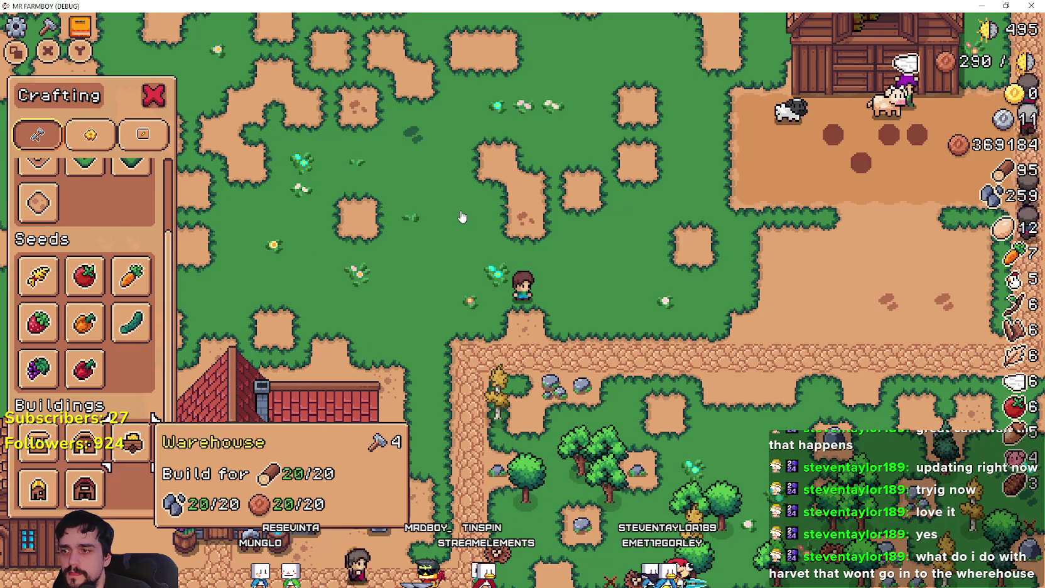
{"action": "key", "text": "Return"}
{"action": "key", "text": "Return"}
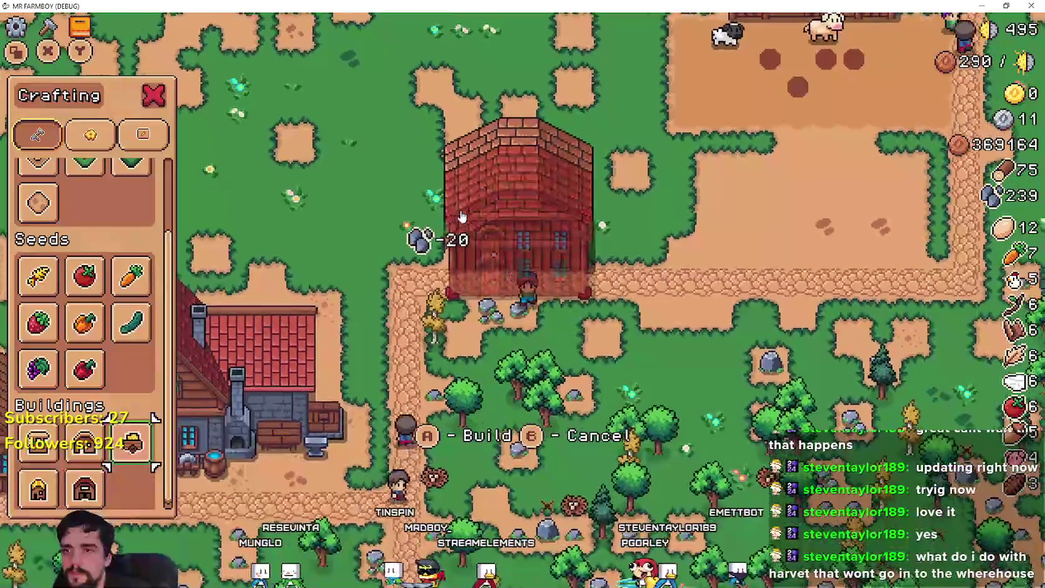
Open the new Warehouse and deposit 100 stone into its stock
{"action": "key", "text": "Return"}
{"action": "key", "text": "Right"}
{"action": "key", "text": "Right"}
{"action": "key", "text": "Left"}
{"action": "key", "text": "Left"}
{"action": "key", "text": "Return"}
{"action": "key", "text": "Left"}
{"action": "key", "text": "Return"}
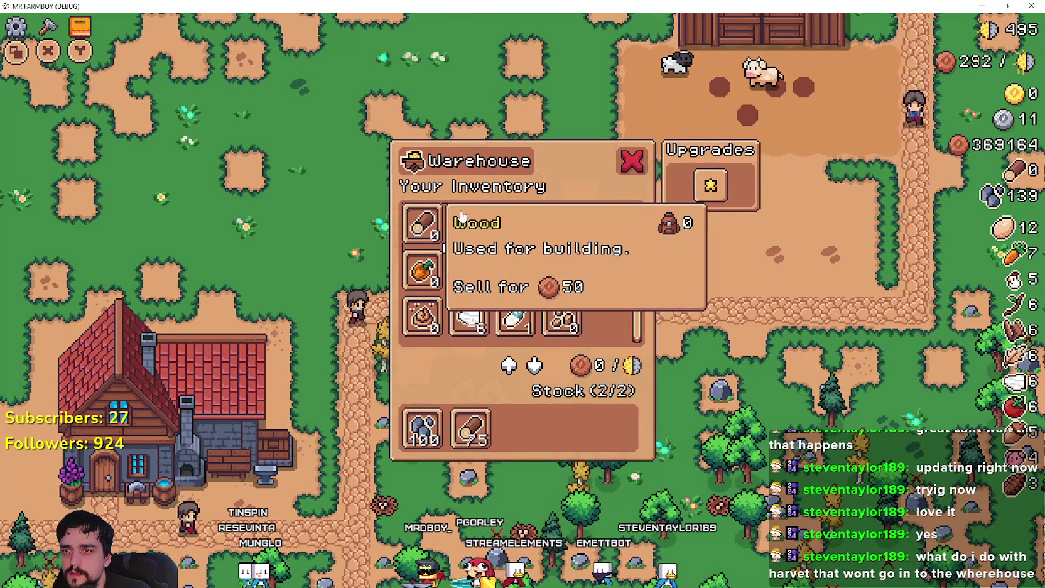
Deposit 75 wood, then withdraw the wood and stone slots from the Warehouse stock
{"action": "key", "text": "Right"}
{"action": "key", "text": "Right"}
{"action": "key", "text": "Down"}
{"action": "key", "text": "Down"}
{"action": "key", "text": "Down"}
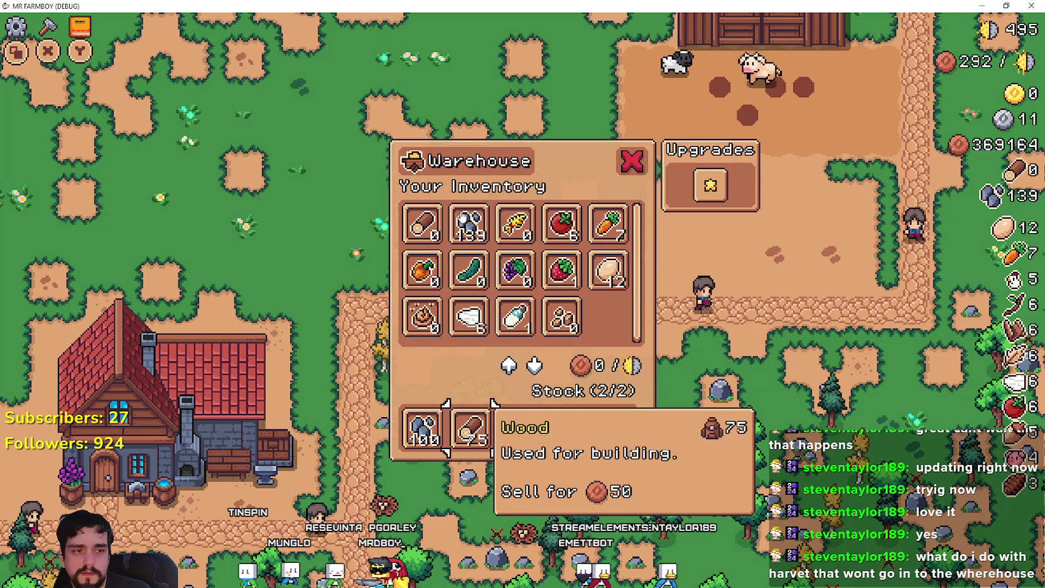
{"action": "key", "text": "Return"}
{"action": "key", "text": "Left"}
{"action": "key", "text": "Return"}
{"action": "key", "text": "Up"}
{"action": "key", "text": "Up"}
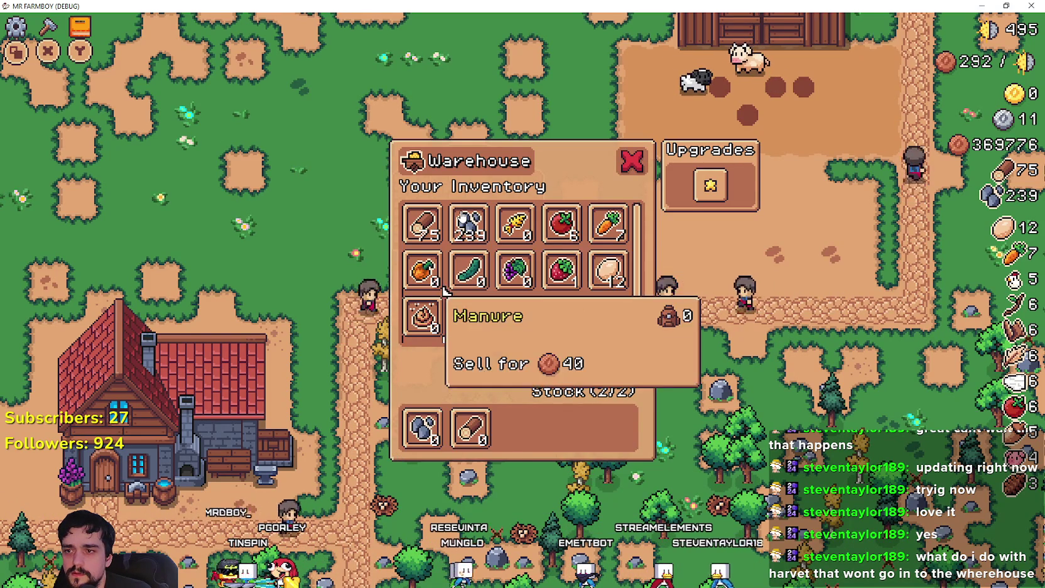
{"action": "key", "text": "Down"}
{"action": "key", "text": "Down"}
{"action": "key", "text": "Right"}
{"action": "key", "text": "Up"}
{"action": "key", "text": "Right"}
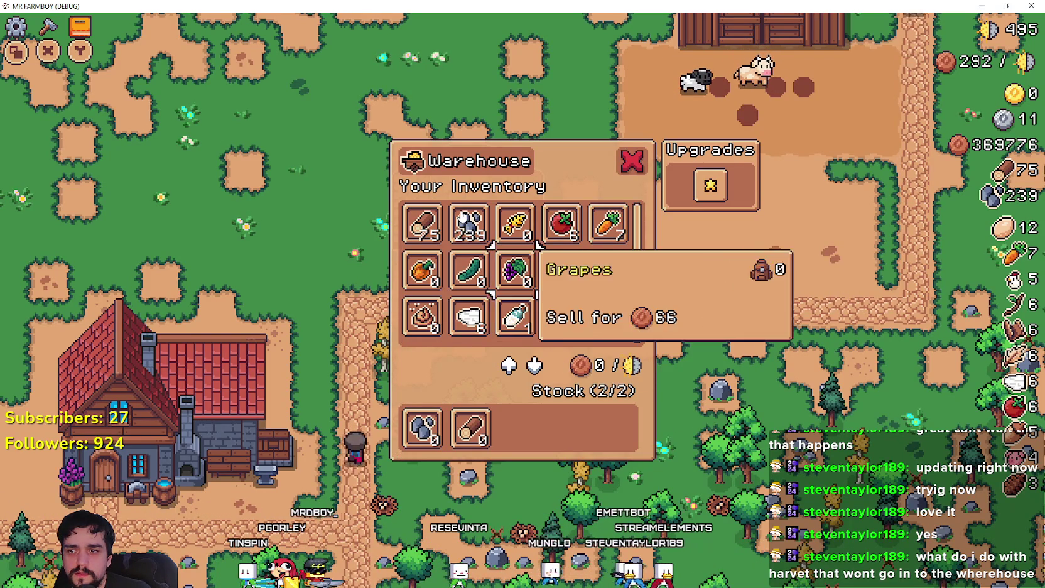
{"action": "key", "text": "Right"}
{"action": "key", "text": "Down"}
{"action": "key", "text": "Return"}
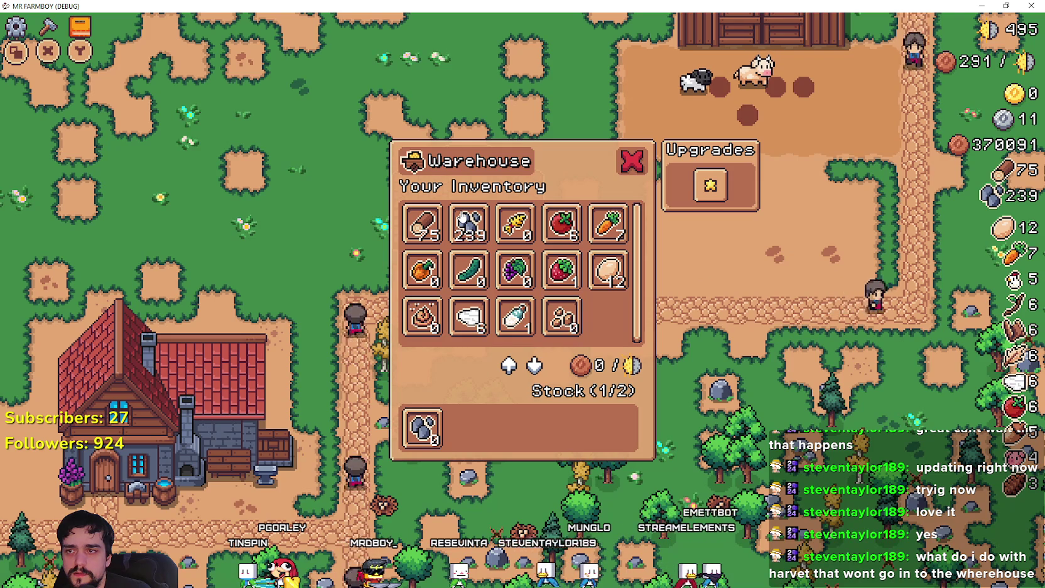
{"action": "key", "text": "Escape"}
Reopen the Warehouse and remove the remaining stone from its stock
{"action": "key", "text": "e"}
{"action": "key", "text": "Down"}
{"action": "key", "text": "Down"}
{"action": "key", "text": "Down"}
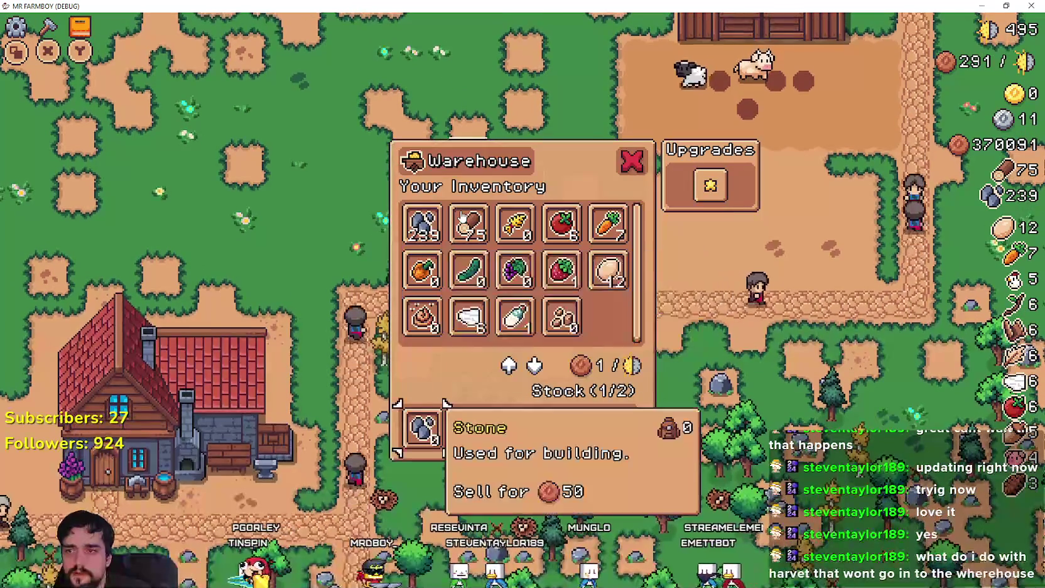
{"action": "key", "text": "Return"}
{"action": "key", "text": "Escape"}
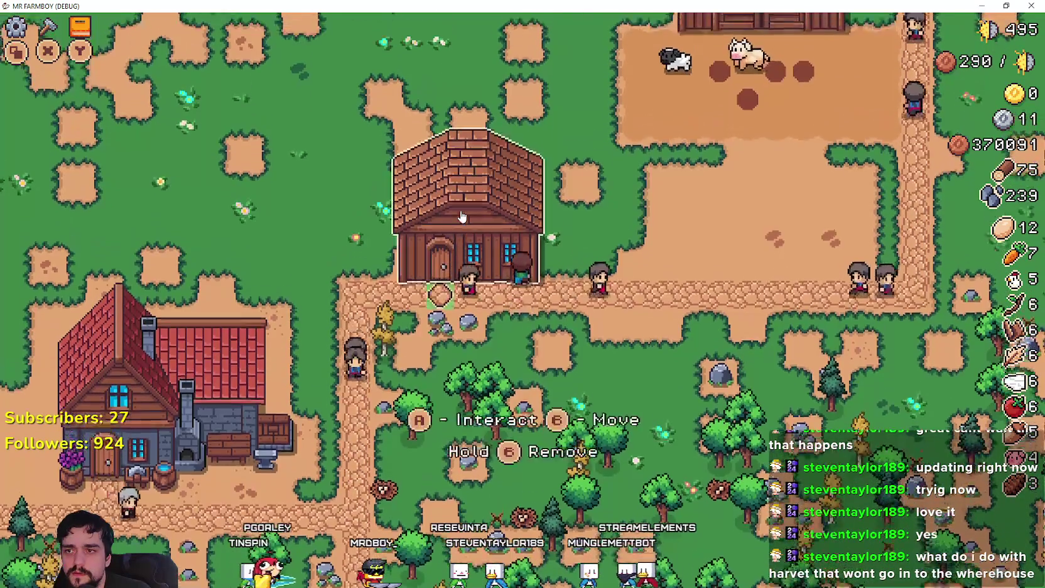
{"action": "key", "text": "e"}
Stock the carrots and tomatoes with the controller, then take the tomatoes back out
{"action": "key", "text": "Right"}
{"action": "key", "text": "Right"}
{"action": "key", "text": "Right"}
{"action": "key", "text": "Return"}
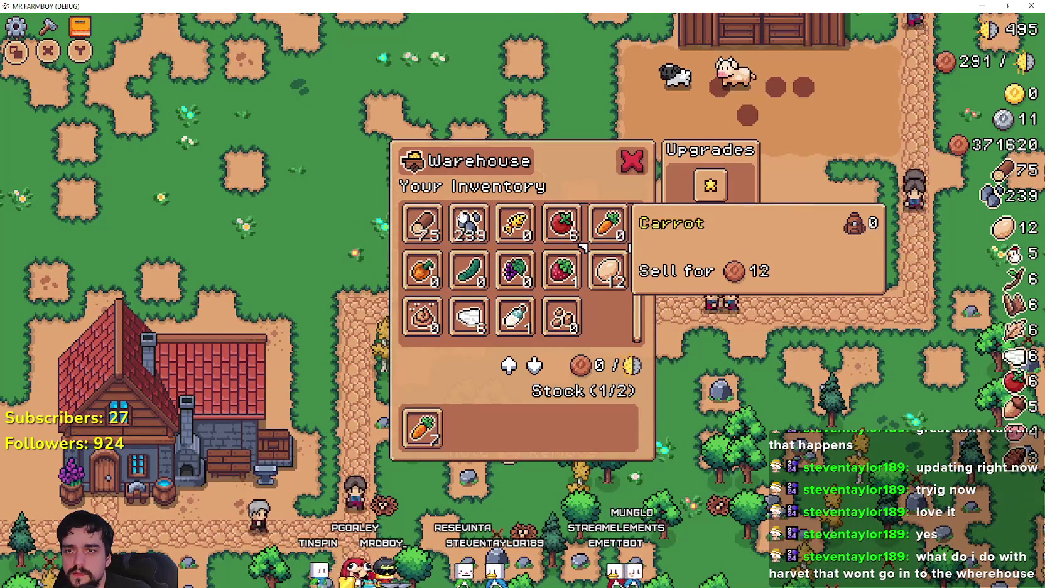
{"action": "key", "text": "Left"}
{"action": "key", "text": "Return"}
{"action": "key", "text": "Down"}
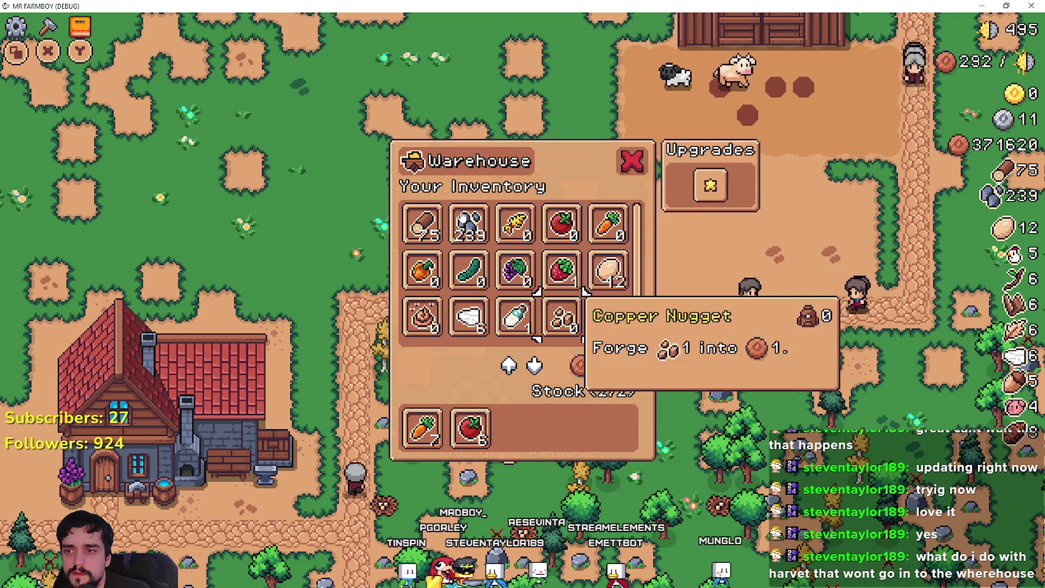
{"action": "key", "text": "Down"}
{"action": "key", "text": "Return"}
{"action": "key", "text": "Return"}
{"action": "key", "text": "Return"}
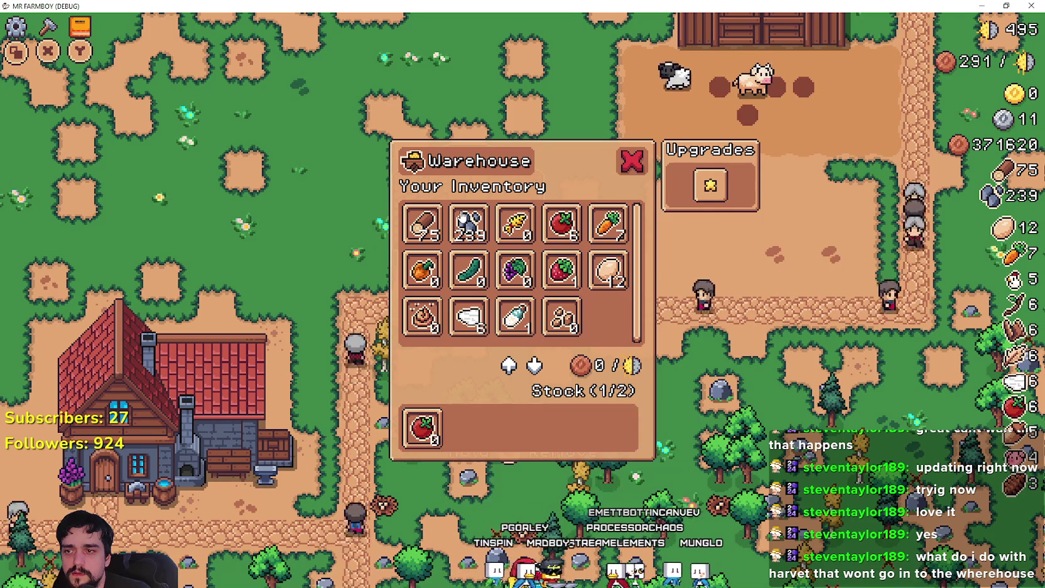
{"action": "key", "text": "Escape"}
{"action": "key", "text": "e"}
{"action": "key", "text": "Down"}
{"action": "key", "text": "Down"}
{"action": "key", "text": "Return"}
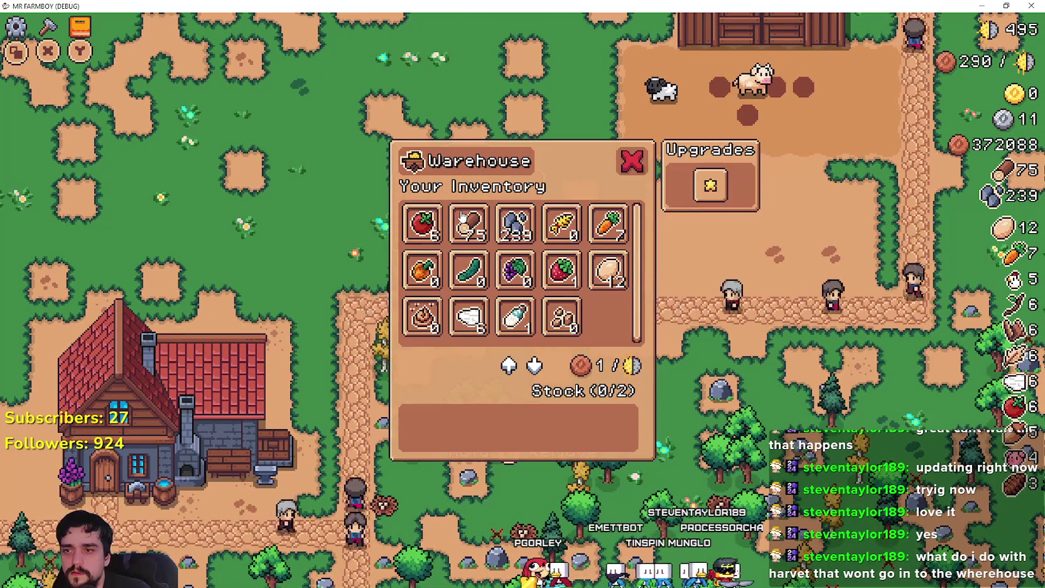
Use the mouse to stock and remove strawberries and eggs, leaving only the 7 carrots
{"action": "left_click", "coordinate": [608, 225]}
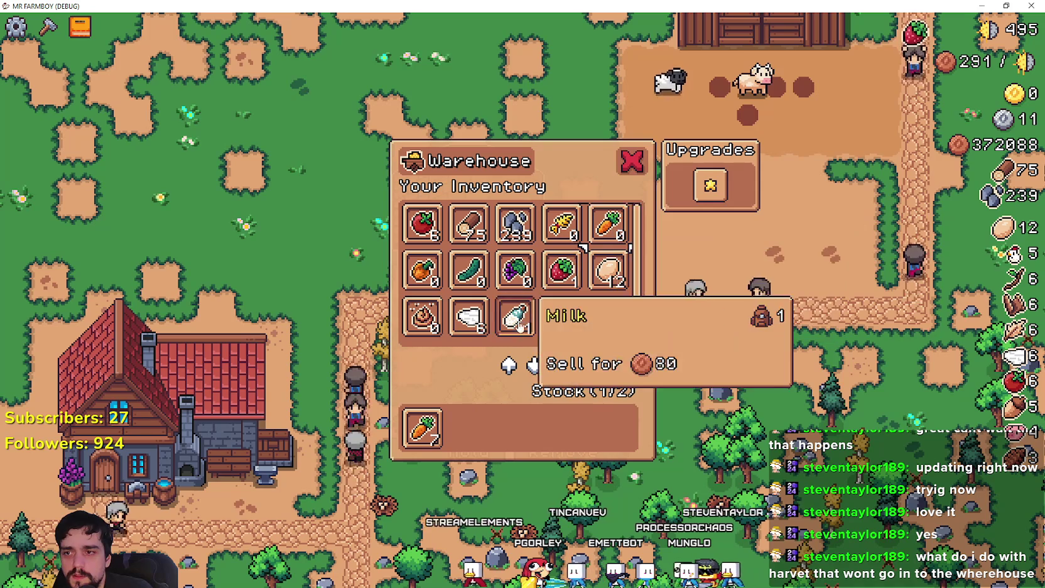
{"action": "left_click", "coordinate": [562, 271]}
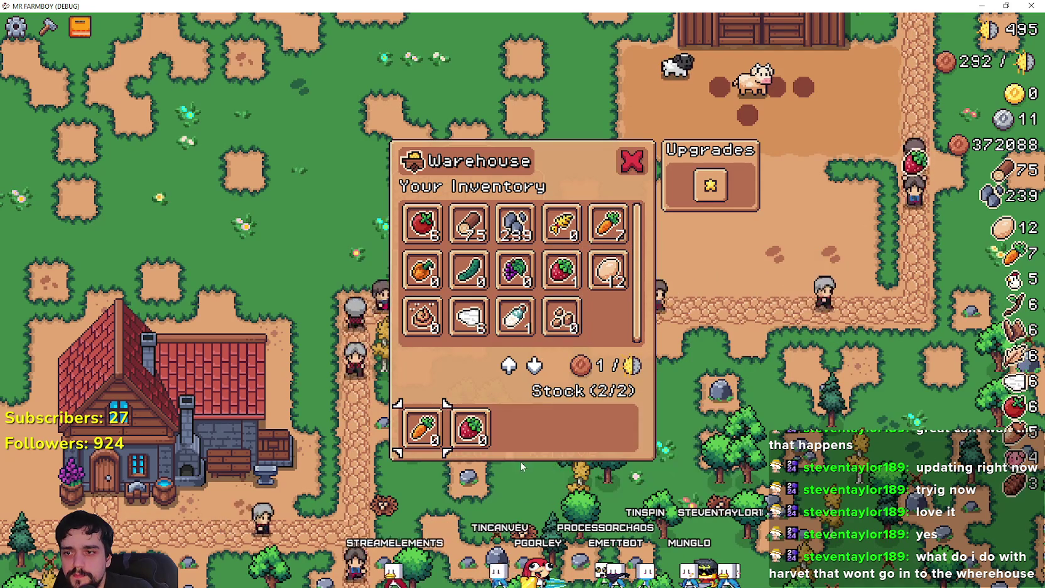
{"action": "key", "text": "Escape"}
{"action": "key", "text": "e"}
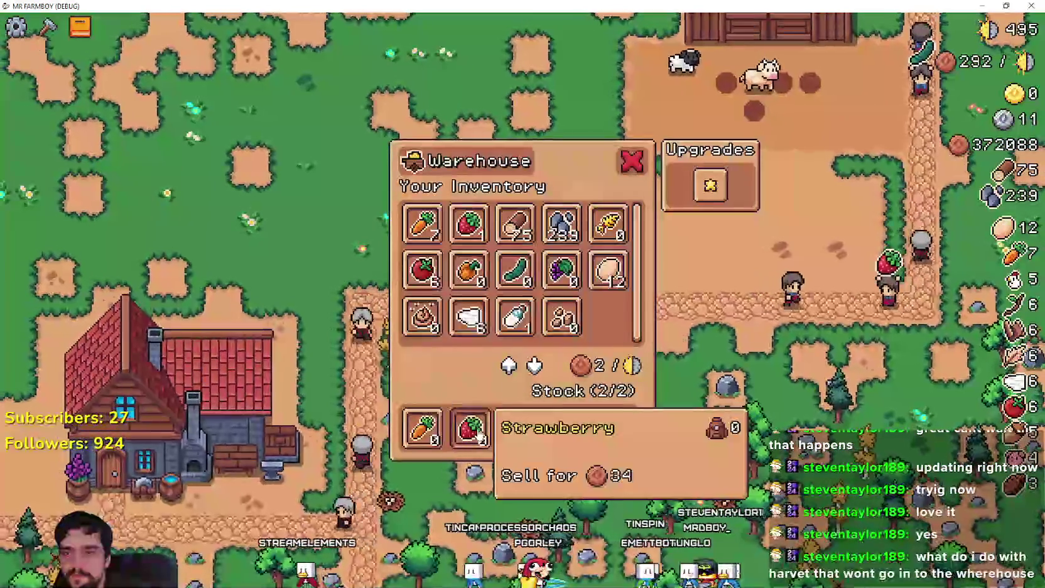
{"action": "left_click", "coordinate": [465, 439]}
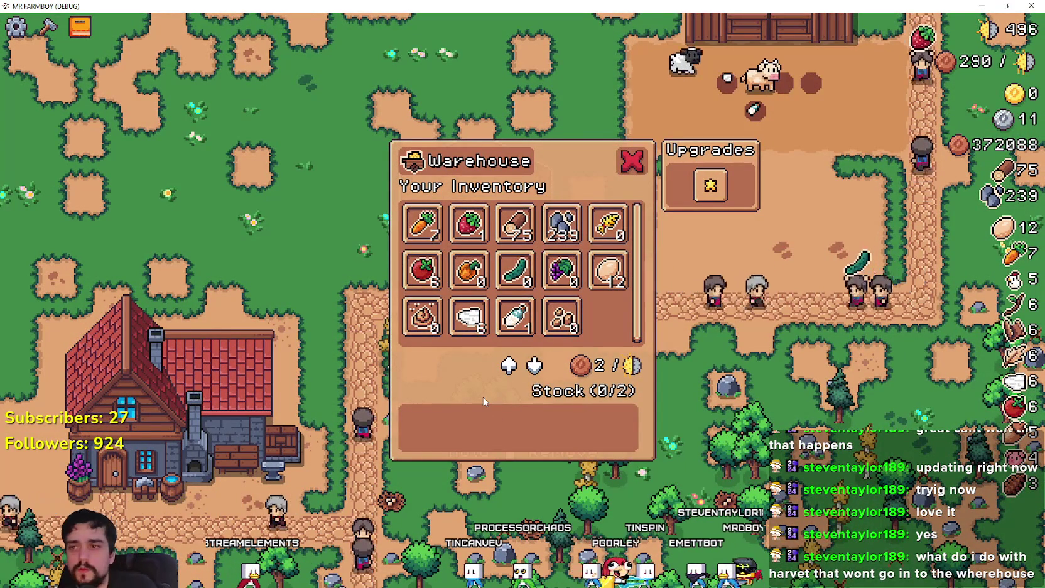
{"action": "key", "text": "Escape"}
{"action": "key", "text": "e"}
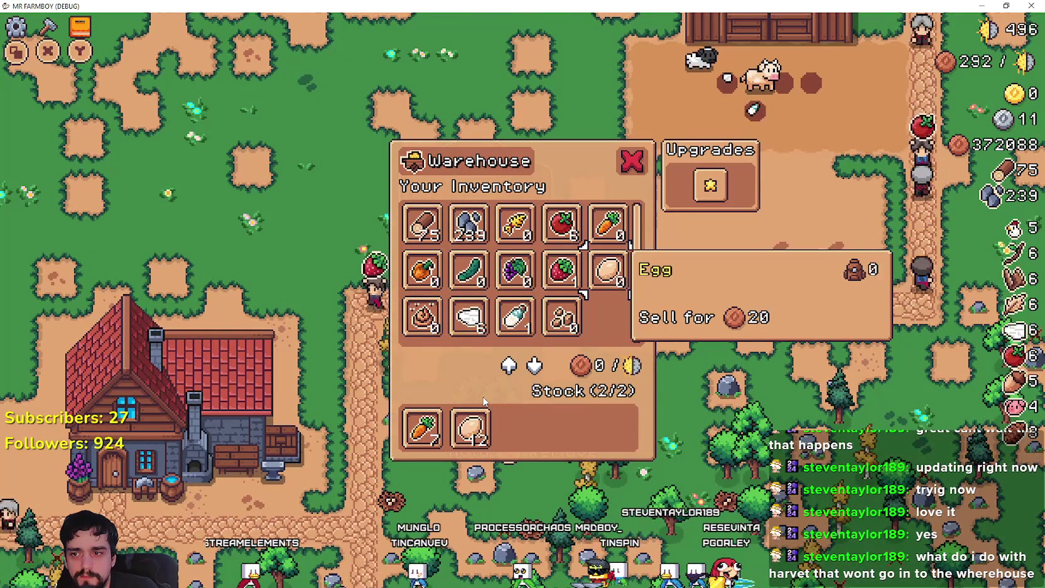
{"action": "left_click", "coordinate": [484, 402]}
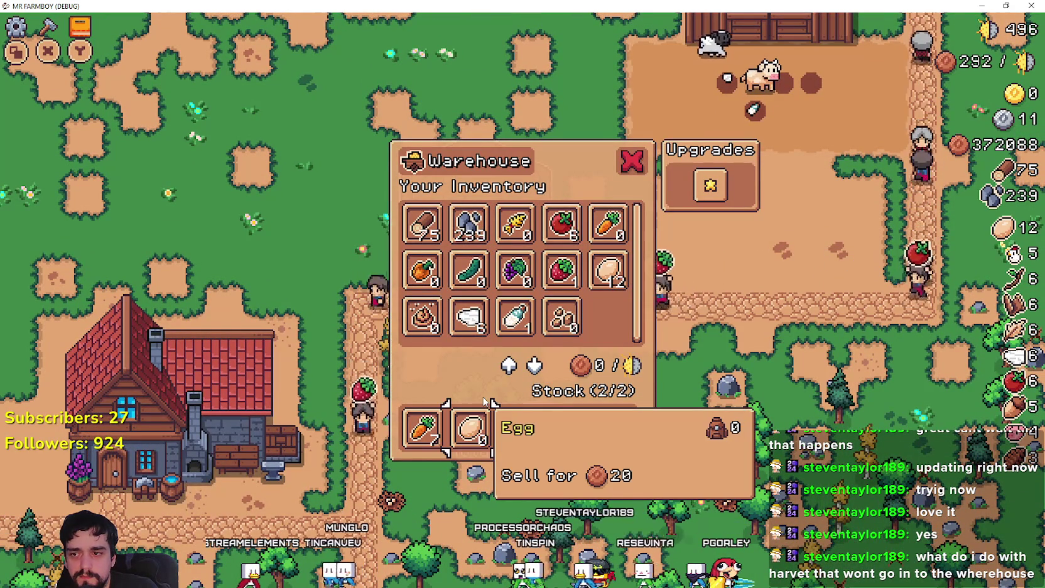
{"action": "left_click", "coordinate": [484, 402]}
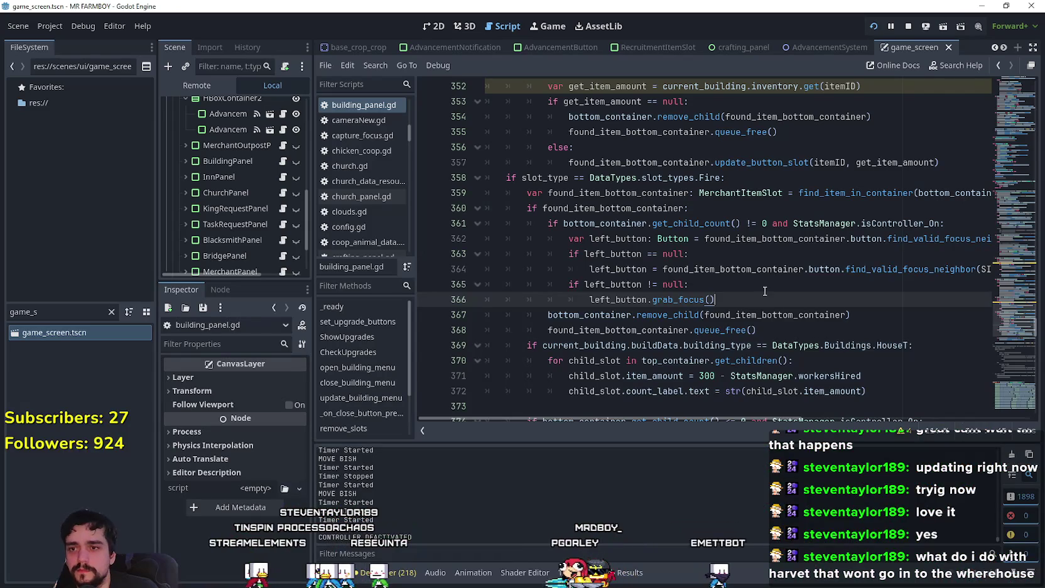
{"action": "left_click", "coordinate": [765, 290]}
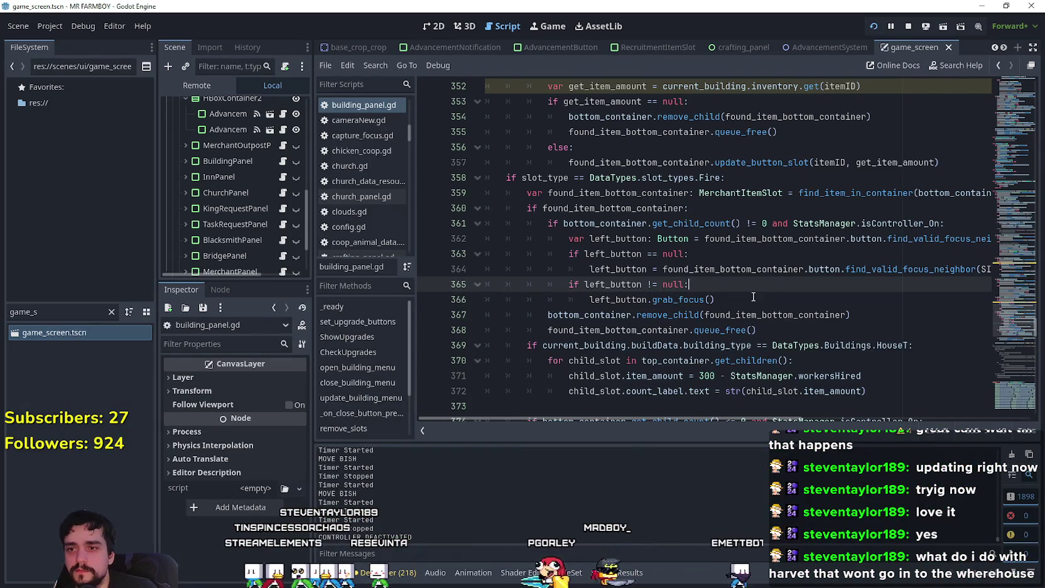
Insert a blank line after line 357 in the Remove branch's else block
{"action": "scroll", "coordinate": [725, 305], "scroll_direction": "up", "scroll_amount": 1}
{"action": "scroll", "coordinate": [724, 292], "scroll_direction": "up", "scroll_amount": 4}
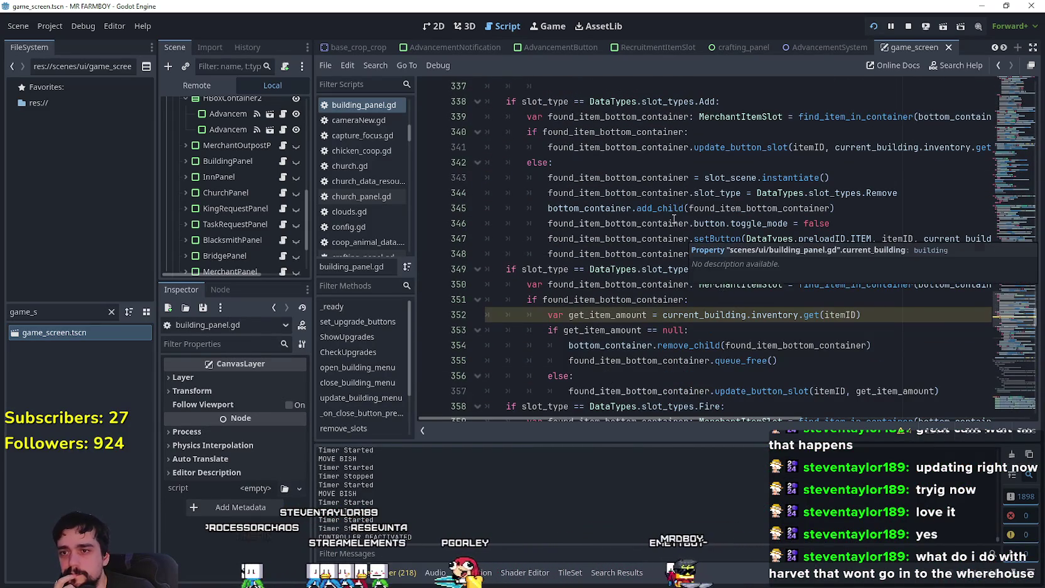
{"action": "scroll", "coordinate": [606, 210], "scroll_direction": "up", "scroll_amount": 1}
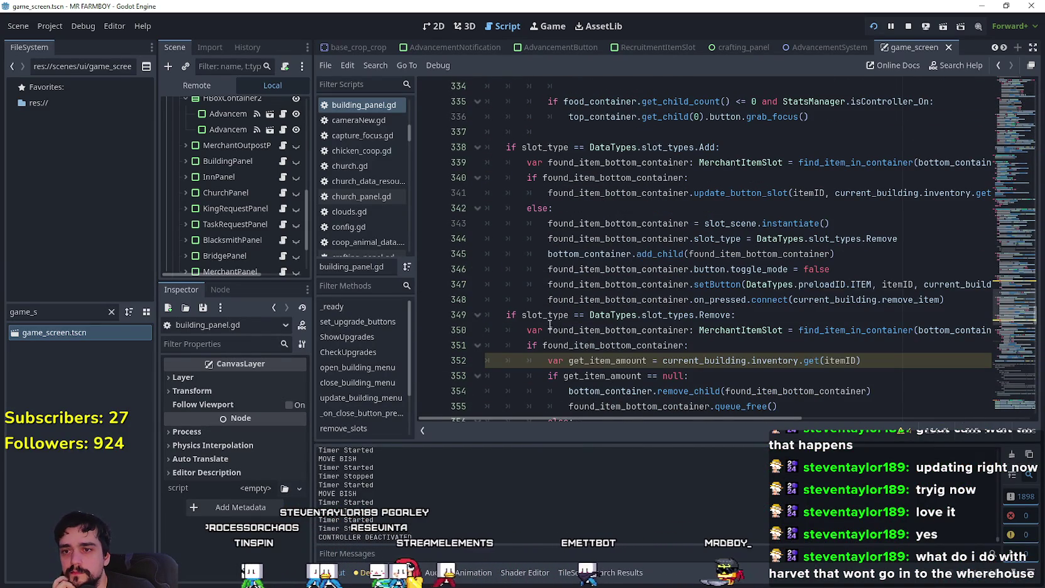
{"action": "scroll", "coordinate": [691, 310], "scroll_direction": "down", "scroll_amount": 2}
{"action": "left_click", "coordinate": [795, 326]}
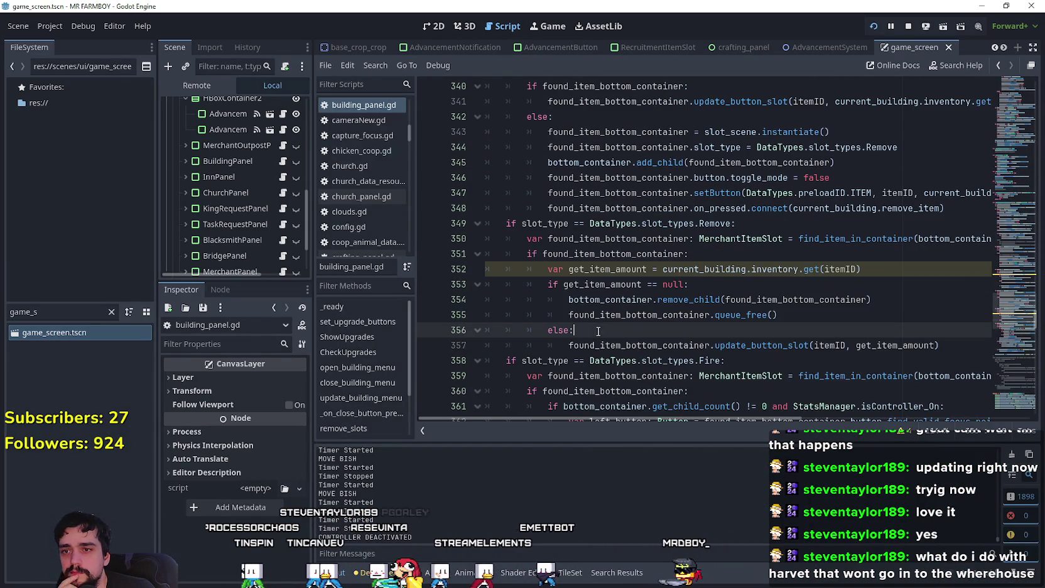
{"action": "left_click", "coordinate": [794, 290]}
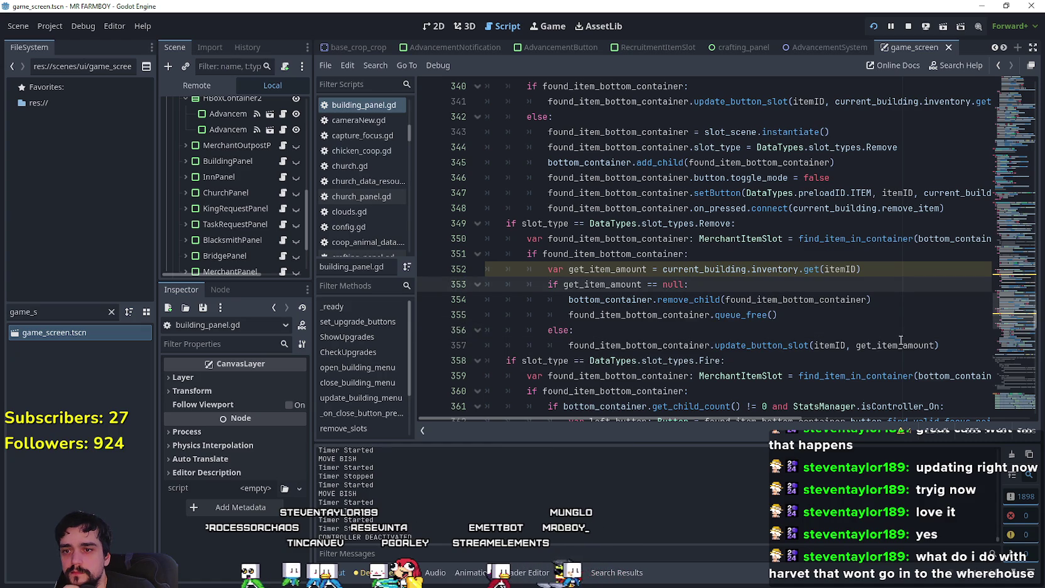
{"action": "left_click", "coordinate": [953, 347]}
{"action": "key", "text": "Return"}
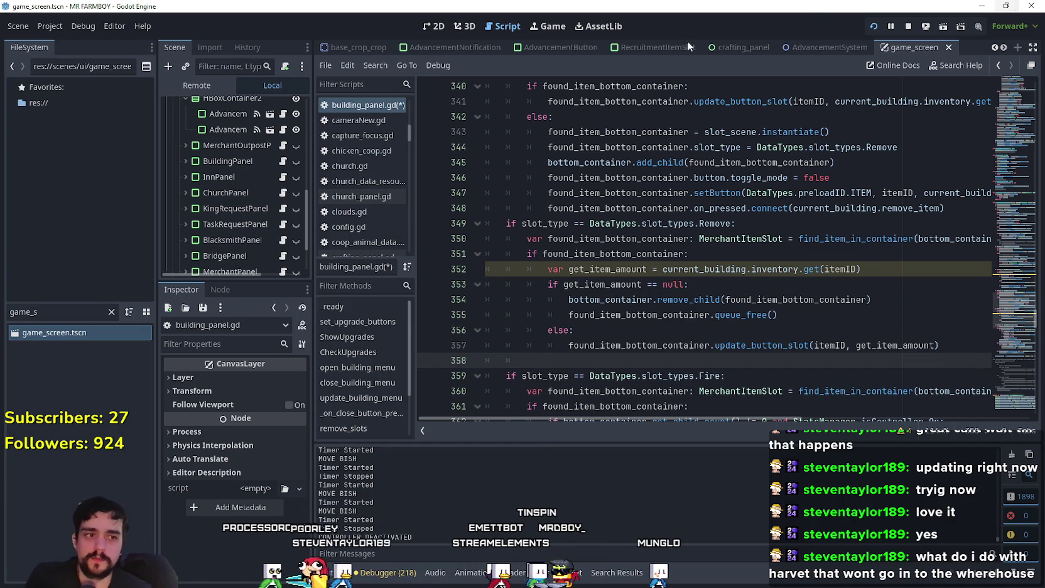
Select the focus-grabbing code on lines 363–367 and briefly check the running game
{"action": "scroll", "coordinate": [573, 215], "scroll_direction": "down", "scroll_amount": 3}
{"action": "scroll", "coordinate": [573, 216], "scroll_direction": "down", "scroll_amount": 2}
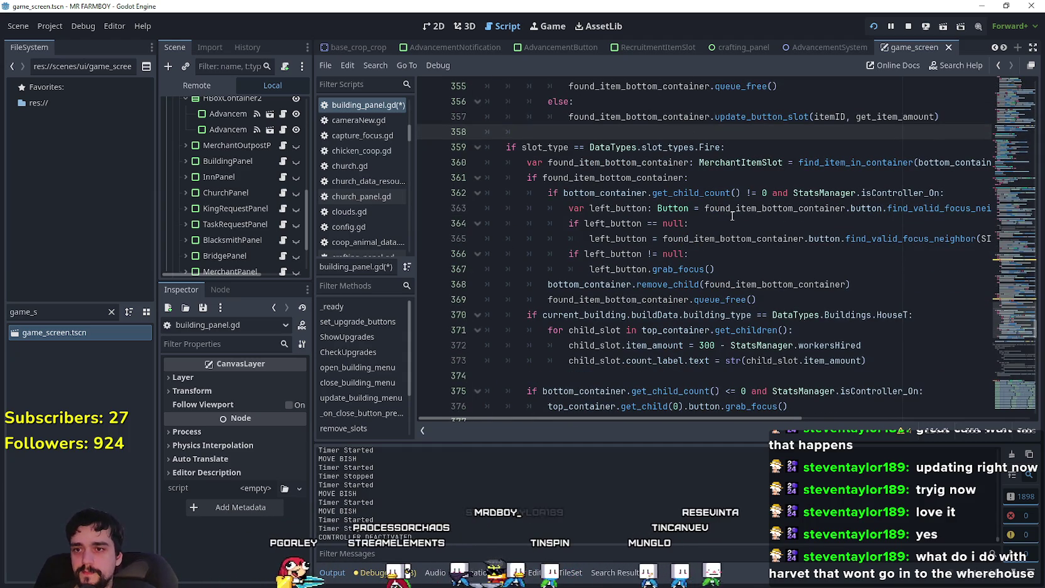
{"action": "left_click_drag", "start_coordinate": [716, 268], "coordinate": [469, 193]}
{"action": "key", "text": "ctrl+c"}
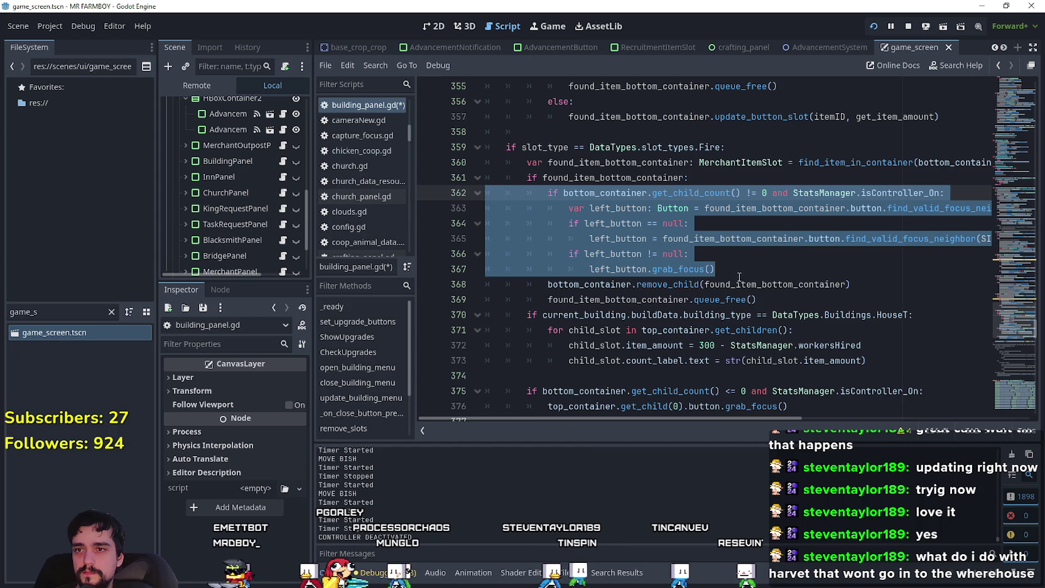
{"action": "scroll", "coordinate": [739, 272], "scroll_direction": "down", "scroll_amount": 2}
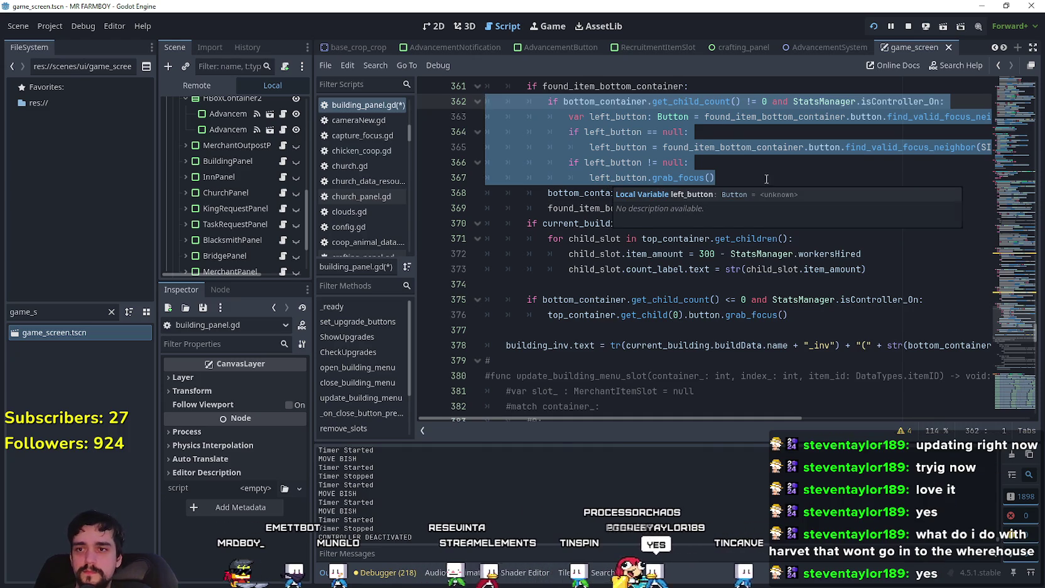
{"action": "left_click", "coordinate": [745, 178]}
{"action": "scroll", "coordinate": [746, 177], "scroll_direction": "up", "scroll_amount": 2}
{"action": "left_click", "coordinate": [696, 129]}
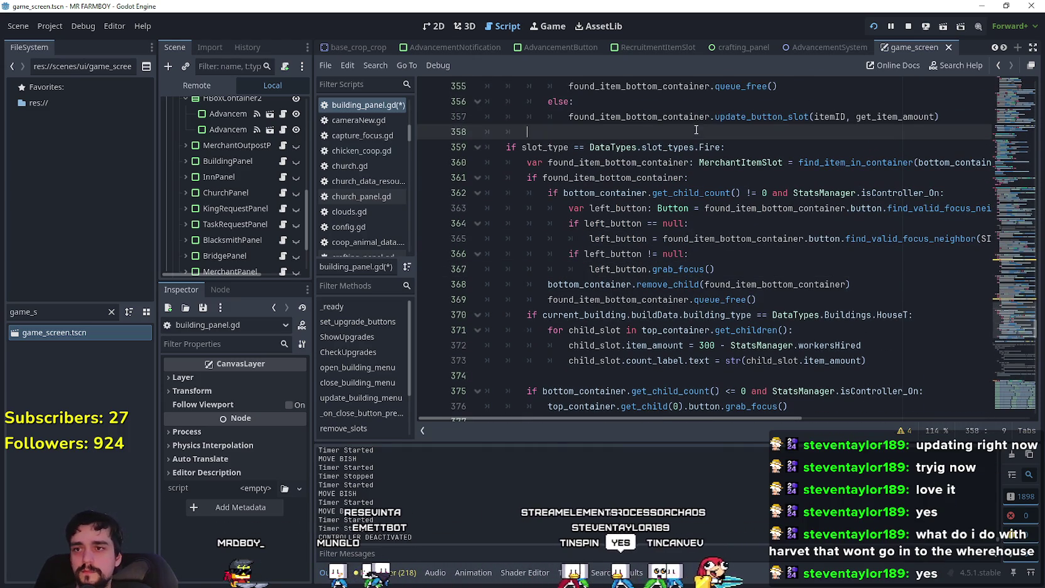
{"action": "scroll", "coordinate": [665, 149], "scroll_direction": "up", "scroll_amount": 2}
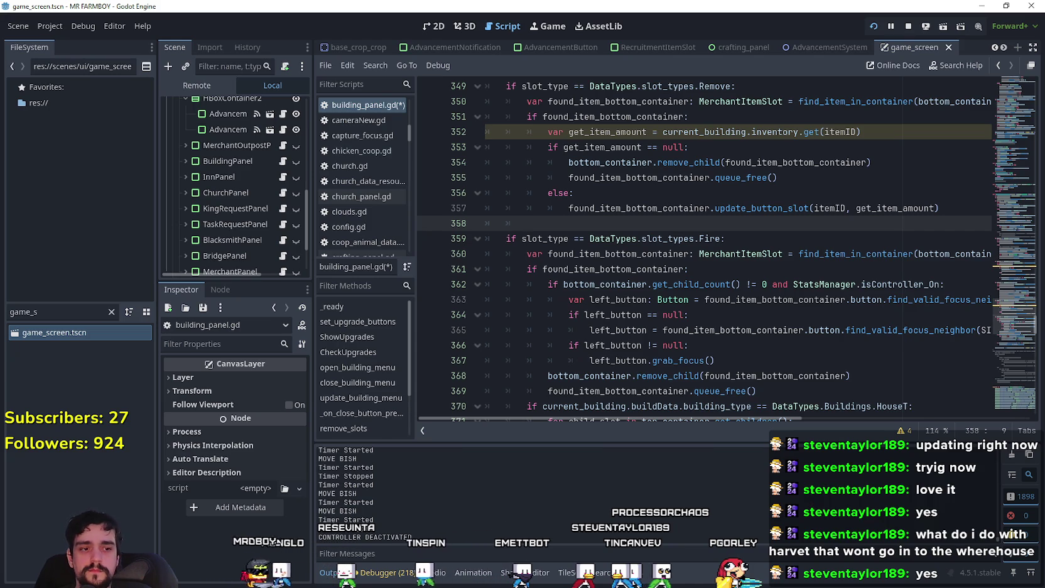
{"action": "key", "text": "alt+Tab"}
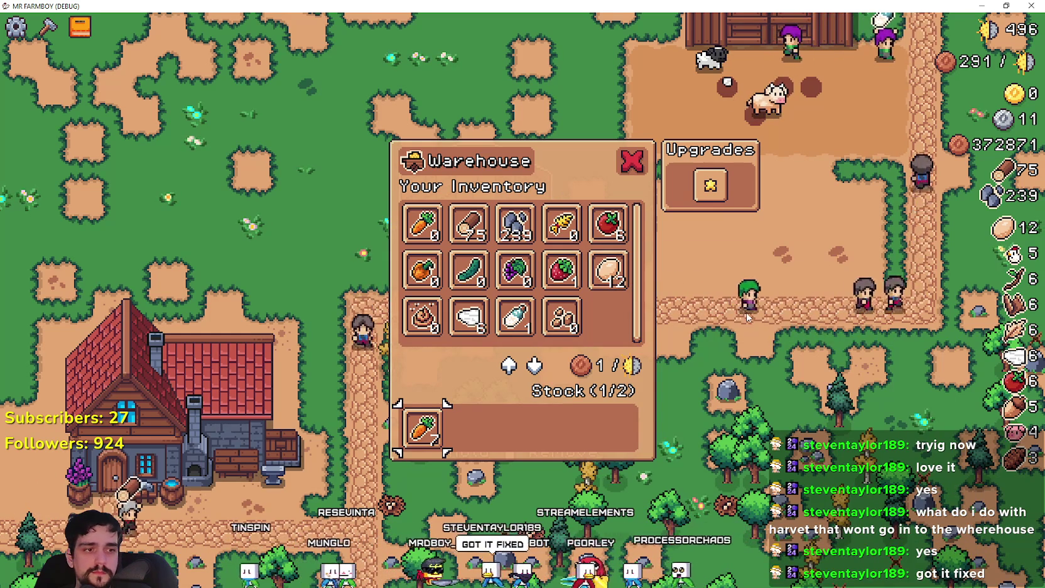
{"action": "key", "text": "alt+Tab"}
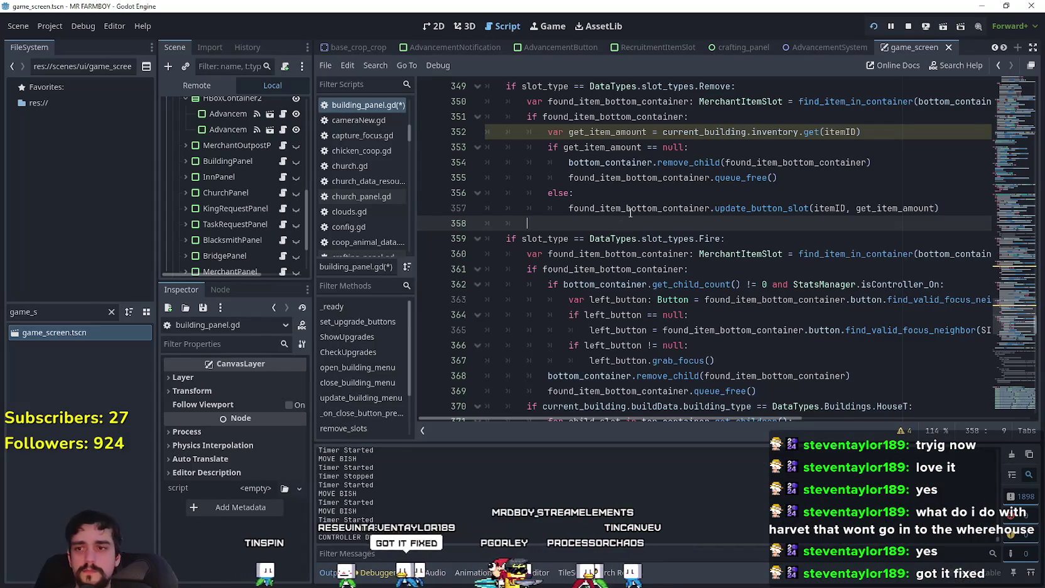
Insert a new line after line 354, between remove_child and queue_free
{"action": "scroll", "coordinate": [555, 237], "scroll_direction": "up", "scroll_amount": 1}
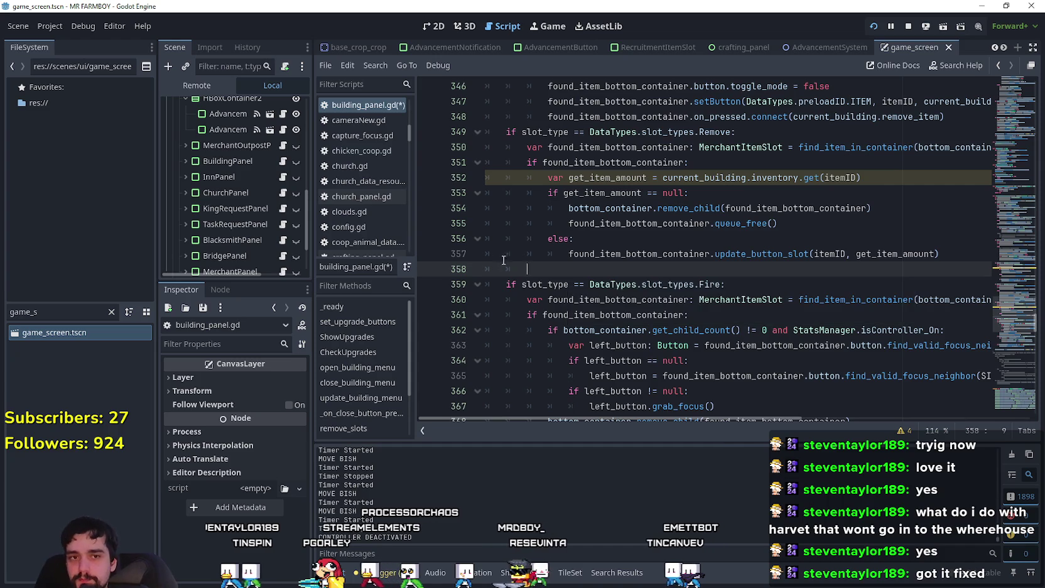
{"action": "scroll", "coordinate": [578, 283], "scroll_direction": "up", "scroll_amount": 2}
{"action": "scroll", "coordinate": [588, 273], "scroll_direction": "up", "scroll_amount": 2}
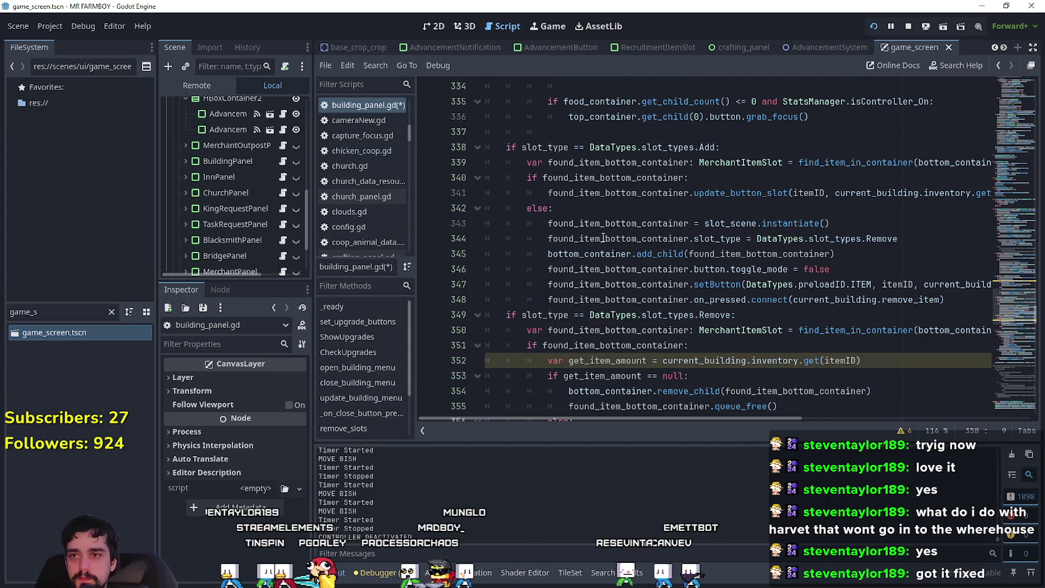
{"action": "scroll", "coordinate": [604, 251], "scroll_direction": "down", "scroll_amount": 2}
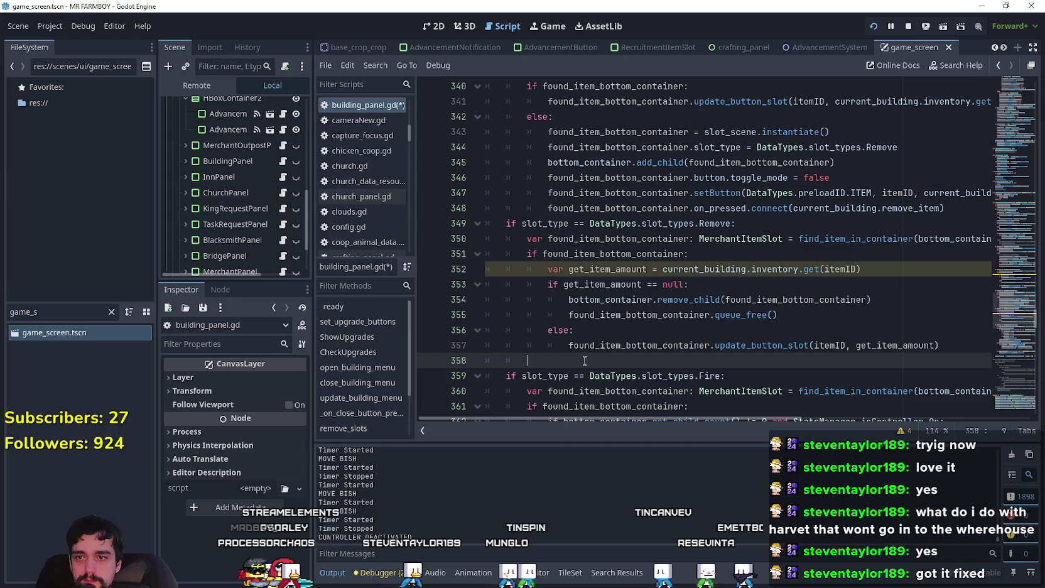
{"action": "left_click", "coordinate": [898, 293]}
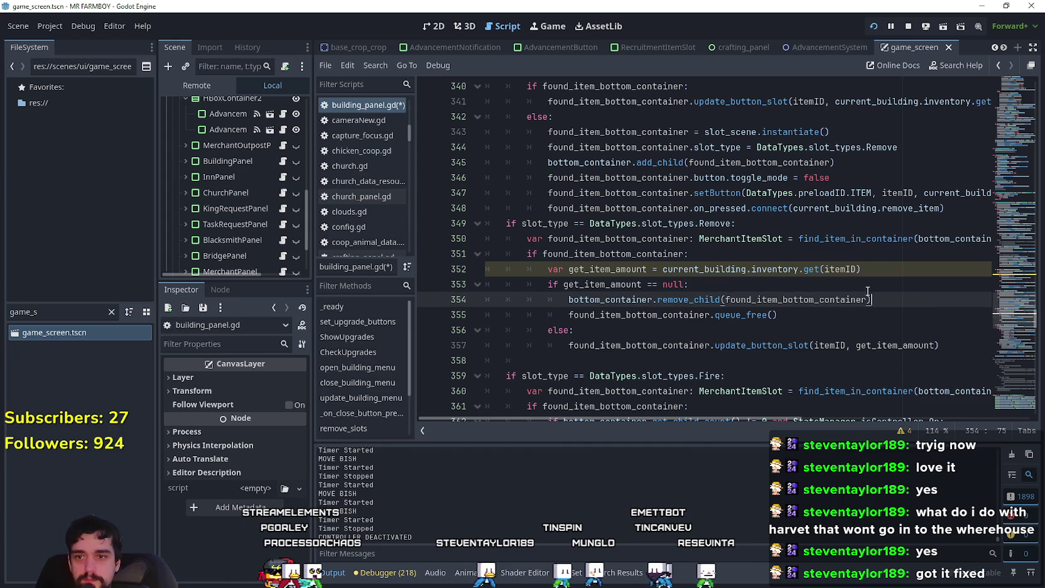
{"action": "key", "text": "Return"}
Paste the left_button focus code onto line 355, indent it one level, and save building_panel.gd
{"action": "left_click_drag", "start_coordinate": [604, 310], "coordinate": [489, 315]}
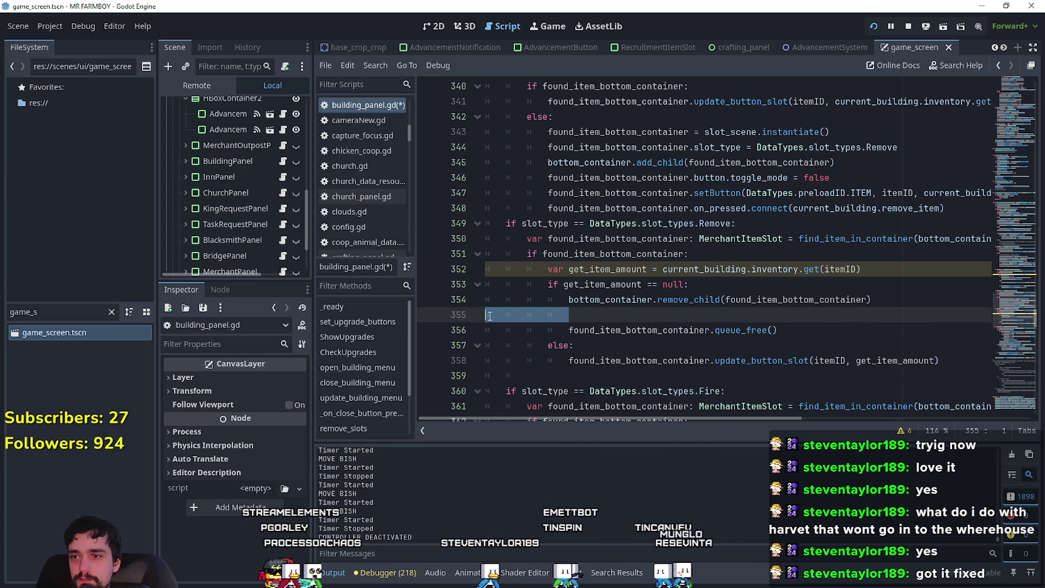
{"action": "key", "text": "ctrl+v"}
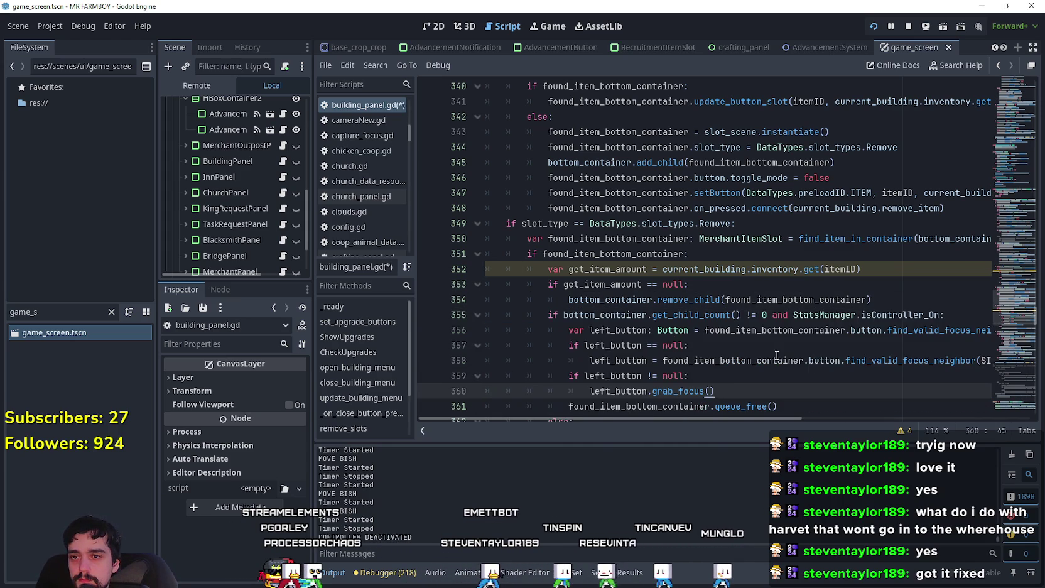
{"action": "scroll", "coordinate": [699, 323], "scroll_direction": "down", "scroll_amount": 1}
{"action": "mouse_move", "coordinate": [728, 346]}
{"action": "left_mouse_down"}
{"action": "mouse_move", "coordinate": [553, 301]}
{"action": "mouse_move", "coordinate": [548, 270]}
{"action": "left_mouse_up"}
{"action": "key", "text": "Tab"}
{"action": "left_click", "coordinate": [790, 331]}
{"action": "key", "text": "ctrl+s"}
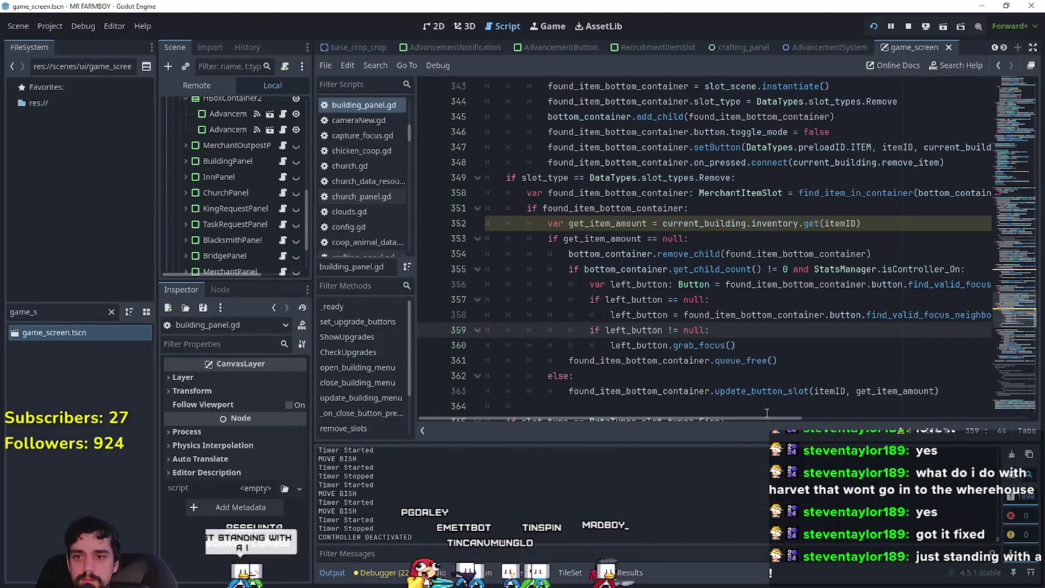
{"action": "mouse_move", "coordinate": [770, 419]}
{"action": "left_mouse_down"}
{"action": "mouse_move", "coordinate": [858, 419]}
{"action": "mouse_move", "coordinate": [697, 409]}
{"action": "left_mouse_up"}
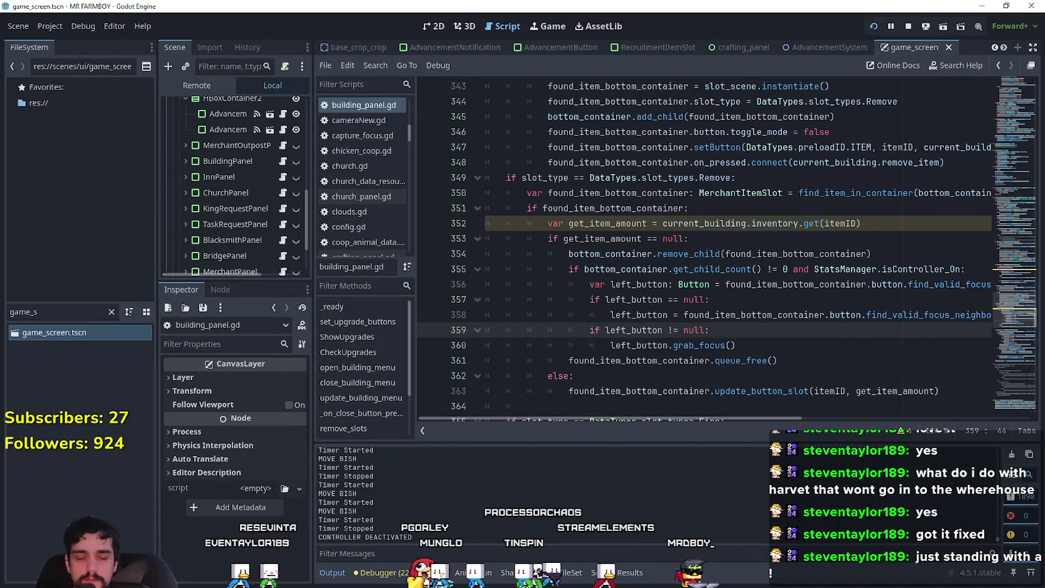
In the game, arrow through the warehouse items to Wood, then close the inventory
{"action": "key", "text": "alt+Tab"}
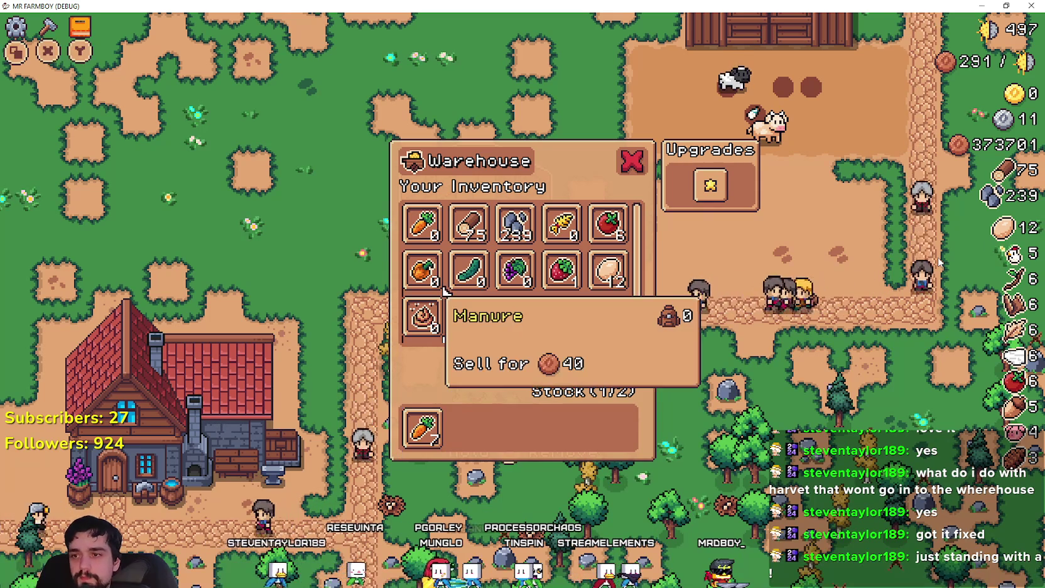
{"action": "key", "text": "Up"}
{"action": "key", "text": "Right"}
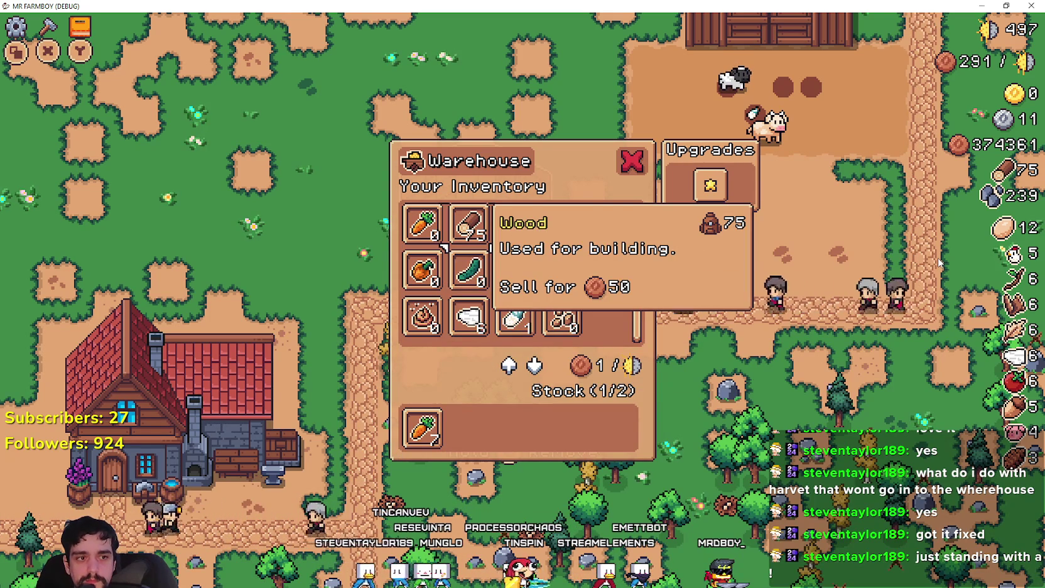
{"action": "key", "text": "Escape"}
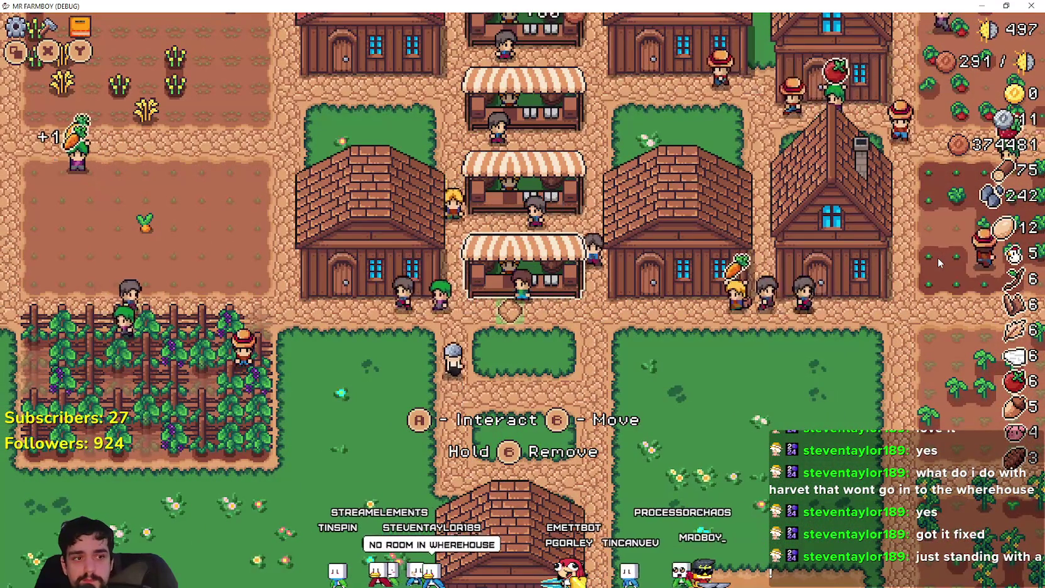
Walk the farmer down, right and up to the warehouse, opening and closing its inventory
{"action": "key", "text": "Down"}
{"action": "key", "text": "Right"}
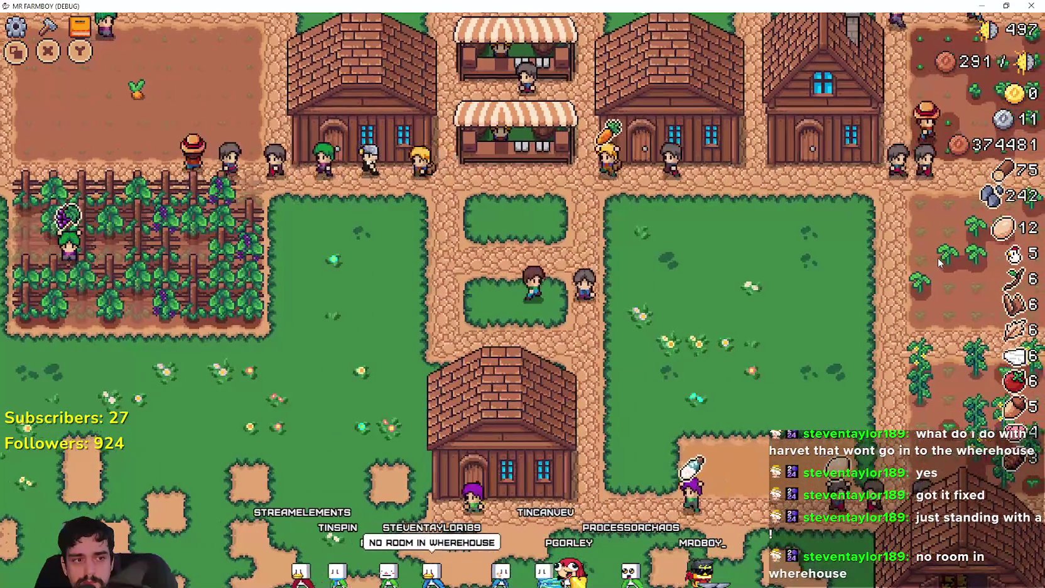
{"action": "key", "text": "Up"}
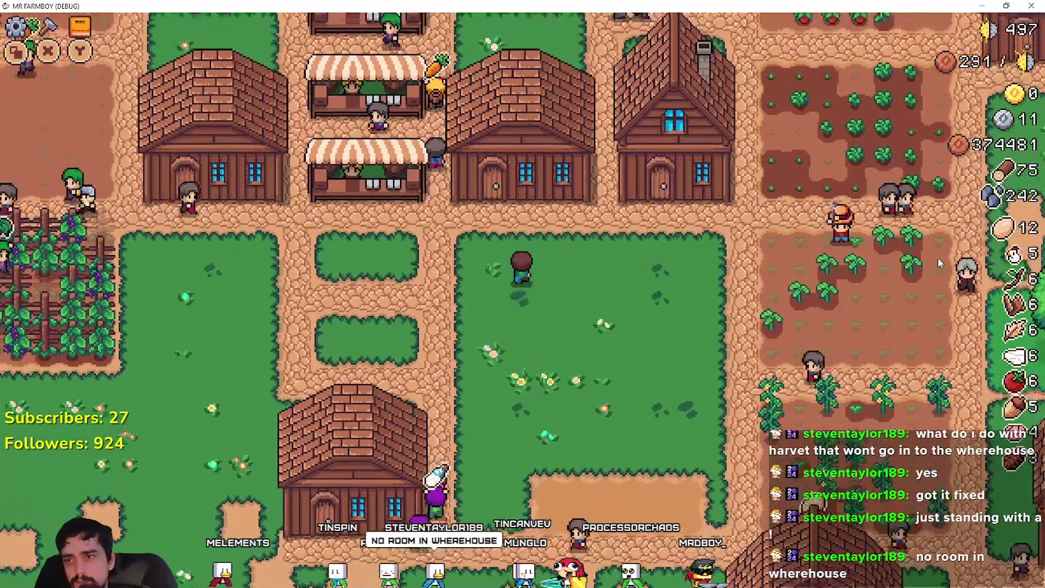
{"action": "key", "text": "e"}
{"action": "key", "text": "Escape"}
Walk the farmer around the village to the house door, opening and closing the warehouse inventory there
{"action": "key", "text": "Left"}
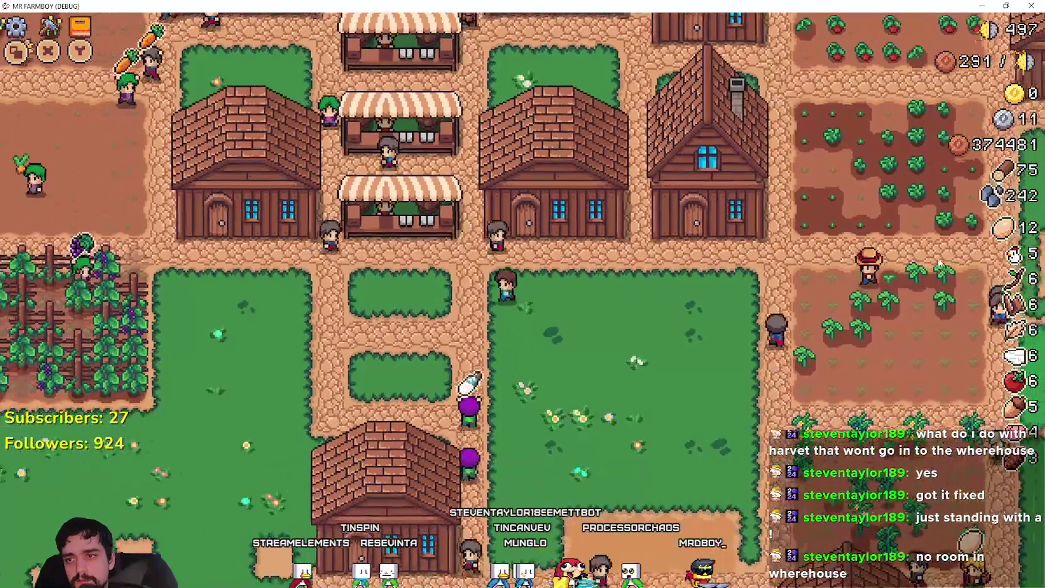
{"action": "key", "text": "Down"}
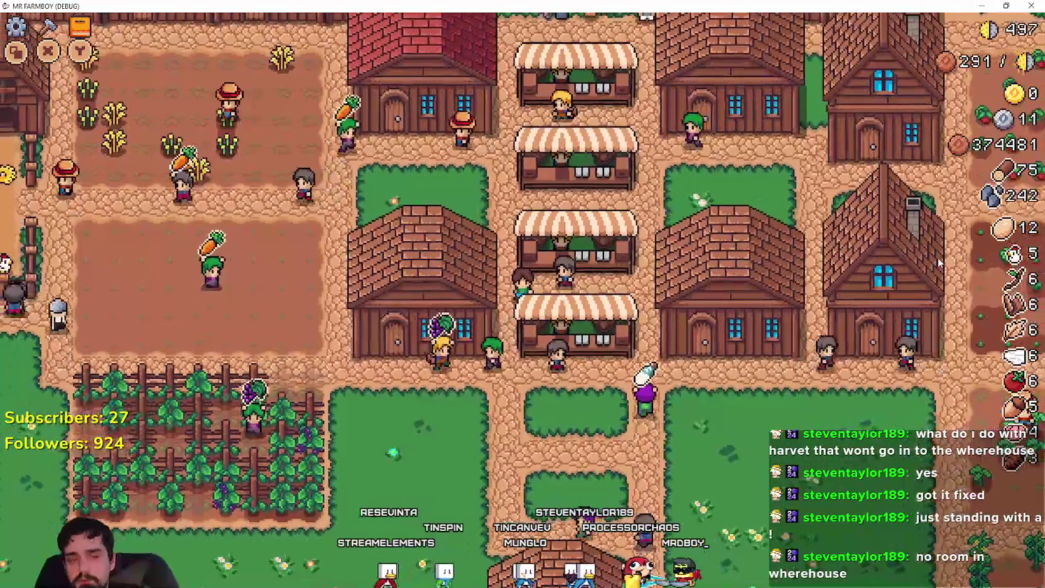
{"action": "key", "text": "Right"}
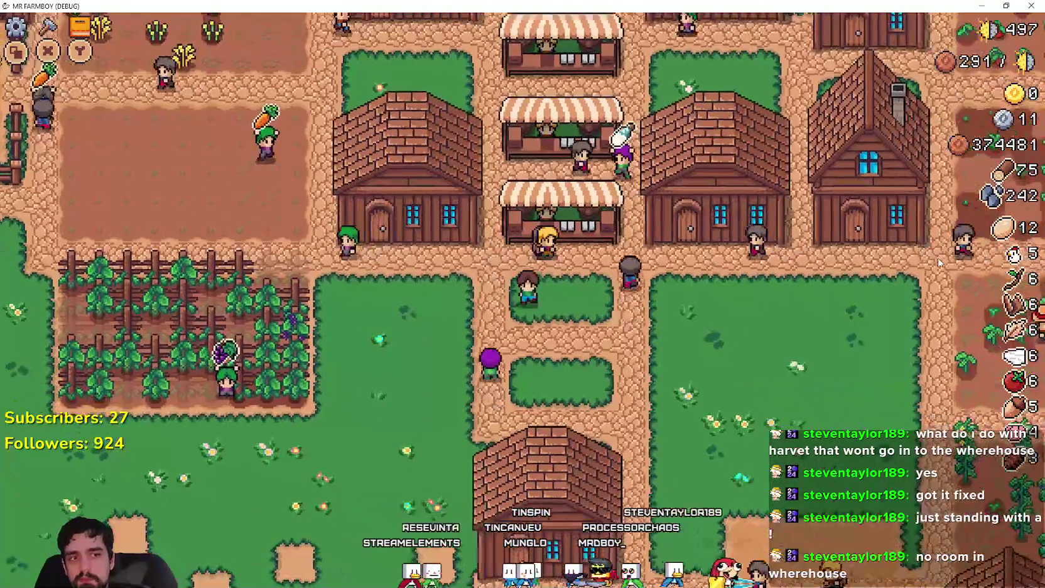
{"action": "key", "text": "Up"}
{"action": "key", "text": "Left"}
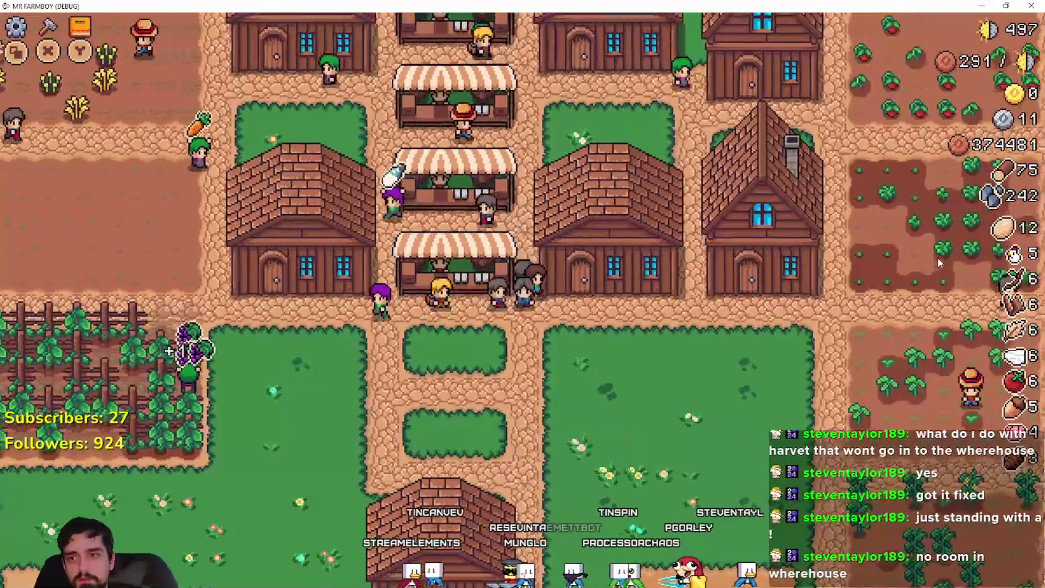
{"action": "key", "text": "Left"}
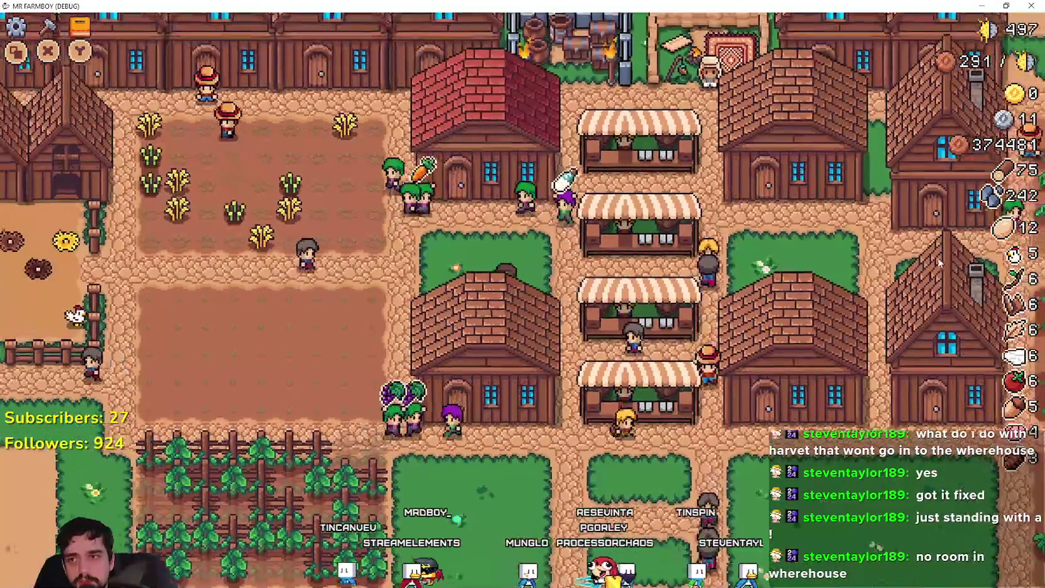
{"action": "key", "text": "Down"}
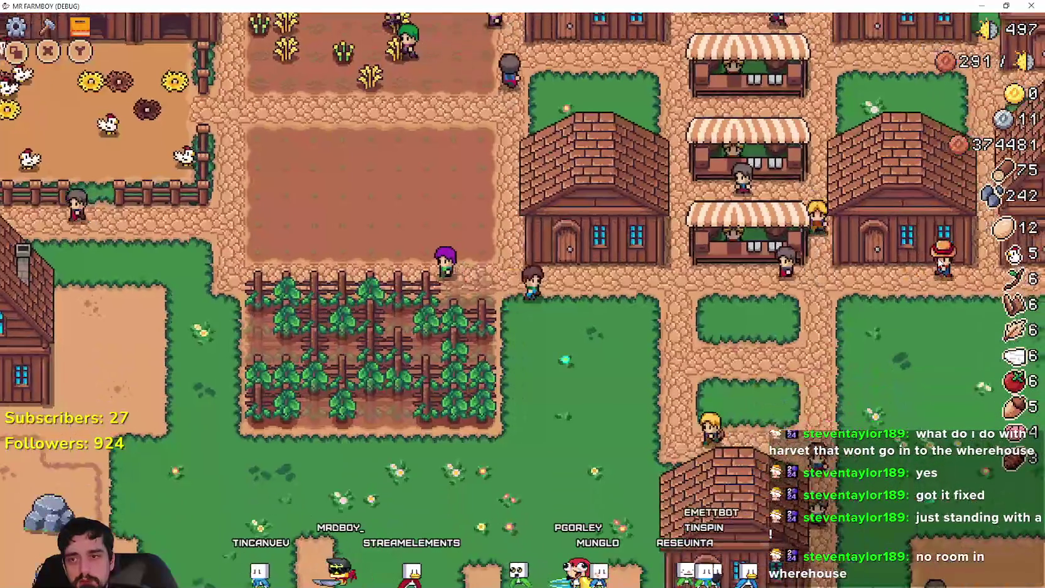
{"action": "key", "text": "Right"}
{"action": "key", "text": "Down"}
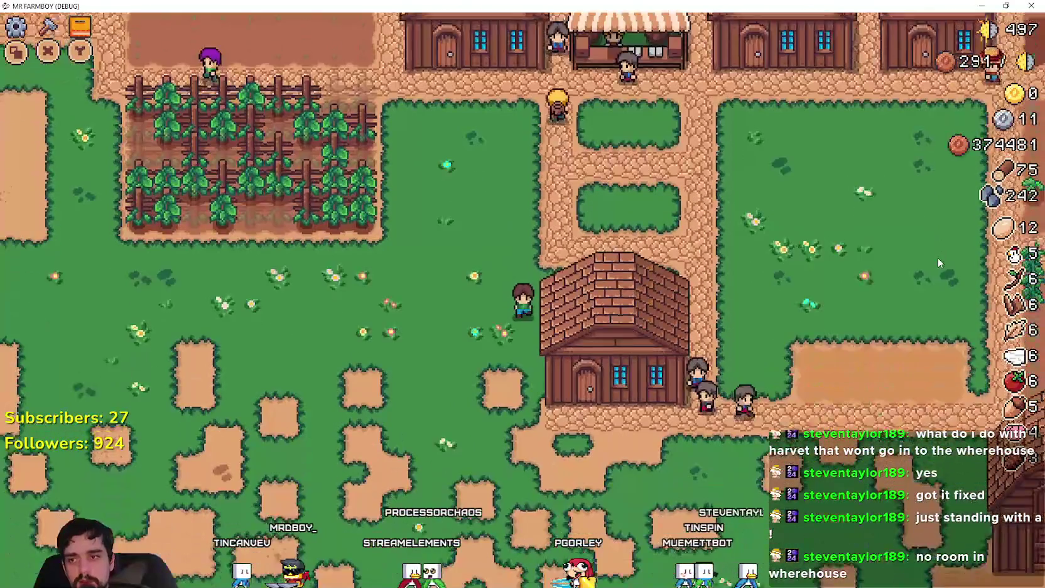
{"action": "key", "text": "Right"}
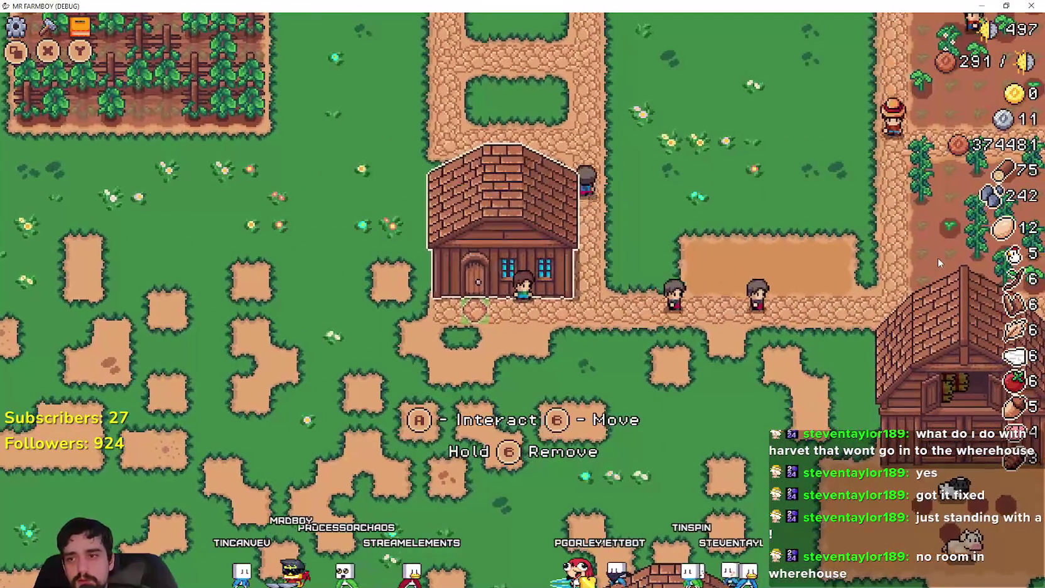
{"action": "key", "text": "e"}
{"action": "key", "text": "Escape"}
Walk back to the warehouse, toggling the crafting menu on the way, and open its inventory
{"action": "key", "text": "Down"}
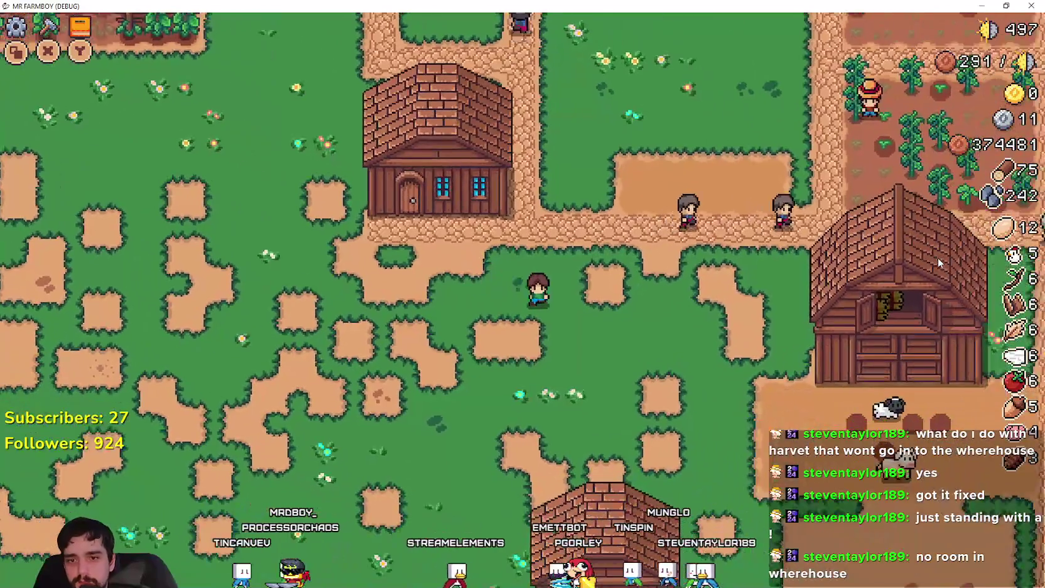
{"action": "key", "text": "Right"}
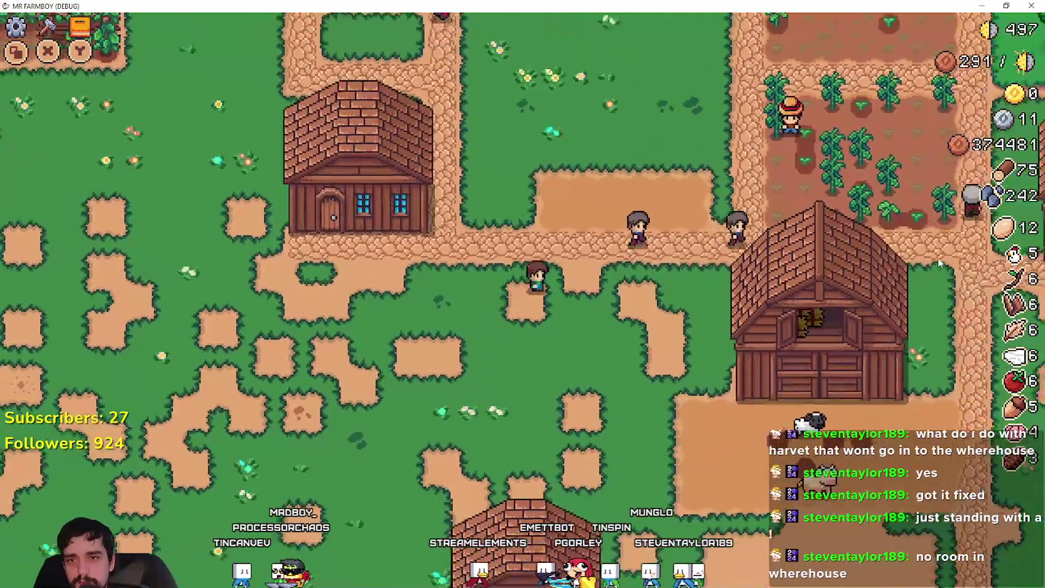
{"action": "key", "text": "Up"}
{"action": "key", "text": "c"}
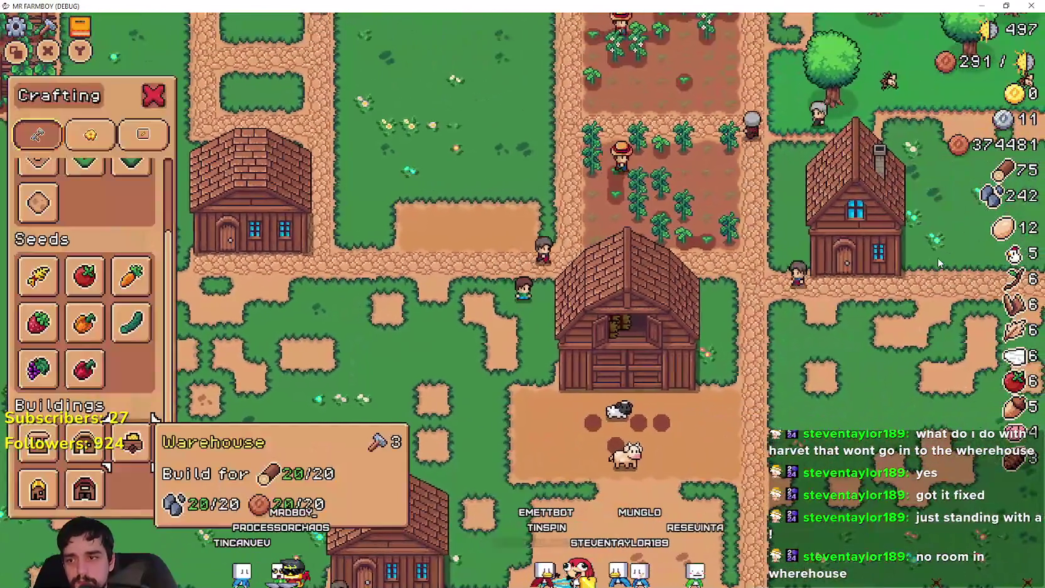
{"action": "key", "text": "Down"}
{"action": "key", "text": "Left"}
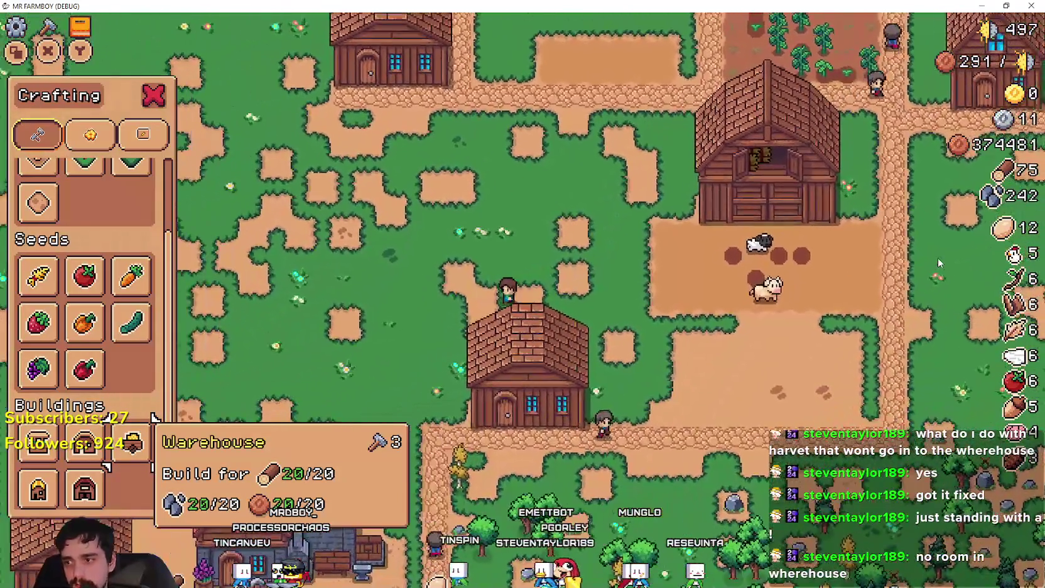
{"action": "key", "text": "Down"}
{"action": "key", "text": "Left"}
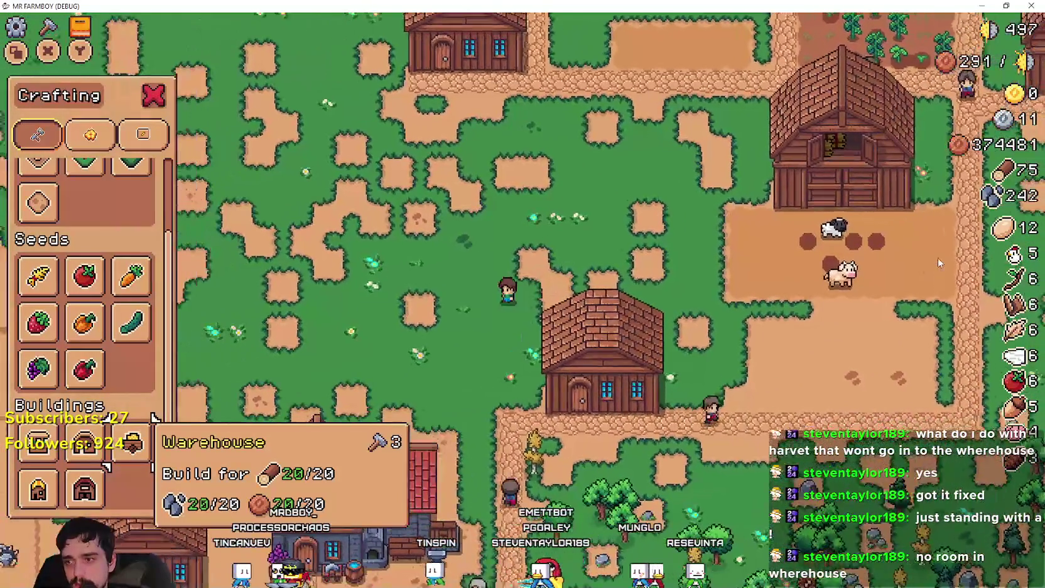
{"action": "key", "text": "c"}
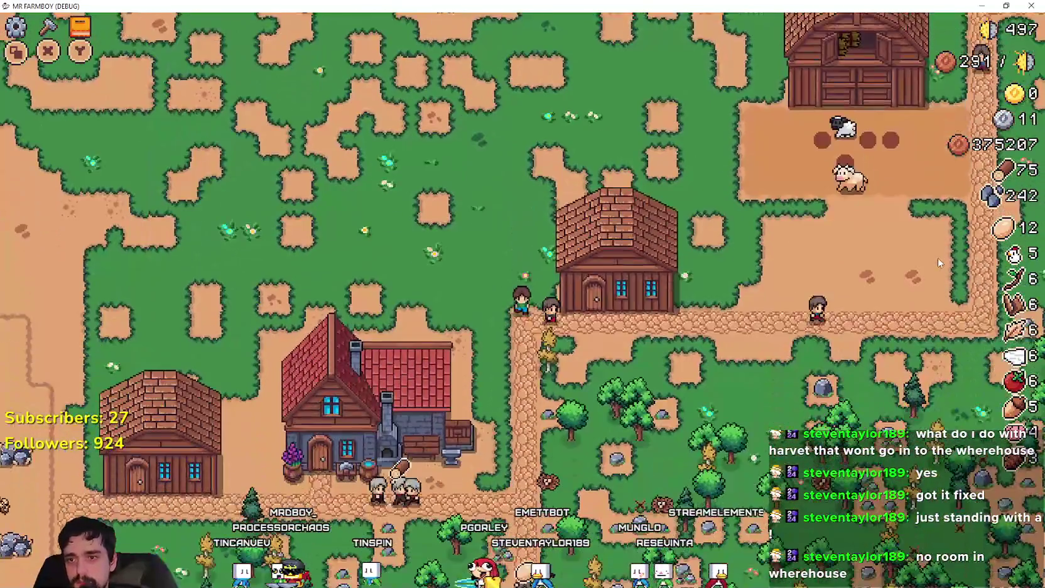
{"action": "key", "text": "Down"}
{"action": "key", "text": "Right"}
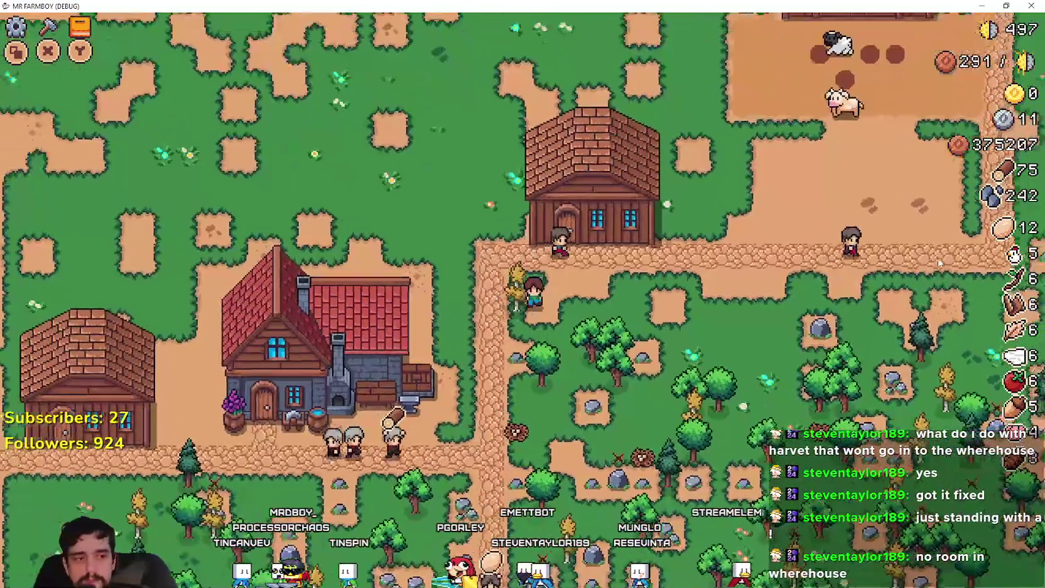
{"action": "key", "text": "Up"}
{"action": "key", "text": "e"}
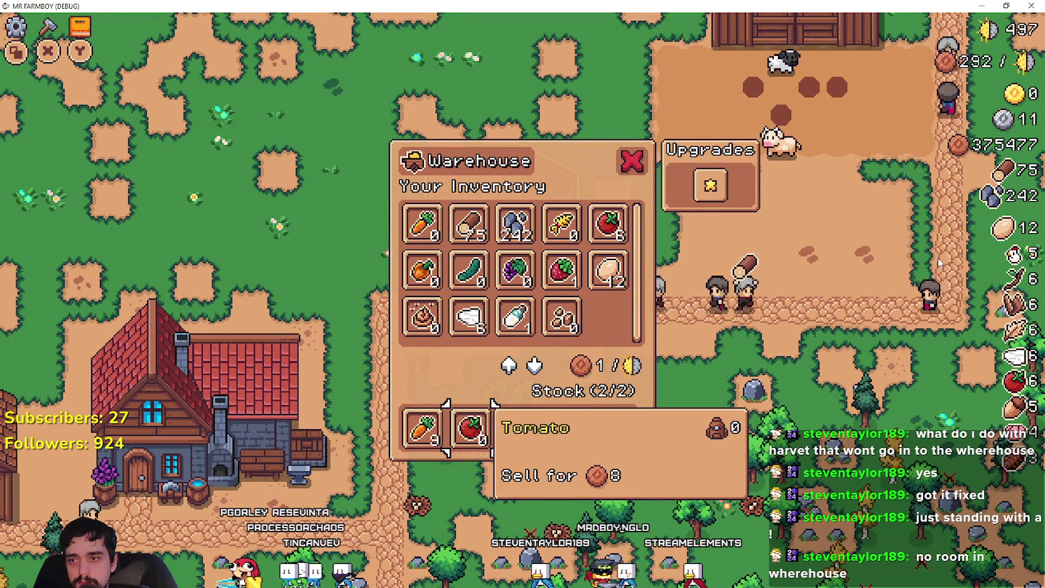
Remove the tomato from the warehouse stock, reopen the warehouse, then remove the carrot
{"action": "left_click", "coordinate": [469, 427]}
{"action": "left_click", "coordinate": [940, 262]}
{"action": "left_click", "coordinate": [440, 232]}
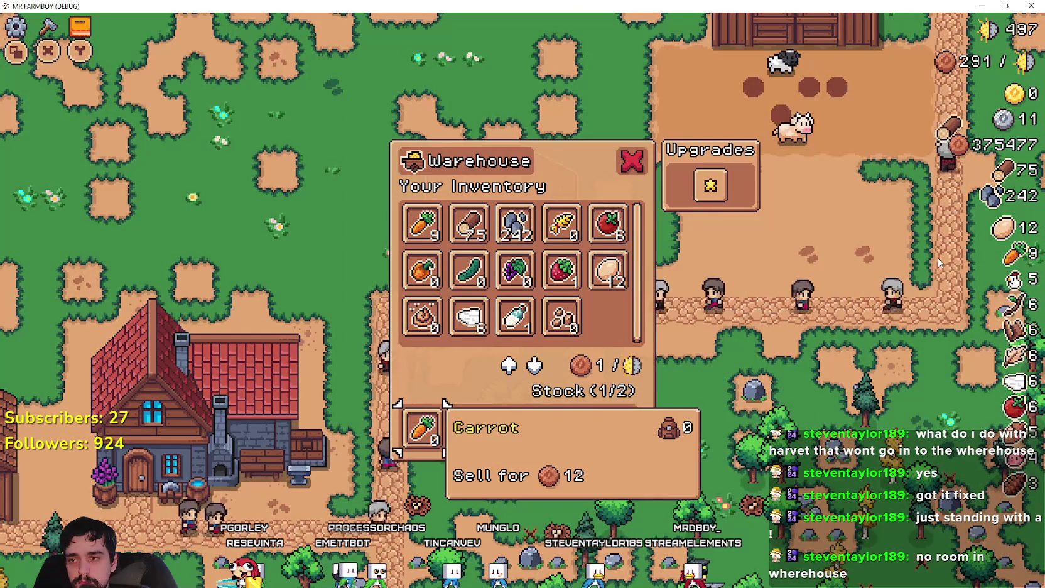
{"action": "left_click", "coordinate": [422, 427]}
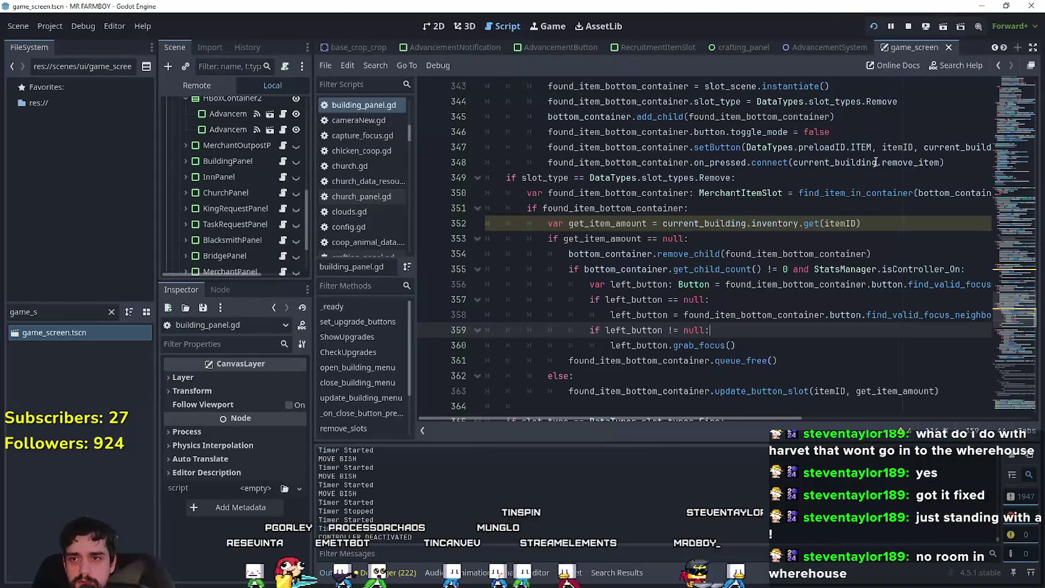
Save building_panel.gd and add a breakpoint on line 358's fallback focus-neighbour lookup
{"action": "left_click", "coordinate": [721, 223]}
{"action": "key", "text": "ctrl+s"}
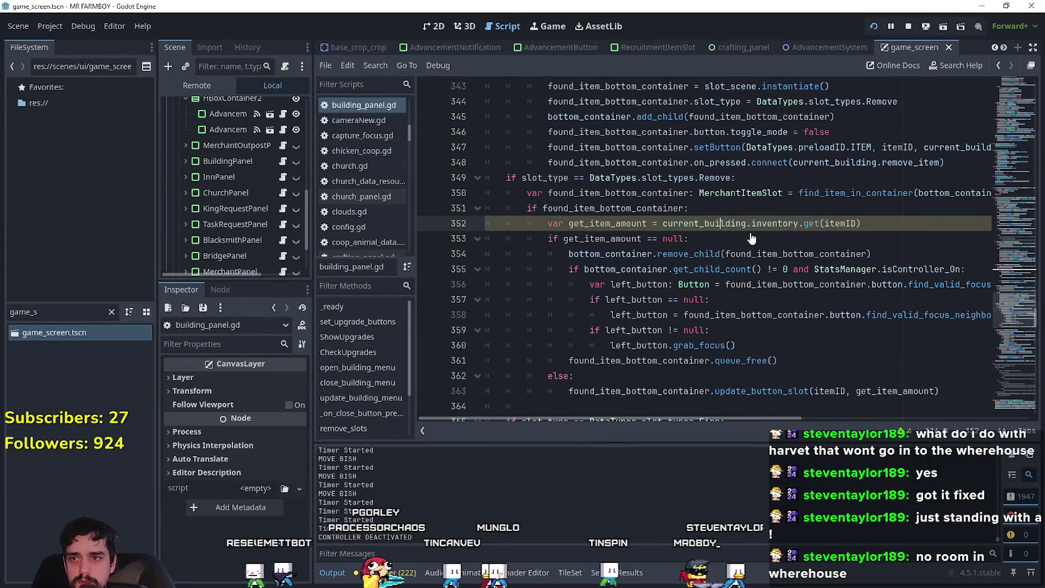
{"action": "left_click", "coordinate": [732, 241]}
{"action": "left_click", "coordinate": [706, 300]}
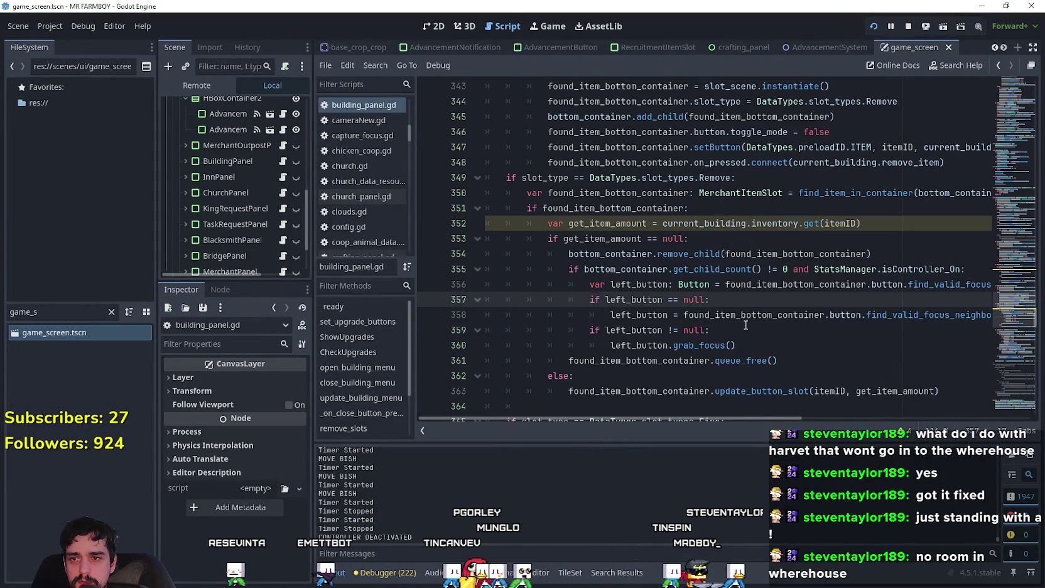
{"action": "key", "text": "Down"}
{"action": "key", "text": "Down"}
{"action": "key", "text": "End"}
{"action": "left_click", "coordinate": [423, 319], "text": "shift"}
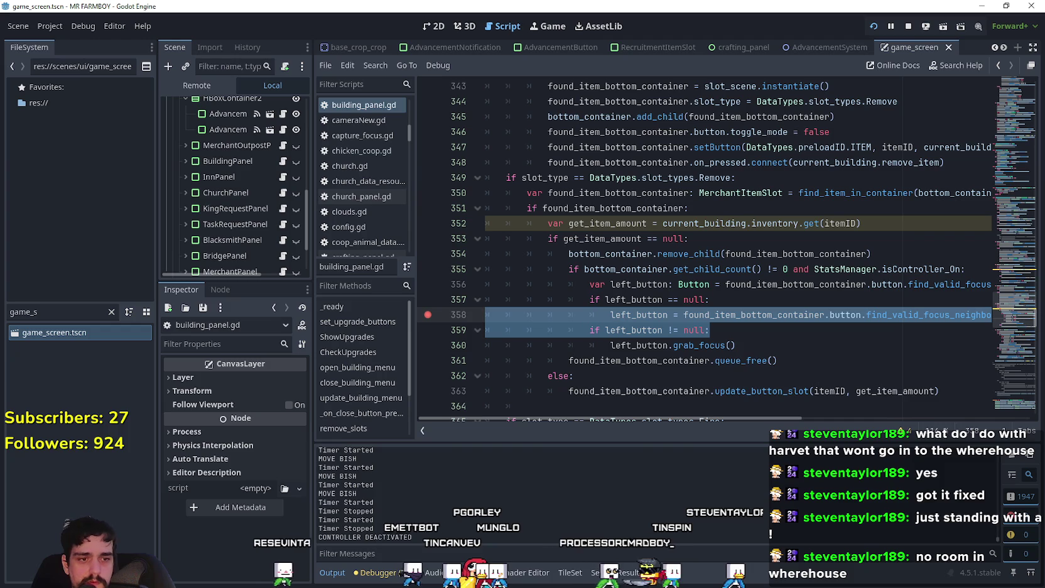
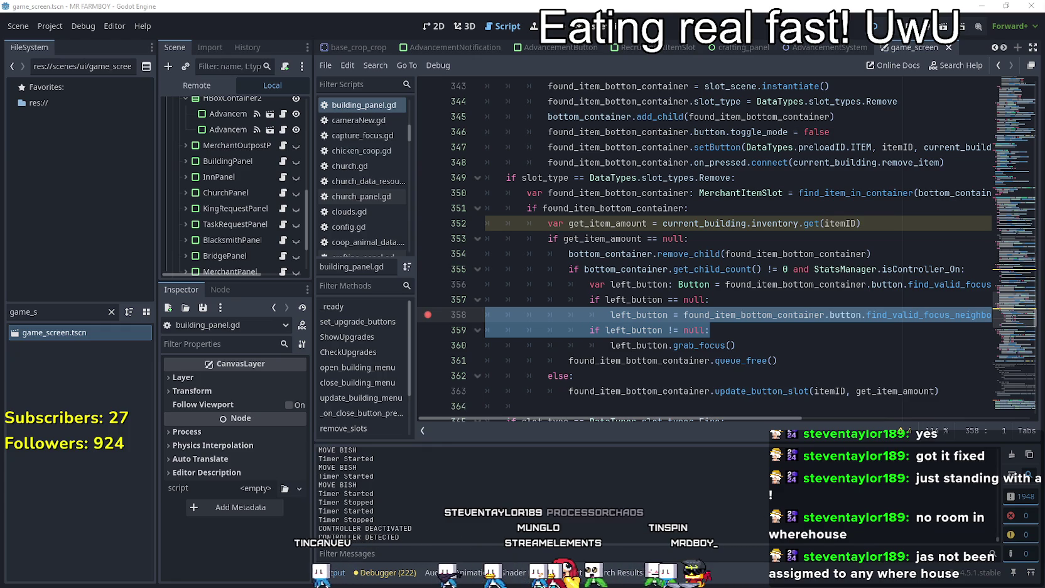
Bring the browser window with the MR FARMBOY localization spreadsheet in front of Godot
{"action": "key", "text": "alt+Tab"}
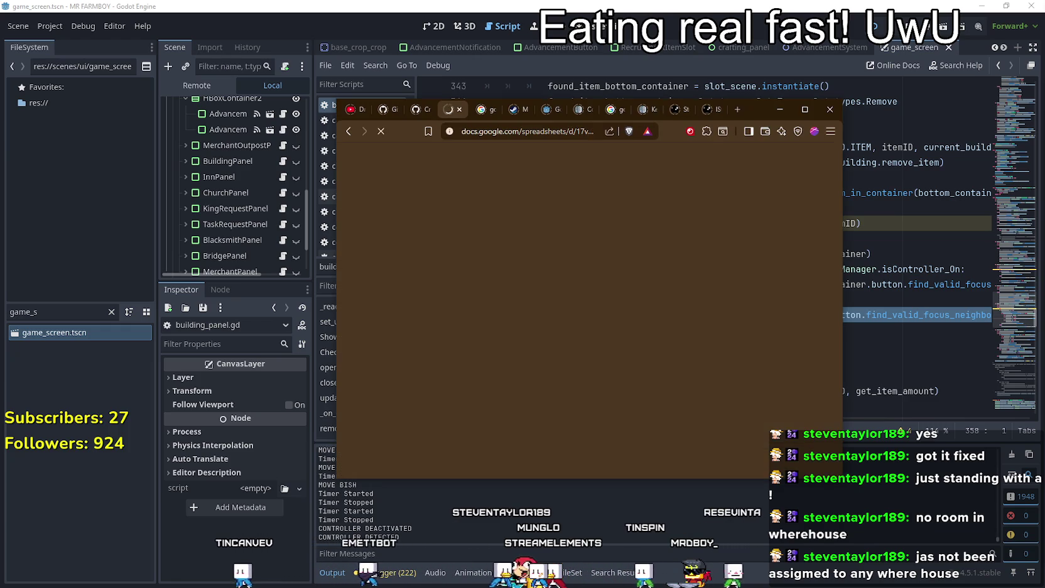
Maximize the browser and switch to the 'Draw fewer tiles' dual-grid video tab
{"action": "left_click", "coordinate": [814, 108]}
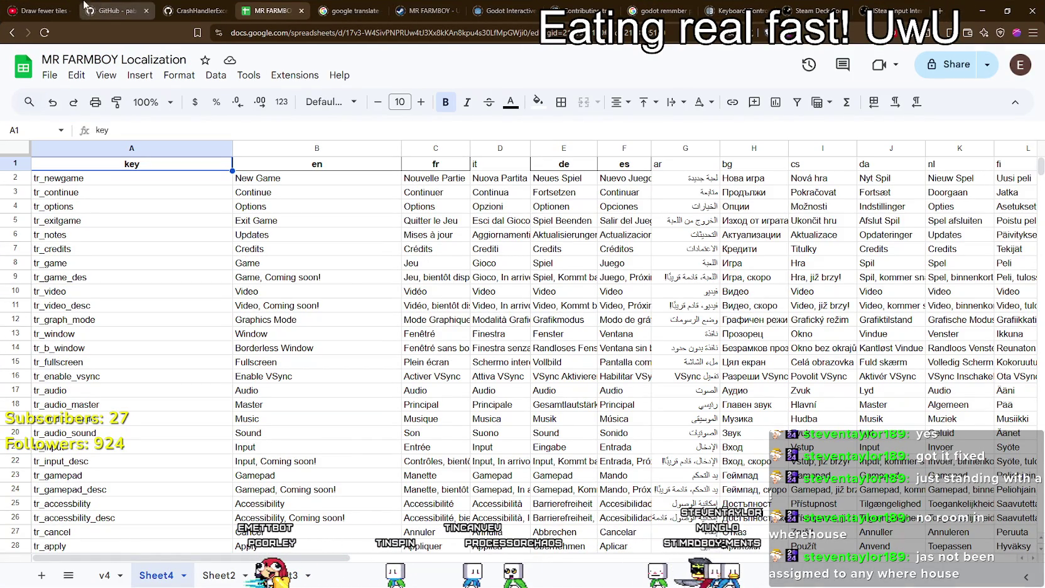
{"action": "left_click", "coordinate": [64, 13]}
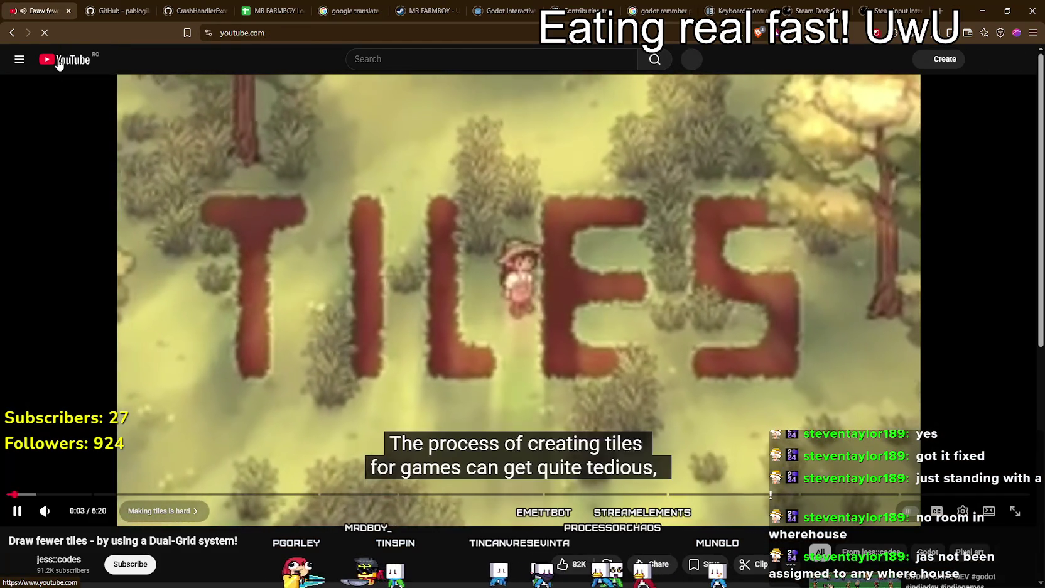
Go to the YouTube home feed and look over the first recommended videos
{"action": "left_click", "coordinate": [60, 63]}
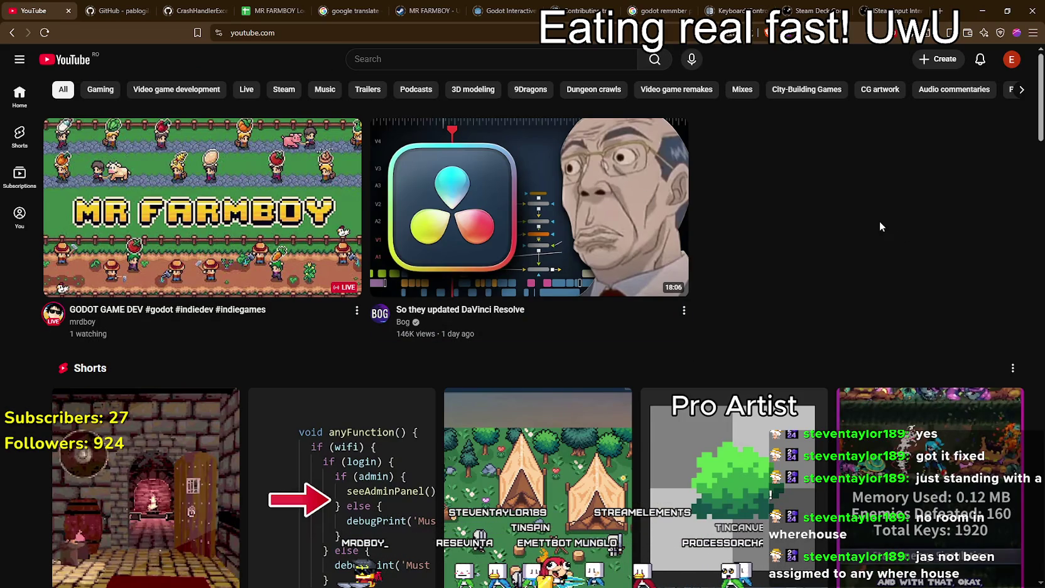
{"action": "scroll", "coordinate": [842, 210], "scroll_direction": "down", "scroll_amount": 7}
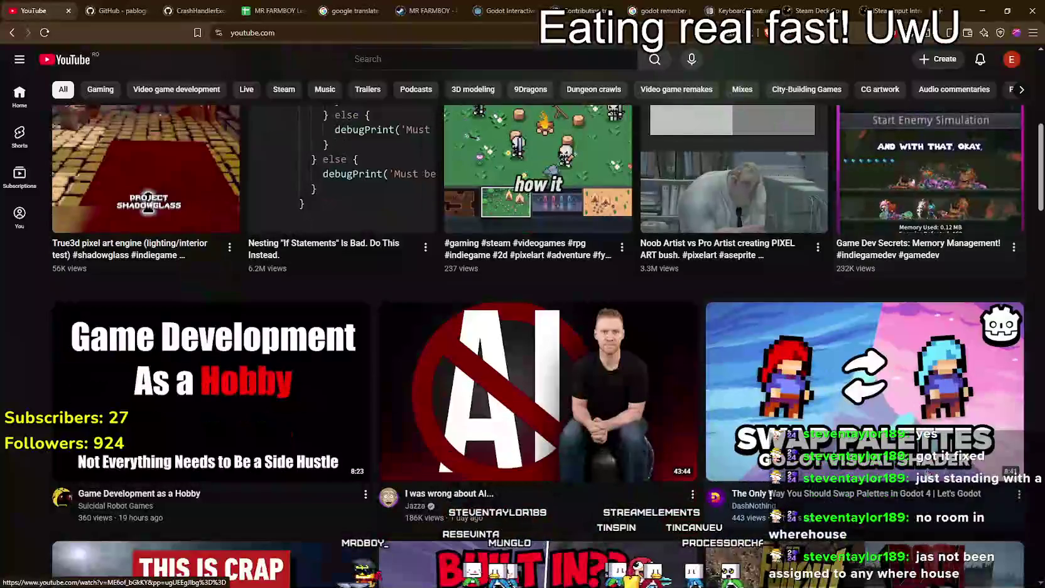
{"action": "mouse_move", "coordinate": [866, 424]}
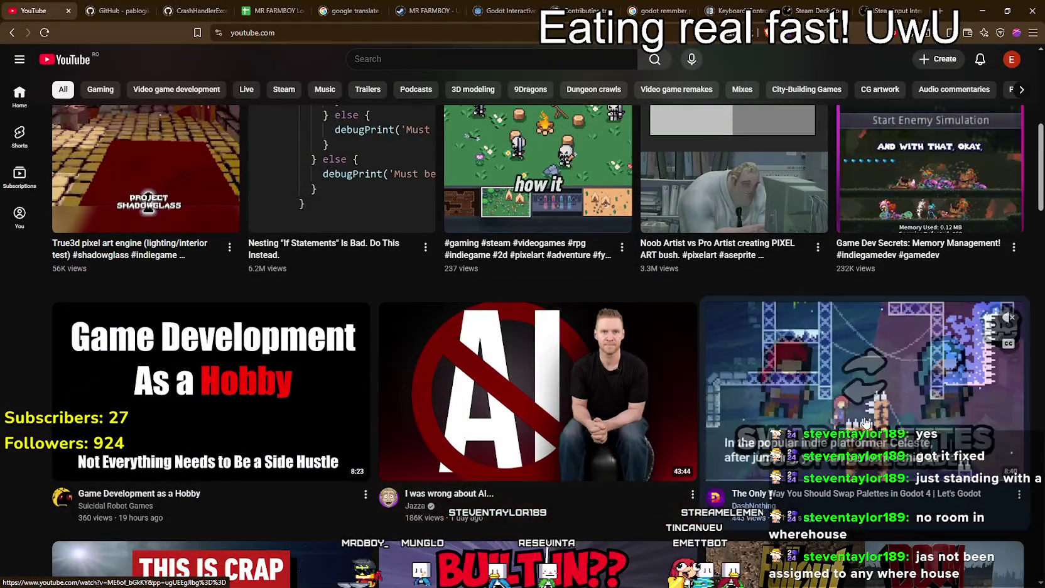
{"action": "scroll", "coordinate": [866, 424], "scroll_direction": "up", "scroll_amount": 4}
{"action": "scroll", "coordinate": [912, 478], "scroll_direction": "down", "scroll_amount": 5}
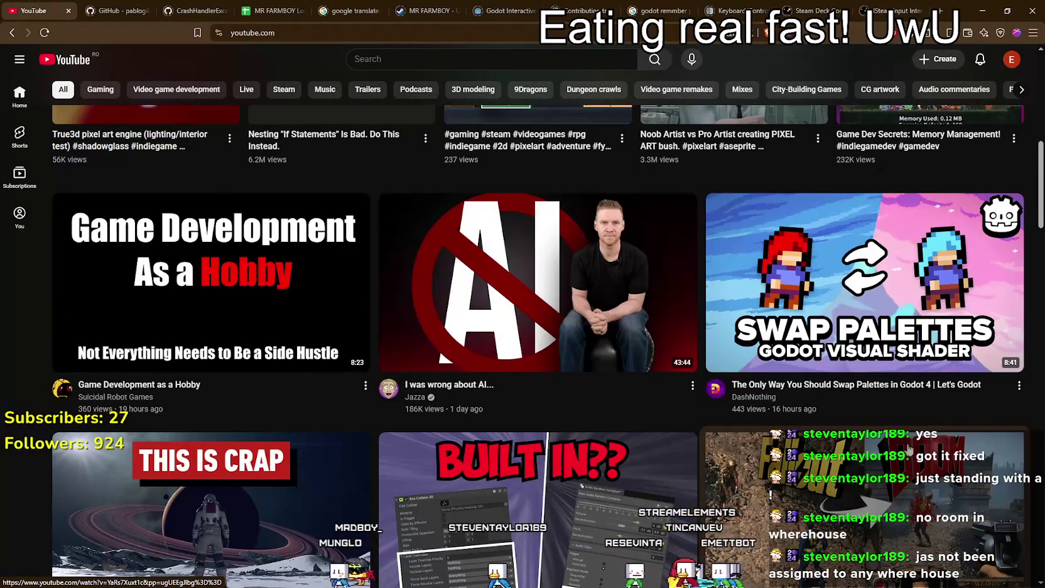
{"action": "mouse_move", "coordinate": [892, 437]}
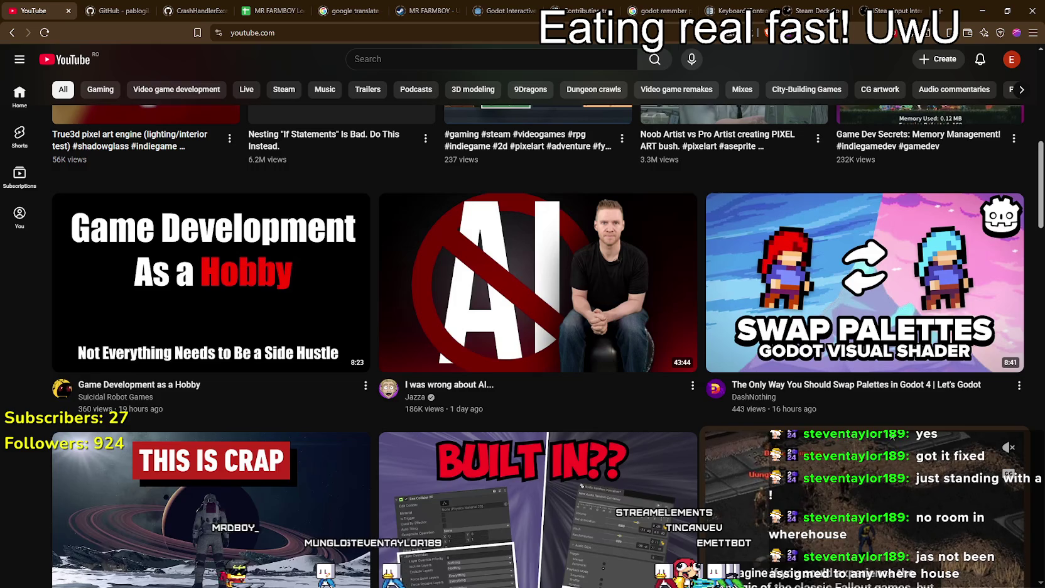
{"action": "scroll", "coordinate": [703, 392], "scroll_direction": "down", "scroll_amount": 2}
{"action": "scroll", "coordinate": [703, 392], "scroll_direction": "down", "scroll_amount": 4}
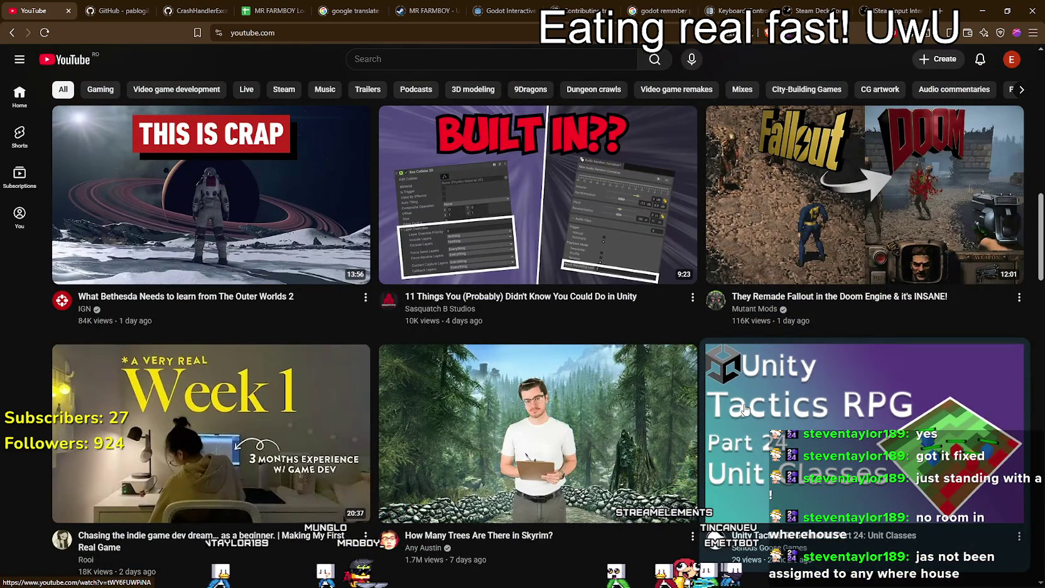
{"action": "scroll", "coordinate": [707, 331], "scroll_direction": "down", "scroll_amount": 7}
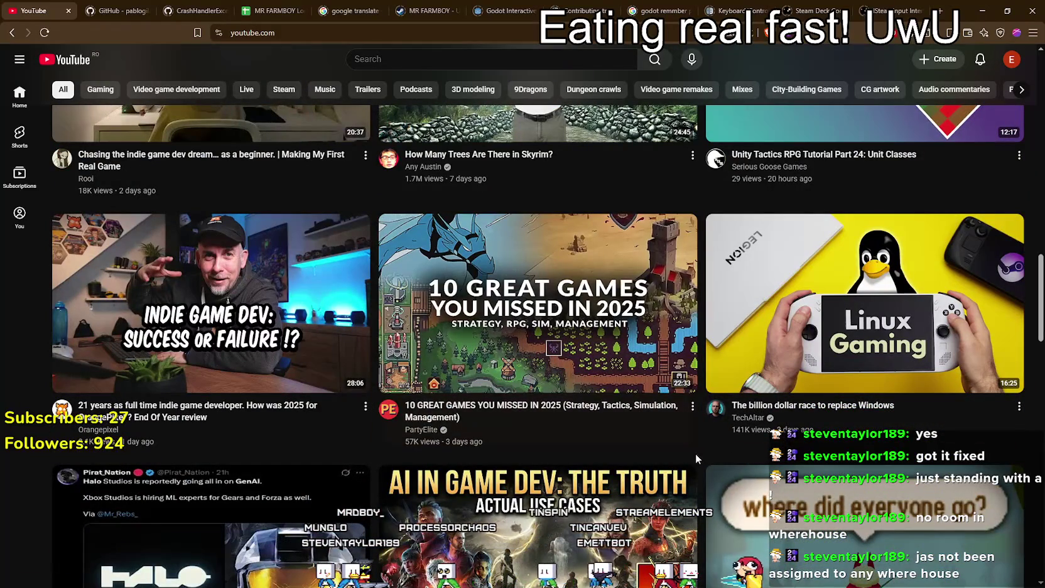
{"action": "mouse_move", "coordinate": [432, 392]}
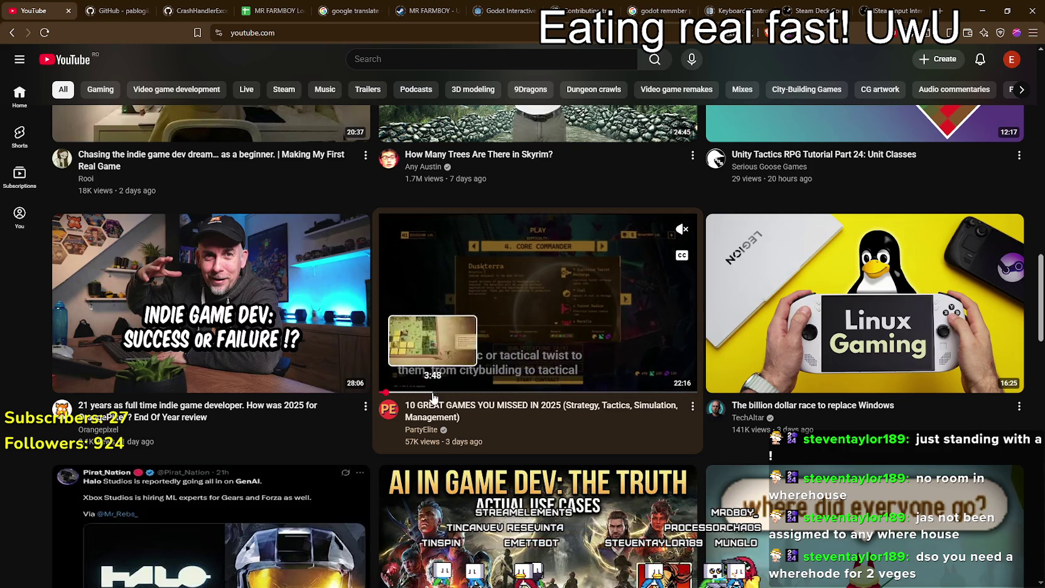
Scroll further down through the recommended videos on the home feed
{"action": "scroll", "coordinate": [1013, 344], "scroll_direction": "down", "scroll_amount": 8}
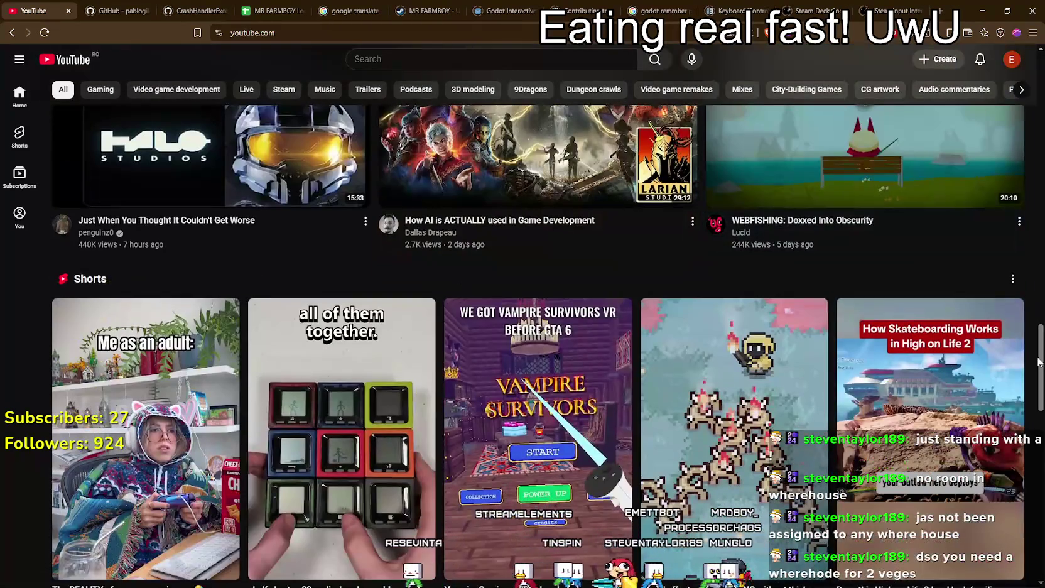
{"action": "mouse_move", "coordinate": [1038, 361]}
{"action": "left_mouse_down"}
{"action": "mouse_move", "coordinate": [1024, 210]}
{"action": "mouse_move", "coordinate": [1016, 280]}
{"action": "left_mouse_up"}
{"action": "scroll", "coordinate": [1015, 274], "scroll_direction": "down", "scroll_amount": 7}
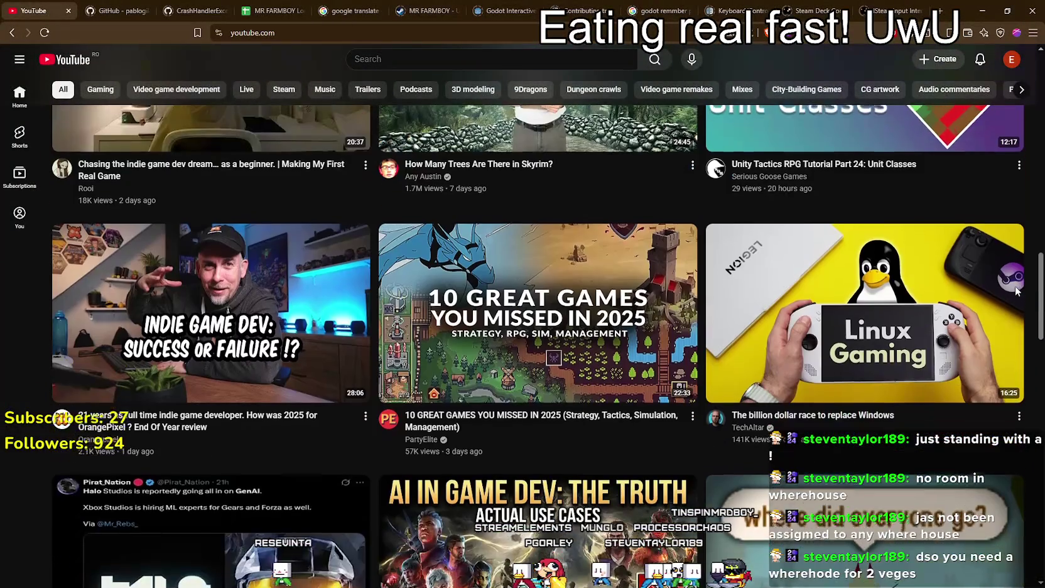
{"action": "scroll", "coordinate": [1008, 343], "scroll_direction": "down", "scroll_amount": 10}
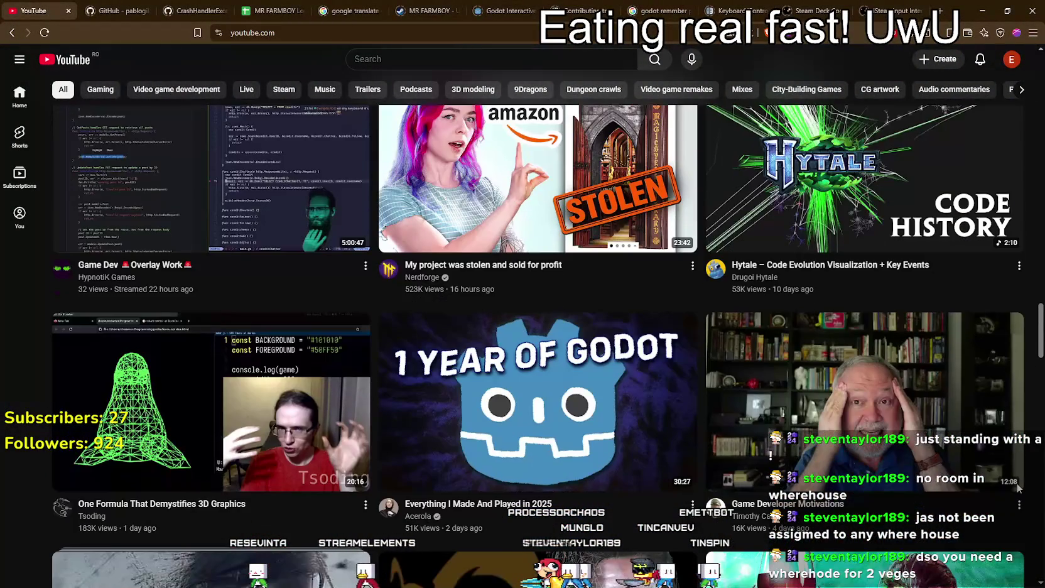
{"action": "scroll", "coordinate": [1018, 490], "scroll_direction": "down", "scroll_amount": 5}
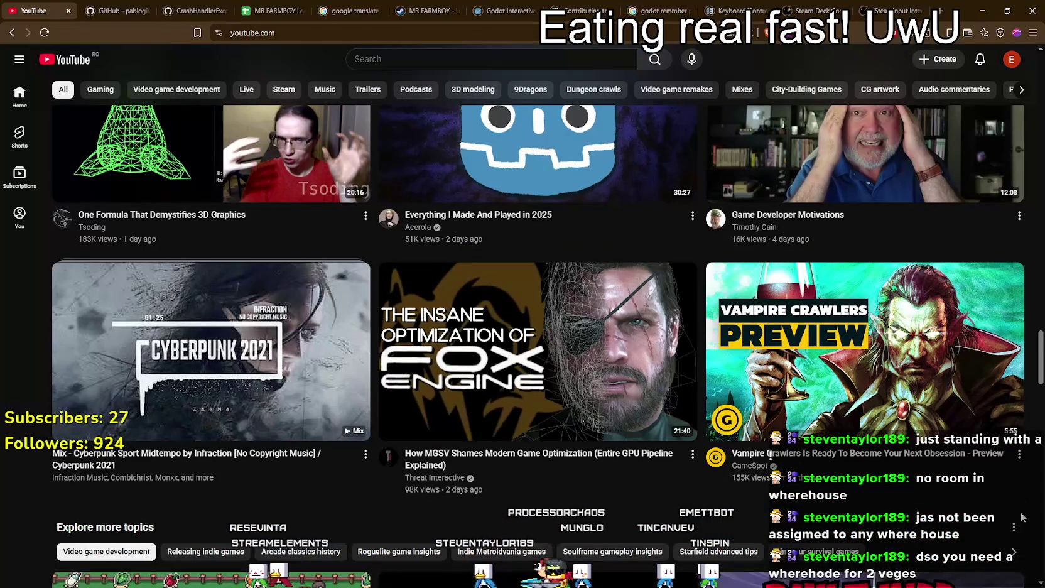
{"action": "scroll", "coordinate": [486, 362], "scroll_direction": "down", "scroll_amount": 3}
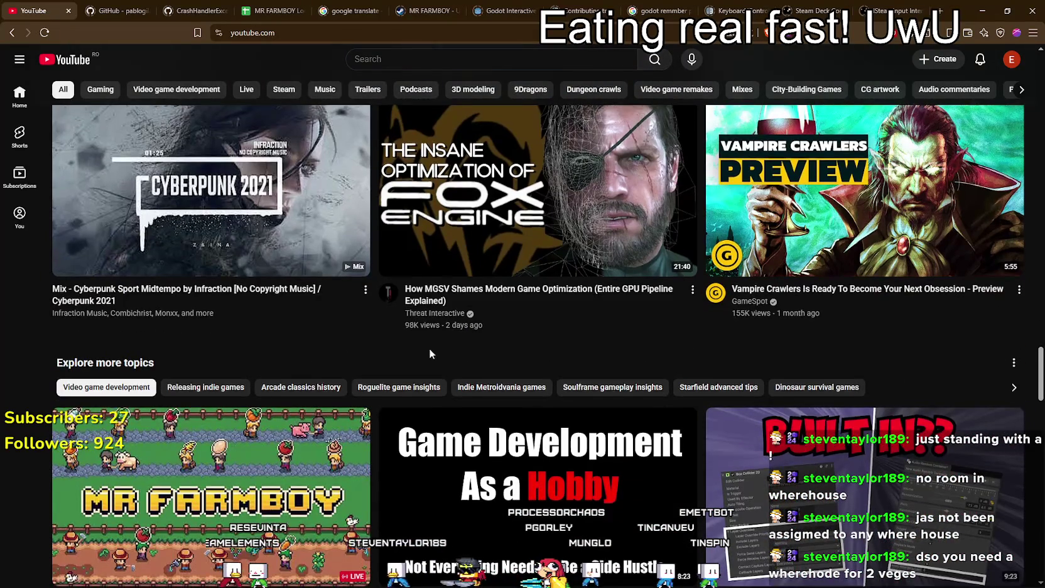
{"action": "scroll", "coordinate": [429, 353], "scroll_direction": "down", "scroll_amount": 4}
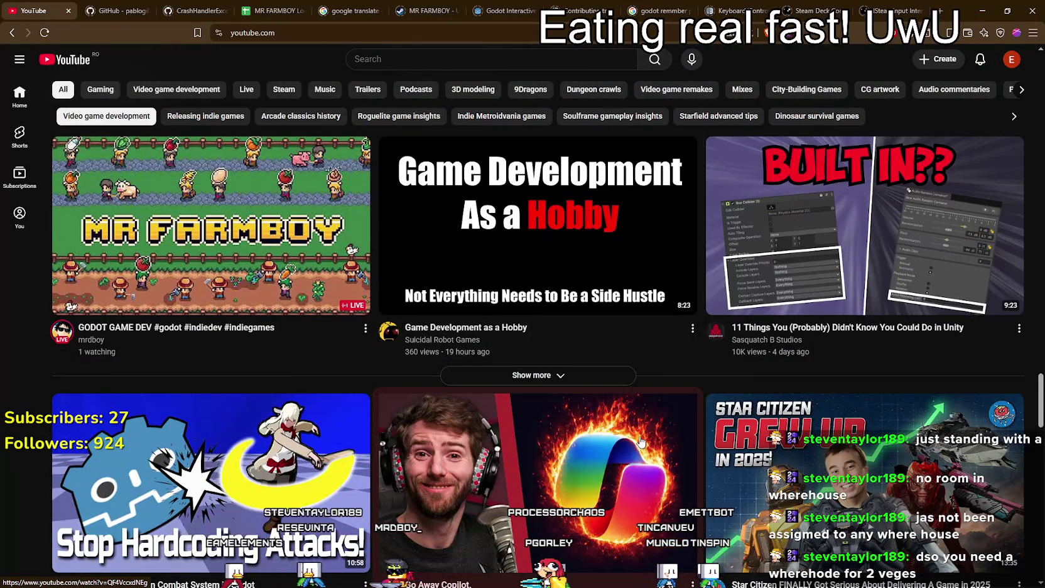
{"action": "scroll", "coordinate": [642, 442], "scroll_direction": "down", "scroll_amount": 10}
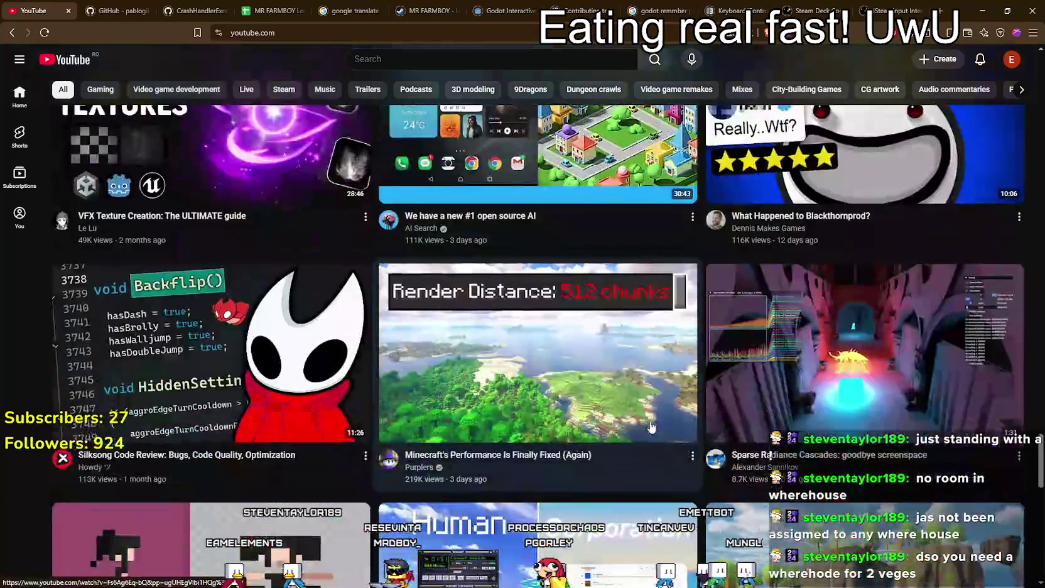
{"action": "scroll", "coordinate": [651, 427], "scroll_direction": "down", "scroll_amount": 20}
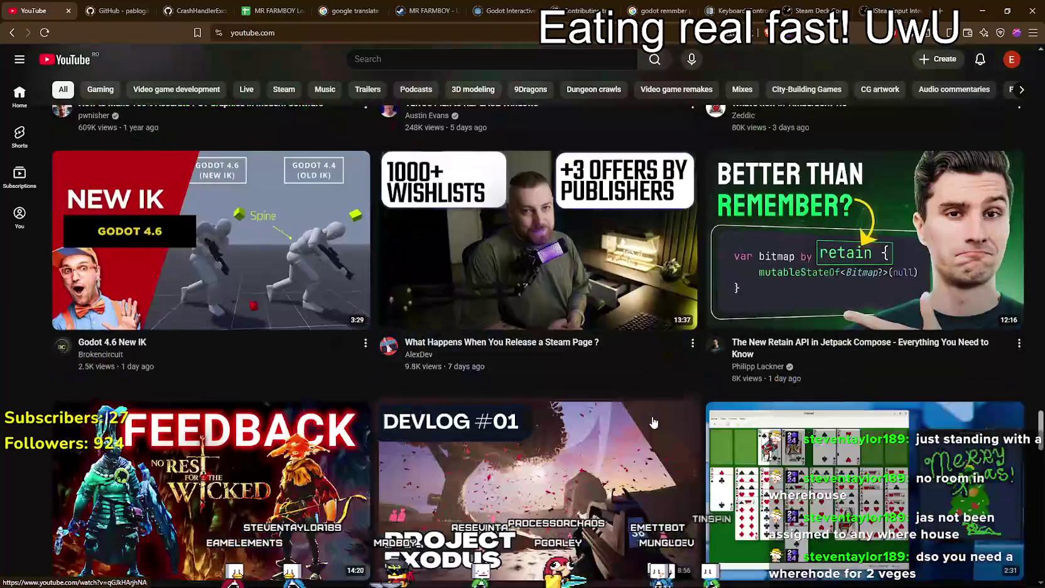
{"action": "scroll", "coordinate": [653, 421], "scroll_direction": "down", "scroll_amount": 20}
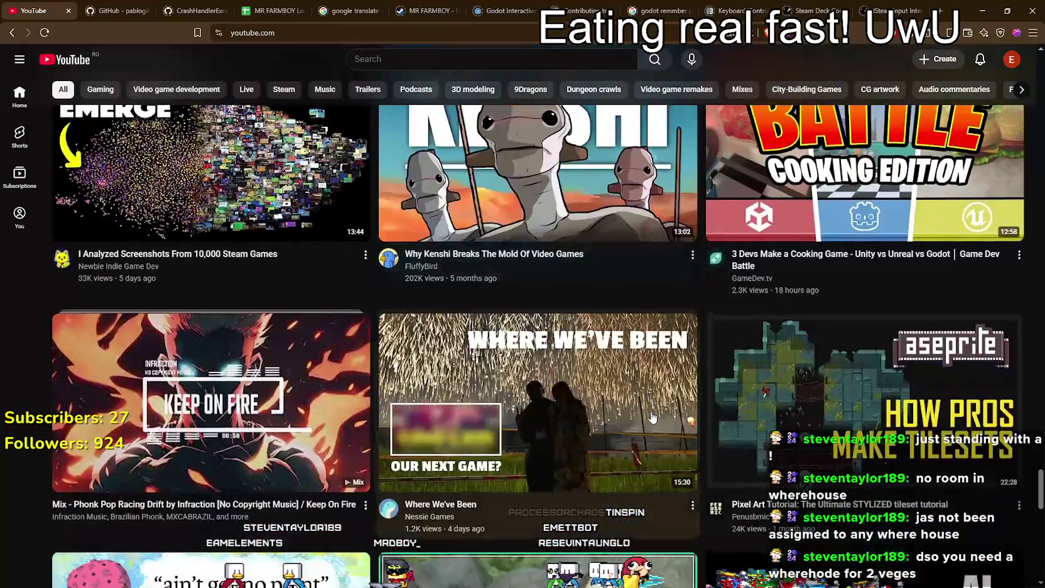
{"action": "scroll", "coordinate": [653, 416], "scroll_direction": "down", "scroll_amount": 20}
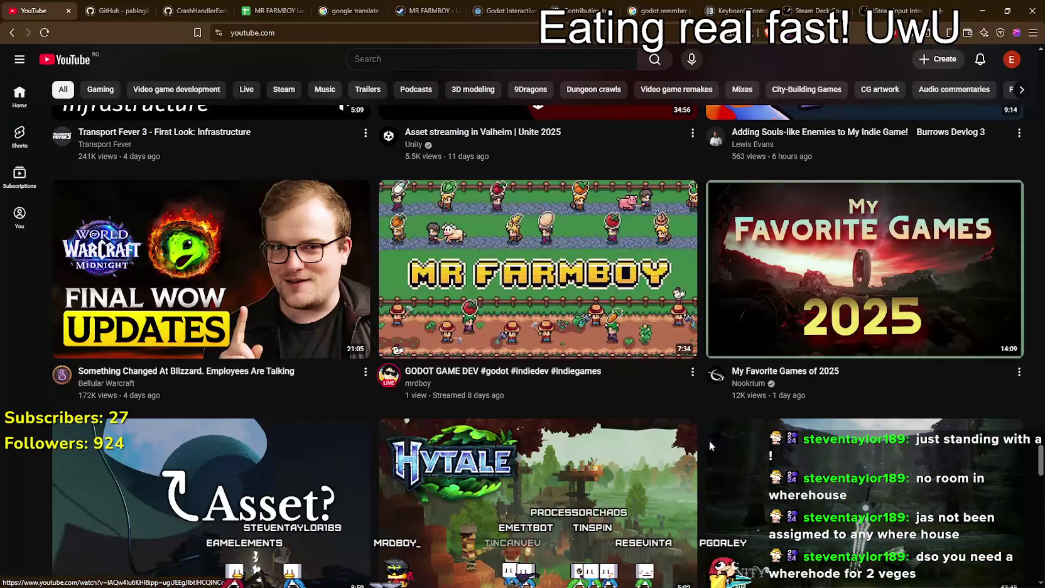
{"action": "scroll", "coordinate": [685, 436], "scroll_direction": "down", "scroll_amount": 13}
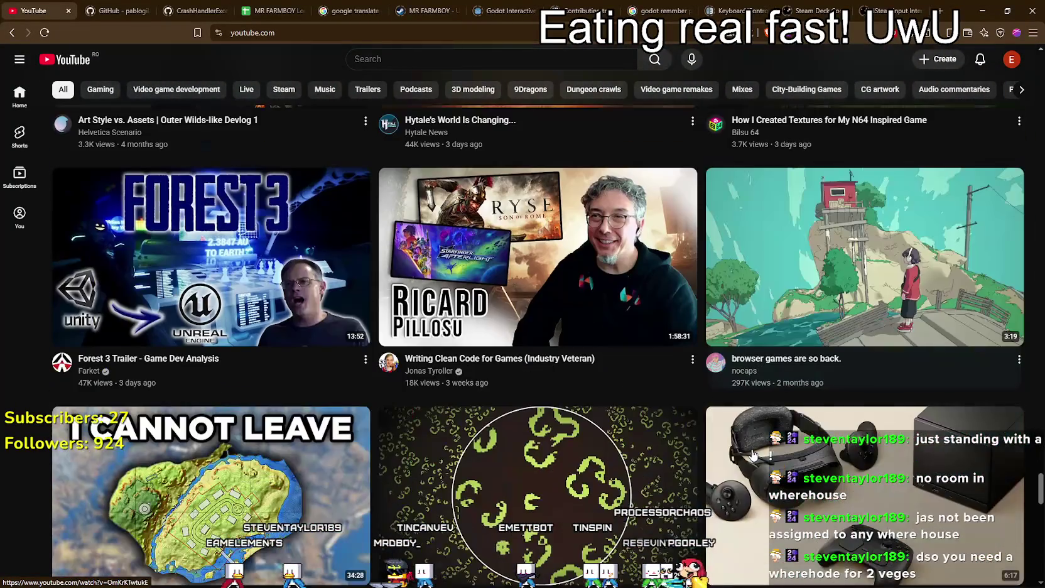
{"action": "scroll", "coordinate": [753, 454], "scroll_direction": "down", "scroll_amount": 15}
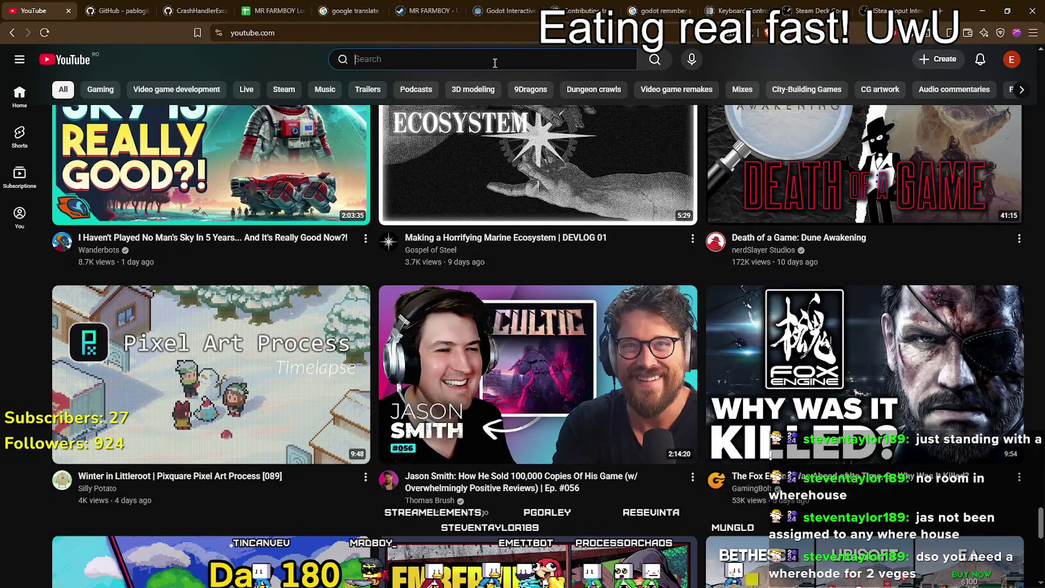
Search YouTube for 'MR FARMBOY' and bring up the search filters
{"action": "type", "text": "MRFARMBO"}
{"action": "key", "text": "BackSpace"}
{"action": "key", "text": "BackSpace"}
{"action": "key", "text": "BackSpace"}
{"action": "key", "text": "BackSpace"}
{"action": "key", "text": "BackSpace"}
{"action": "key", "text": "BackSpace"}
{"action": "type", "text": "FARMBOY"}
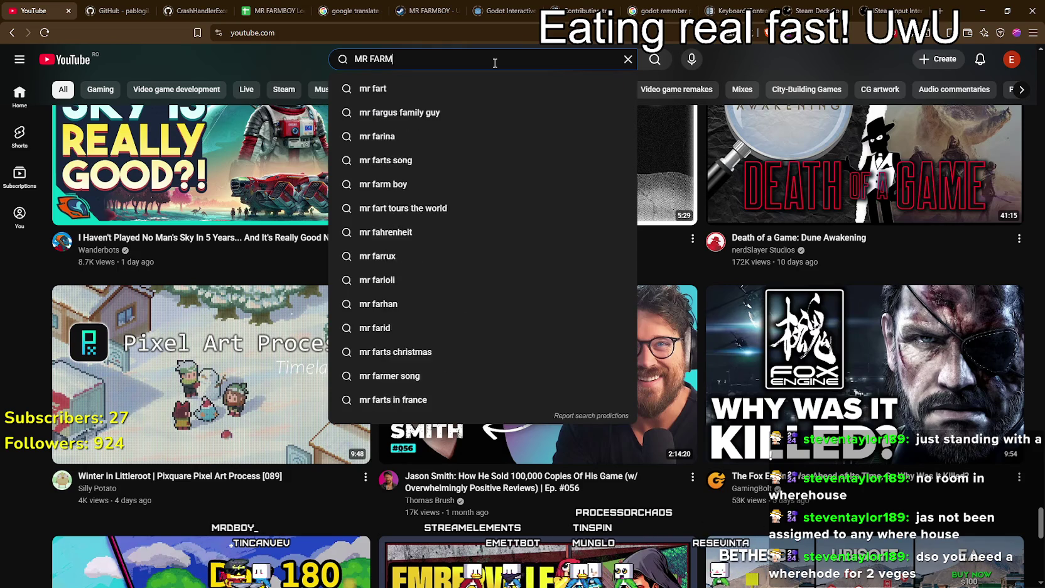
{"action": "key", "text": "Return"}
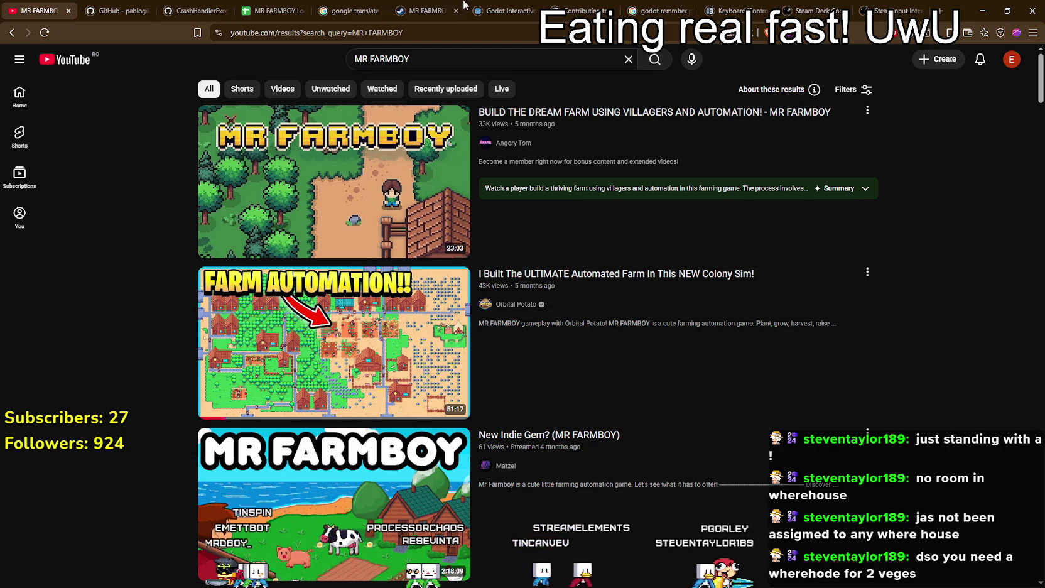
{"action": "left_click", "coordinate": [849, 90]}
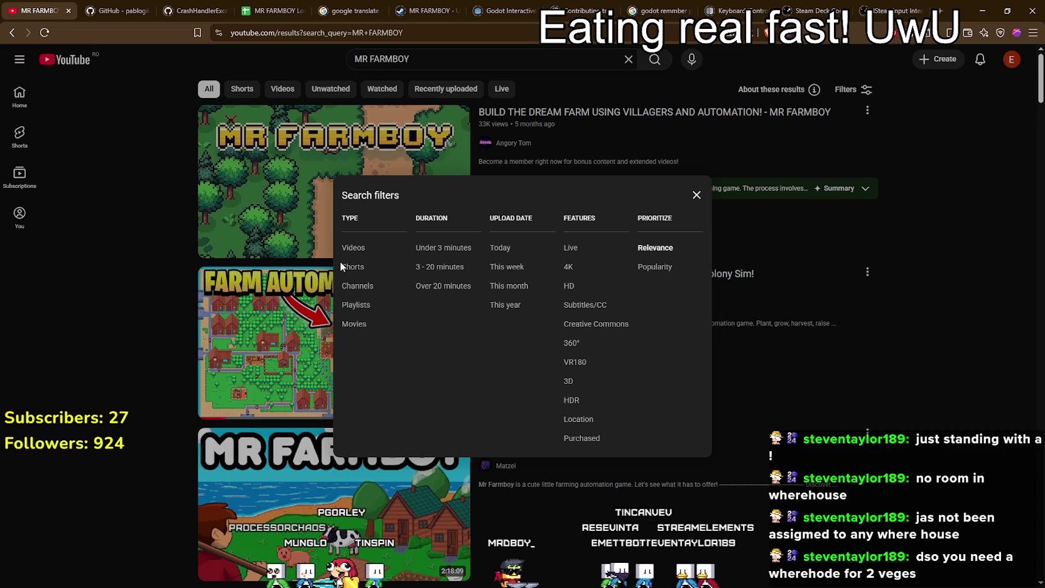
Change the upload-date filter on the MR FARMBOY results from Today to This week
{"action": "left_click", "coordinate": [497, 248]}
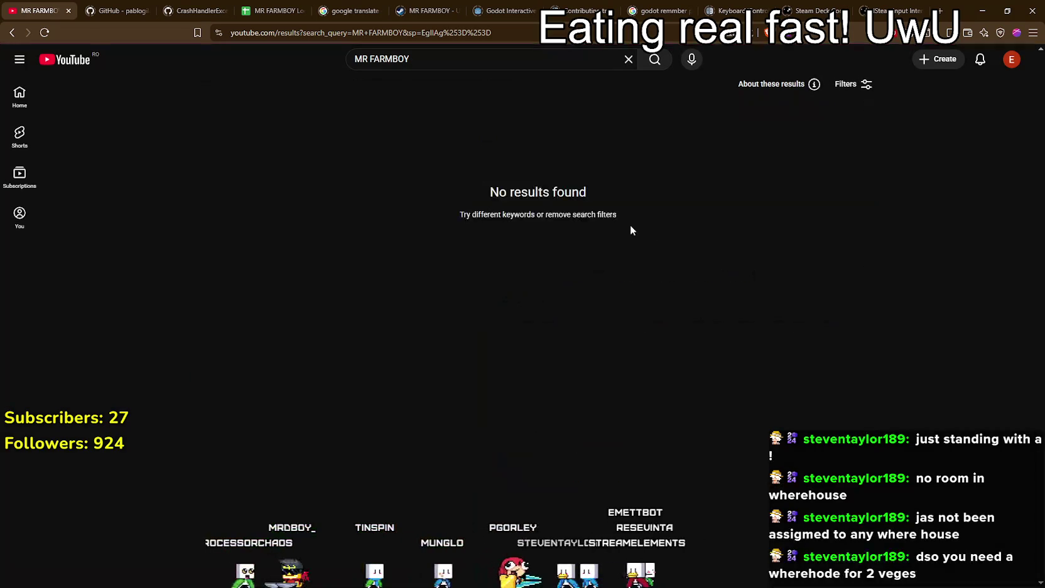
{"action": "left_click", "coordinate": [496, 60]}
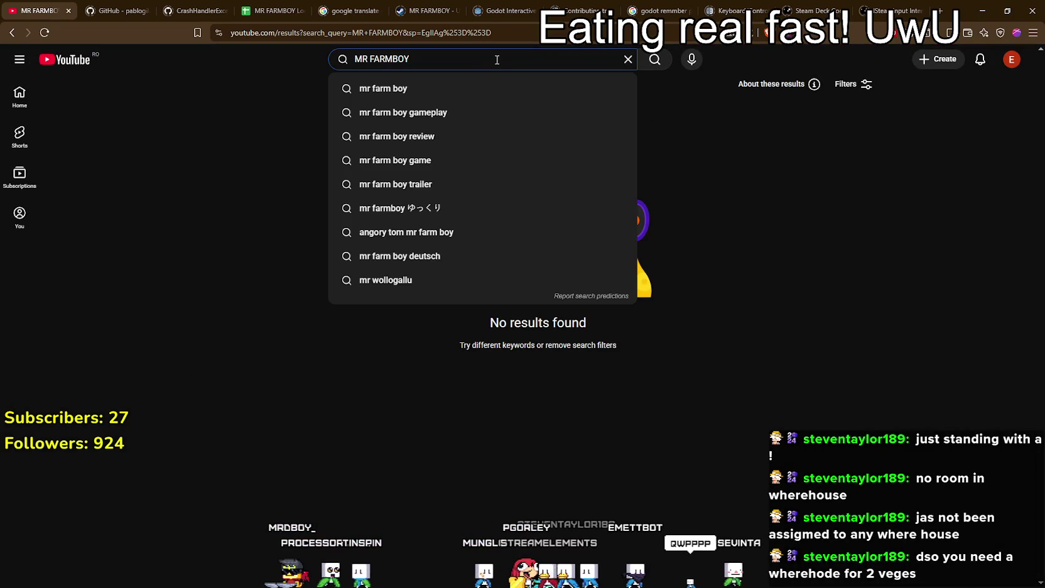
{"action": "left_click", "coordinate": [741, 144]}
{"action": "left_click", "coordinate": [849, 88]}
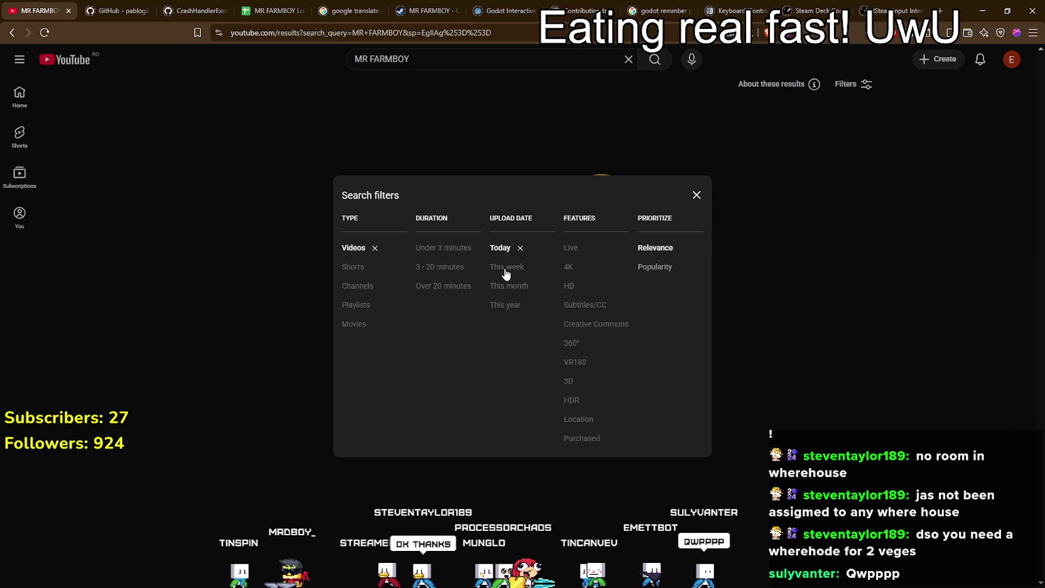
{"action": "left_click", "coordinate": [996, 276]}
{"action": "left_click", "coordinate": [869, 85]}
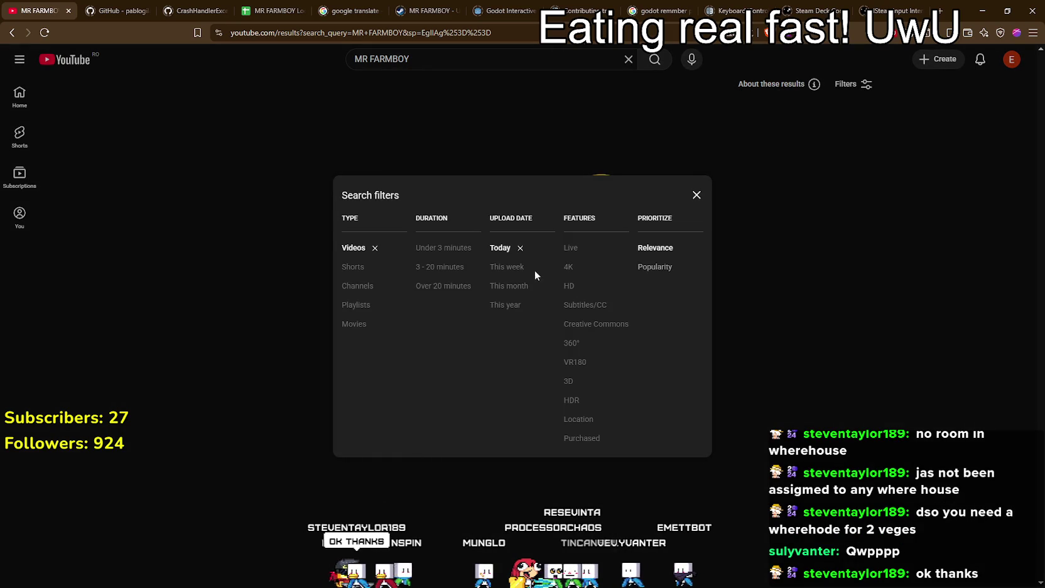
{"action": "left_click", "coordinate": [520, 249]}
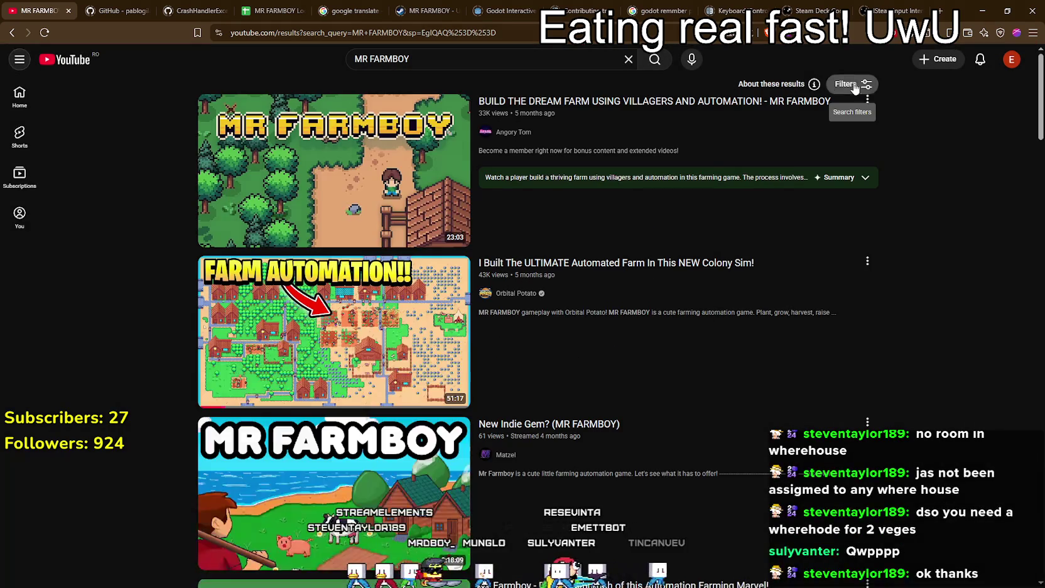
{"action": "left_click", "coordinate": [862, 84]}
{"action": "left_click", "coordinate": [523, 266]}
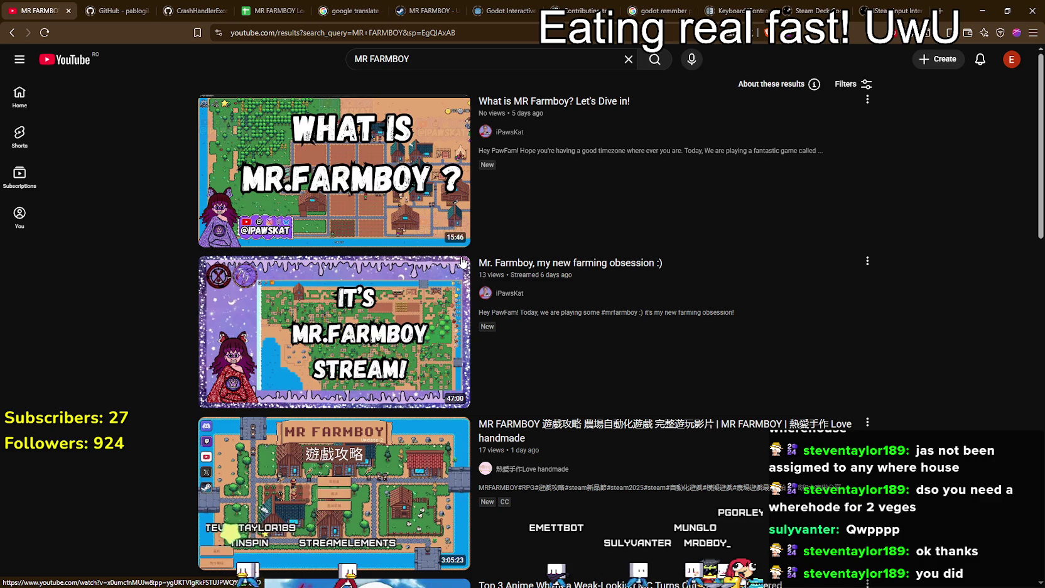
Scroll through this week's MR FARMBOY results, then start a new browser tab
{"action": "scroll", "coordinate": [826, 326], "scroll_direction": "down", "scroll_amount": 1}
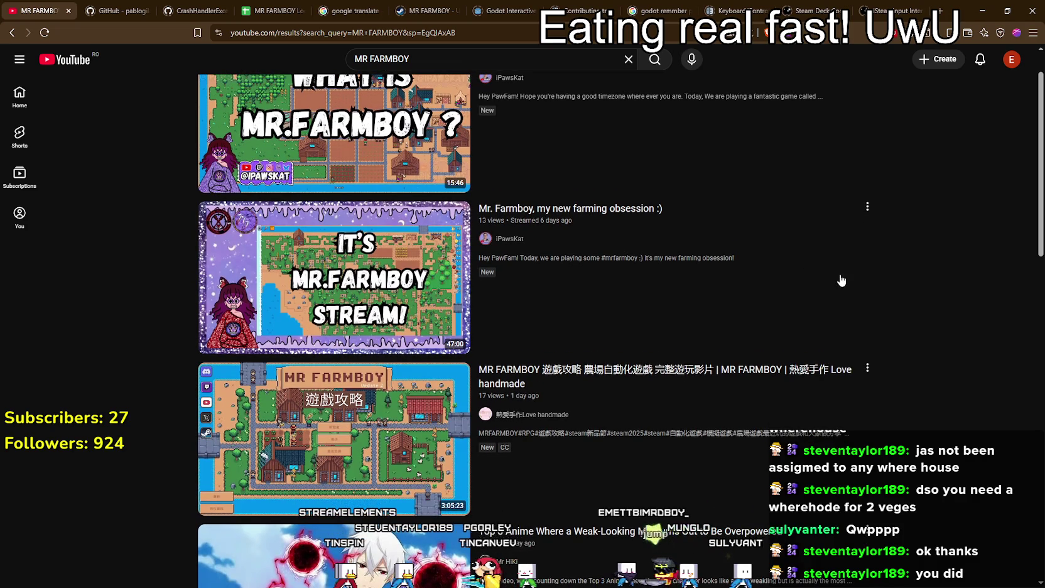
{"action": "scroll", "coordinate": [857, 272], "scroll_direction": "down", "scroll_amount": 4}
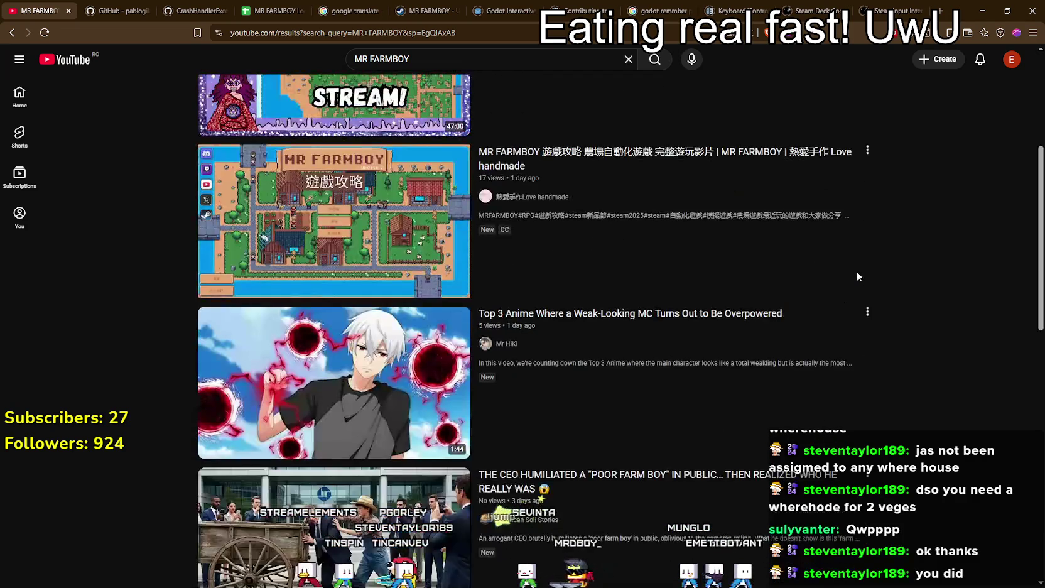
{"action": "scroll", "coordinate": [855, 270], "scroll_direction": "up", "scroll_amount": 3}
{"action": "scroll", "coordinate": [848, 271], "scroll_direction": "up", "scroll_amount": 2}
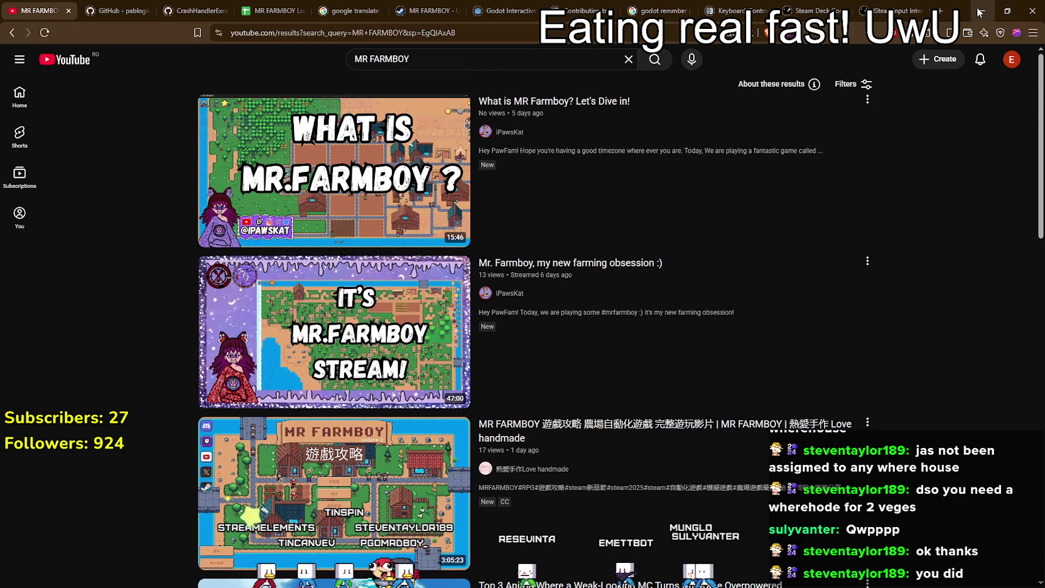
{"action": "left_click", "coordinate": [940, 13]}
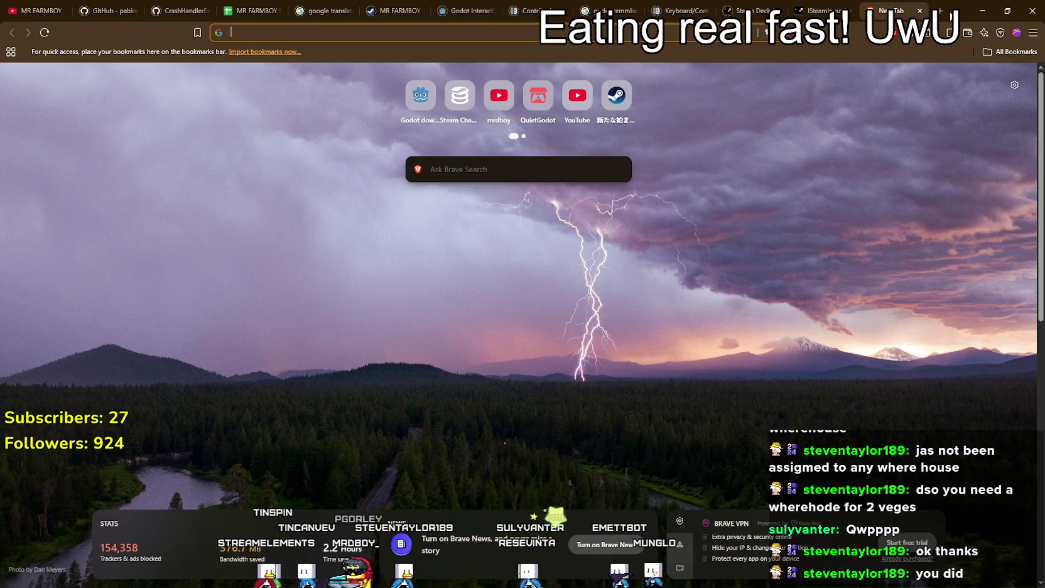
Go to SteamDB and open the MR FARMBOY app page
{"action": "type", "text": "steamdb"}
{"action": "key", "text": "Return"}
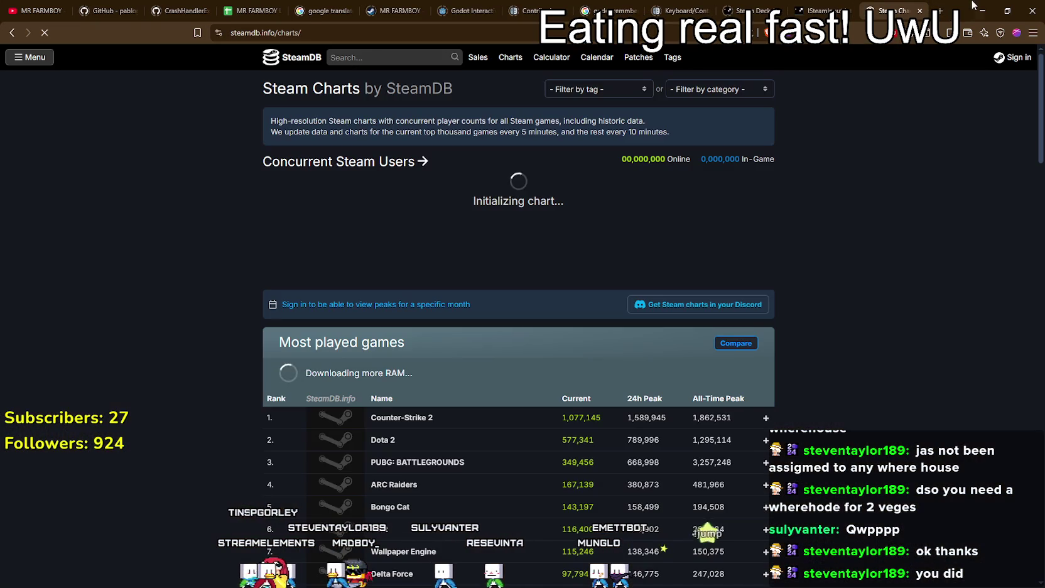
{"action": "left_click", "coordinate": [417, 51]}
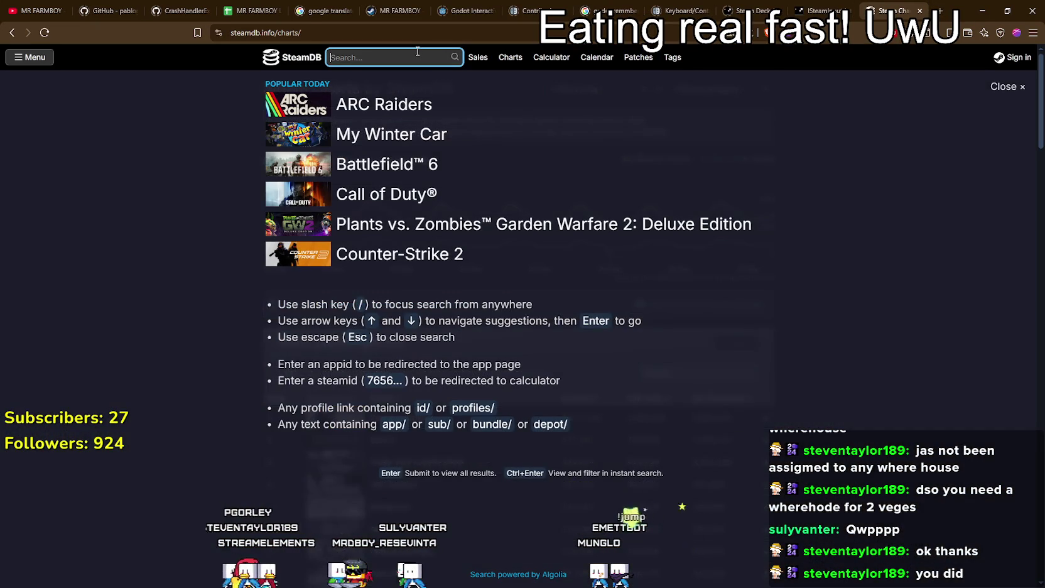
{"action": "type", "text": "MTR FARM"}
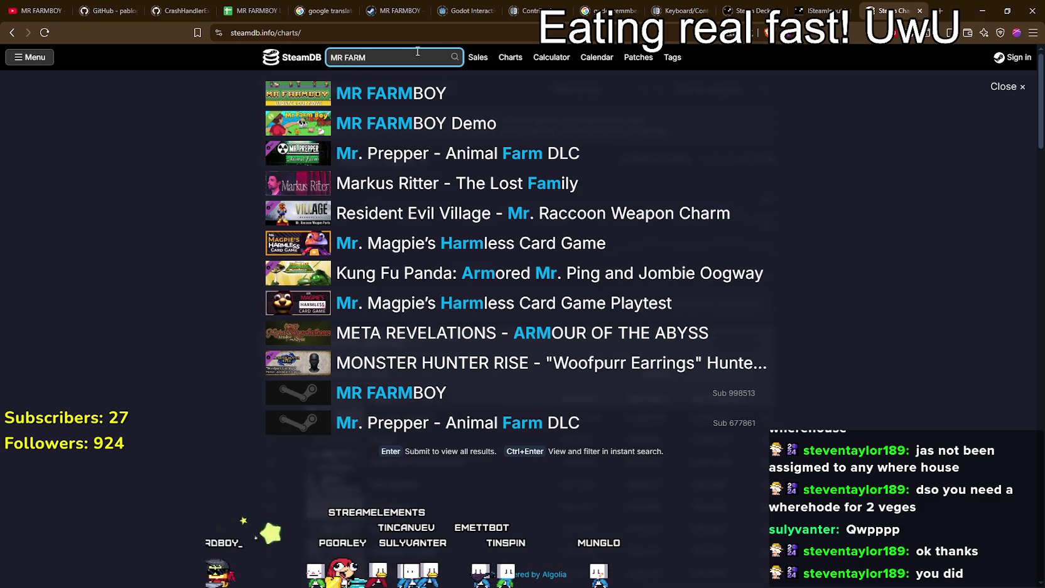
{"action": "left_click", "coordinate": [402, 93]}
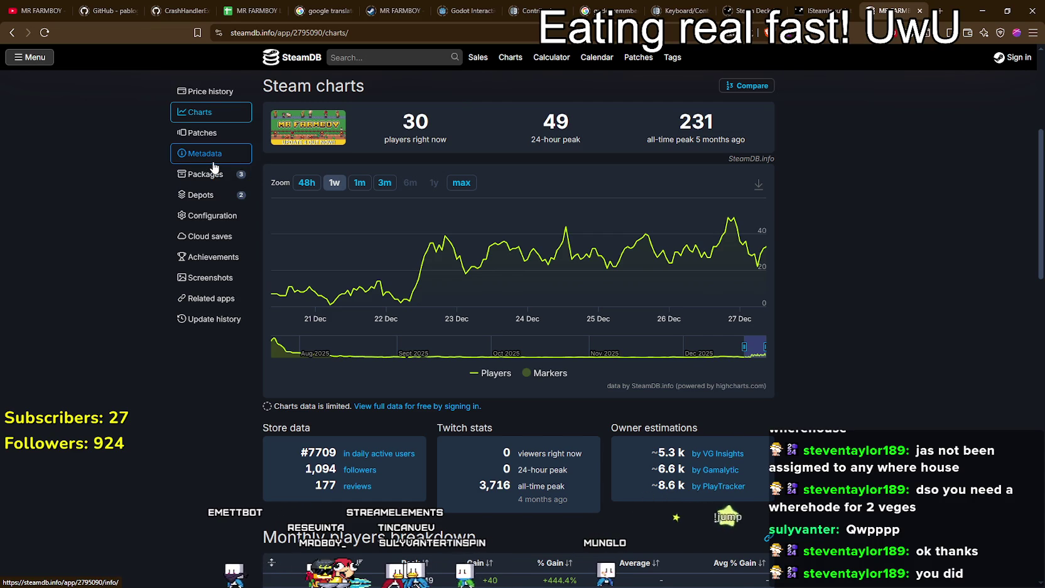
View MR FARMBOY's packages, then its Depots page listing the branches
{"action": "left_click", "coordinate": [193, 186]}
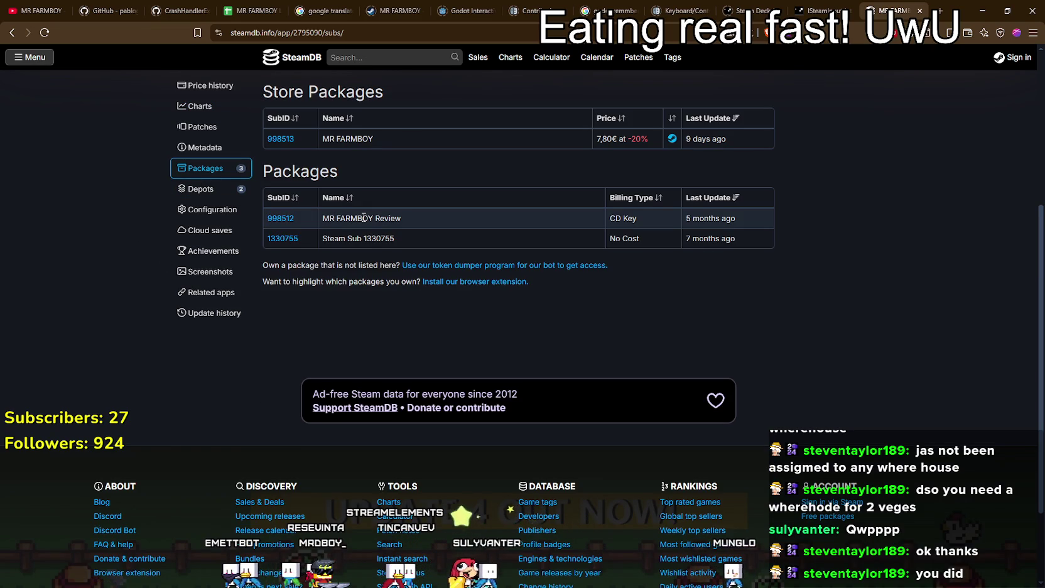
{"action": "mouse_move", "coordinate": [710, 215]}
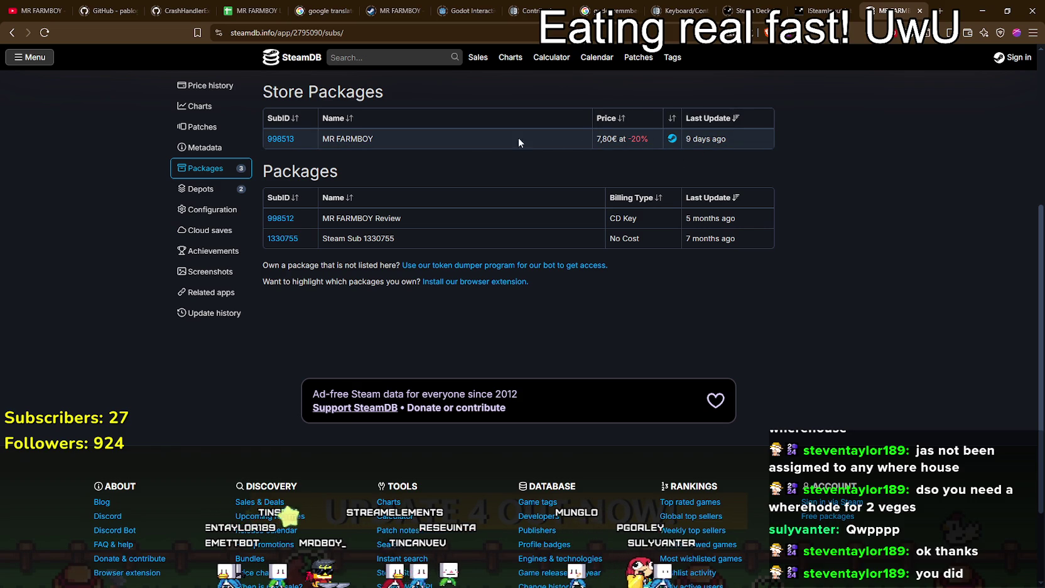
{"action": "left_click", "coordinate": [191, 190]}
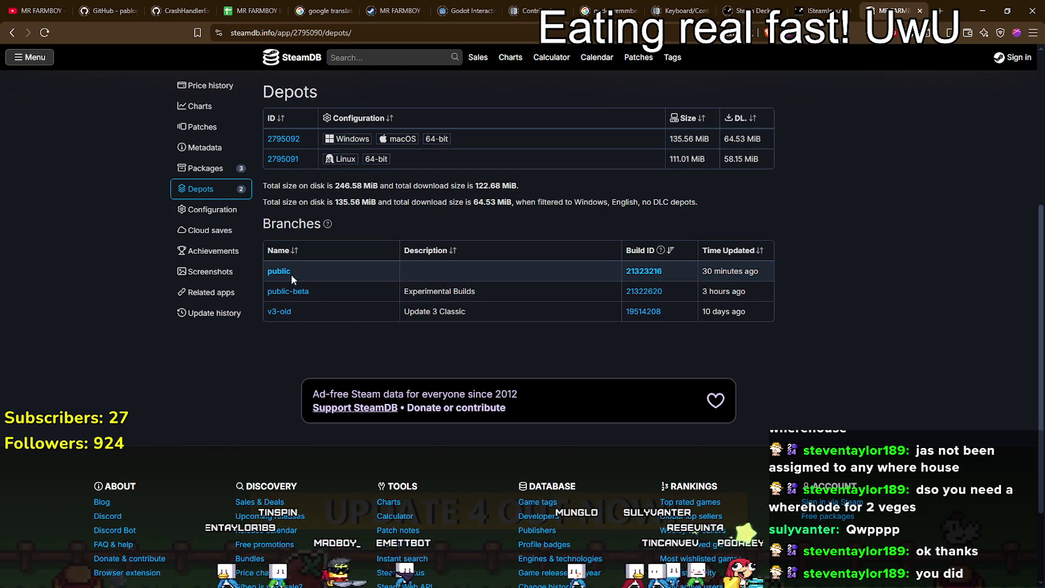
Inspect the public-beta branch and check the Linux and Windows depot manifest histories
{"action": "left_click", "coordinate": [282, 292]}
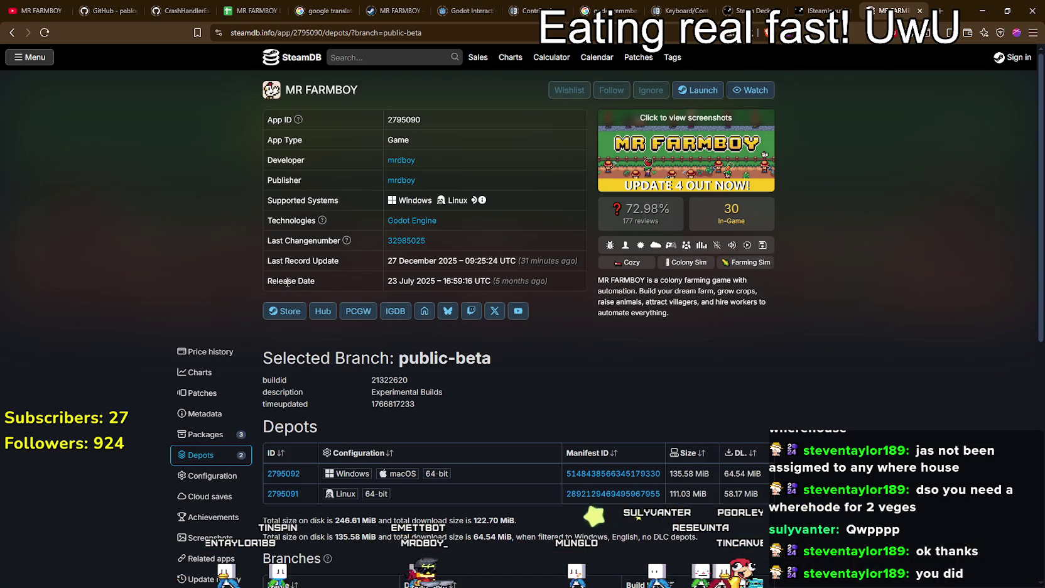
{"action": "scroll", "coordinate": [732, 374], "scroll_direction": "down", "scroll_amount": 2}
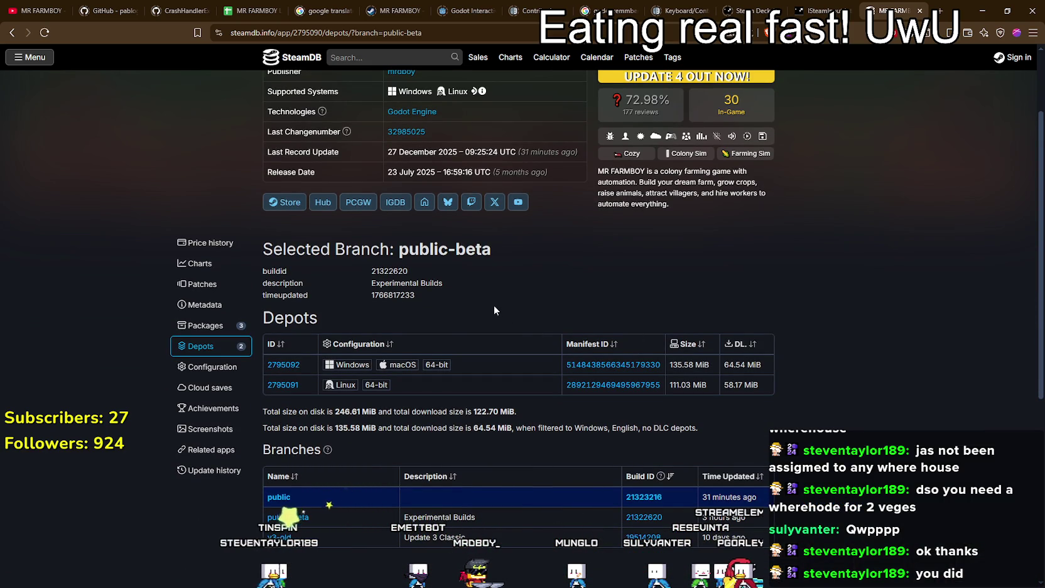
{"action": "scroll", "coordinate": [500, 298], "scroll_direction": "down", "scroll_amount": 2}
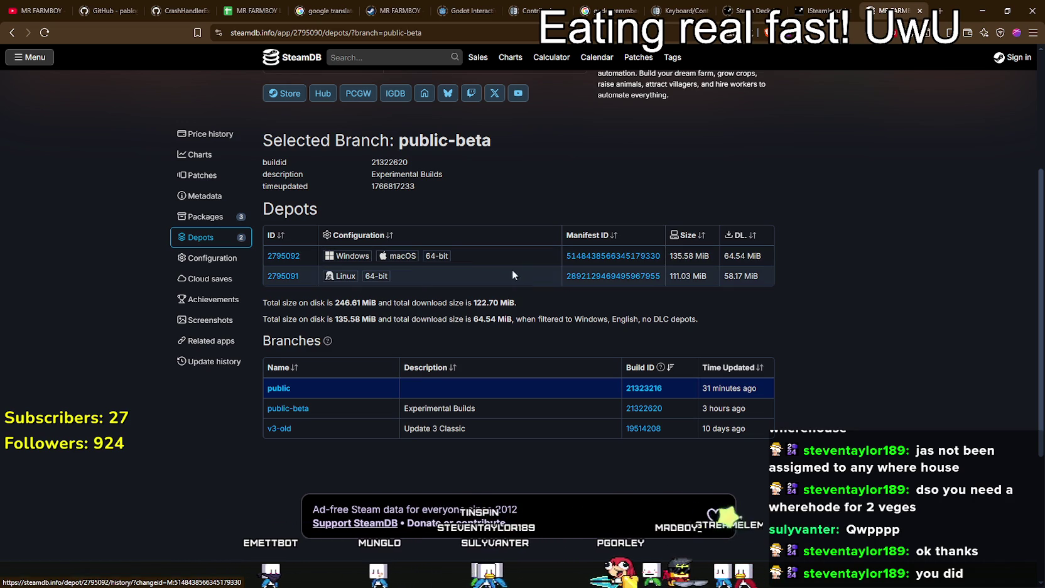
{"action": "left_click", "coordinate": [616, 275]}
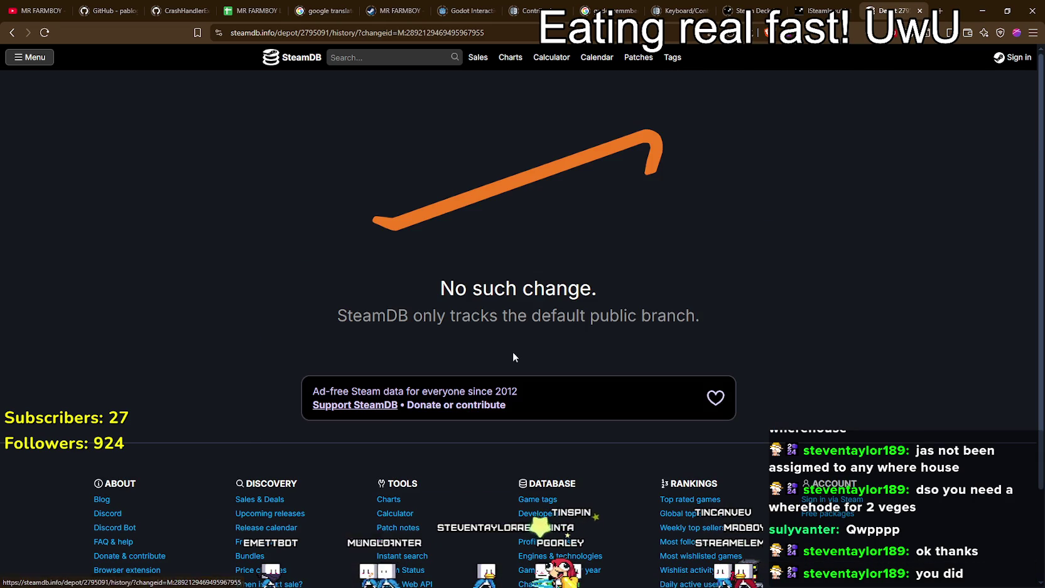
{"action": "left_click", "coordinate": [10, 32]}
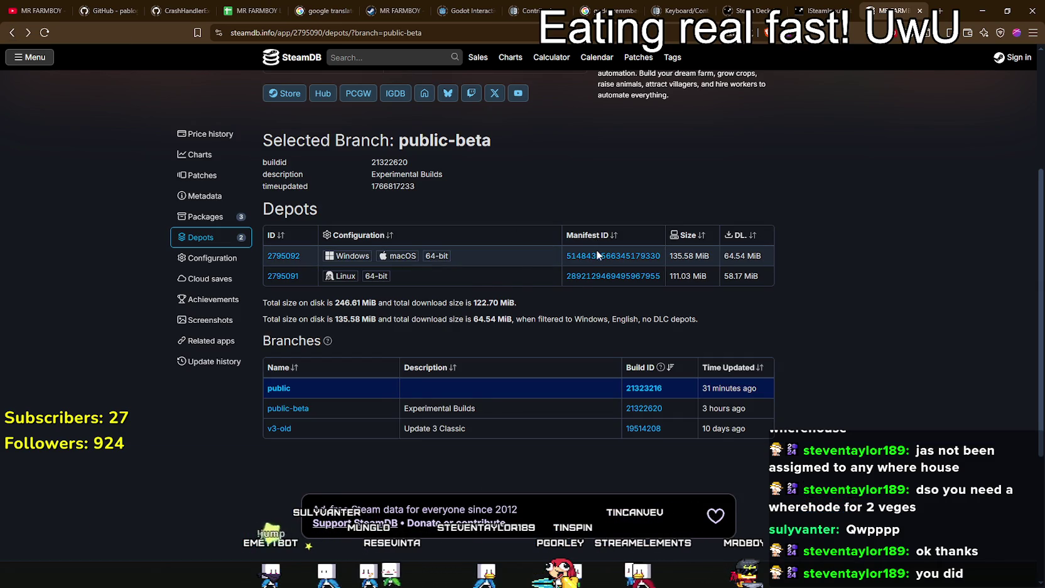
{"action": "left_click", "coordinate": [596, 252]}
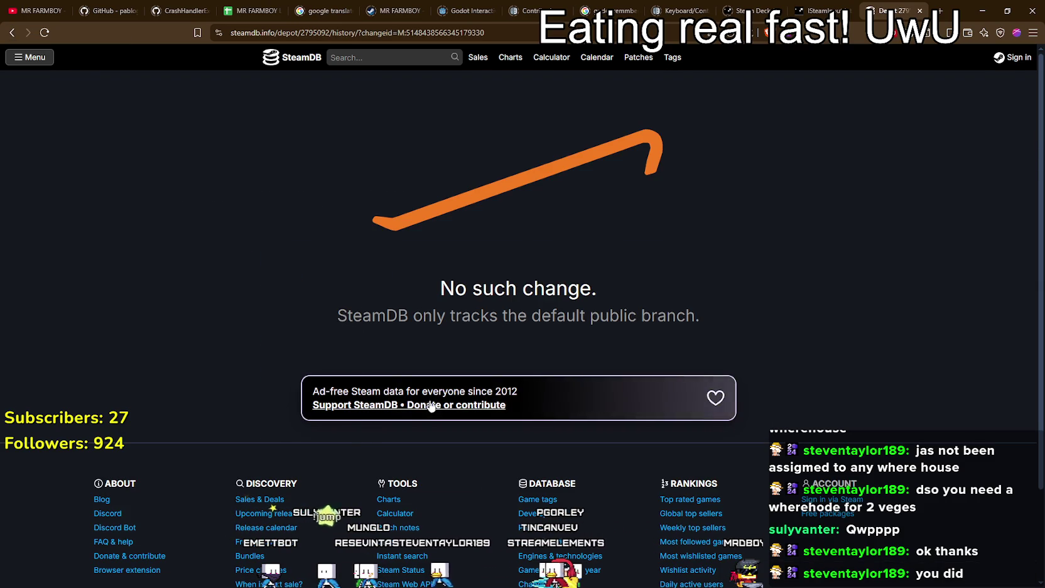
{"action": "left_click", "coordinate": [10, 33]}
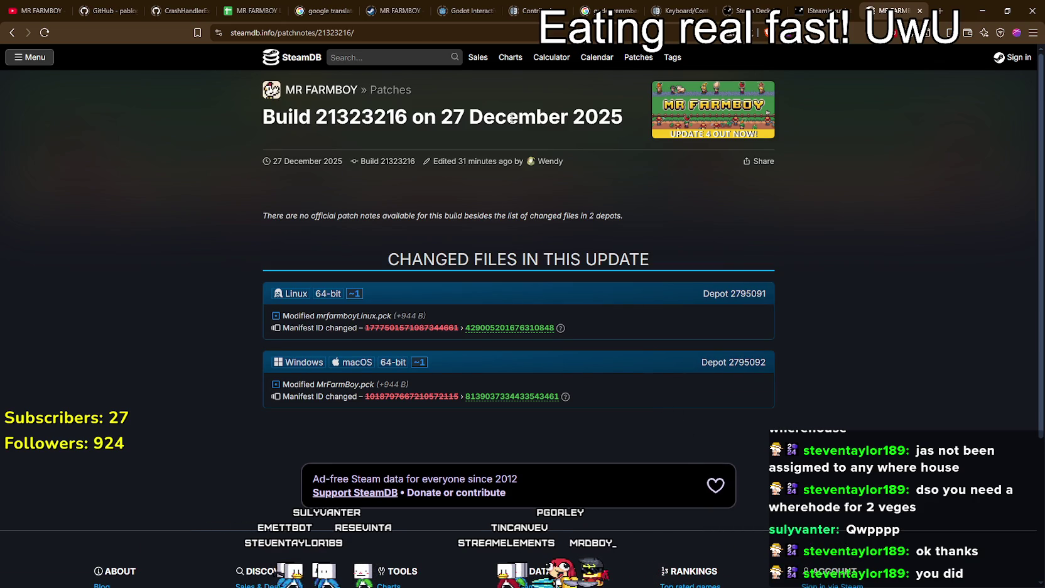
Review the Linux depot's manifest change, packages and past manifests, then return to building_panel.gd in Godot
{"action": "left_click_drag", "start_coordinate": [263, 117], "coordinate": [407, 117]}
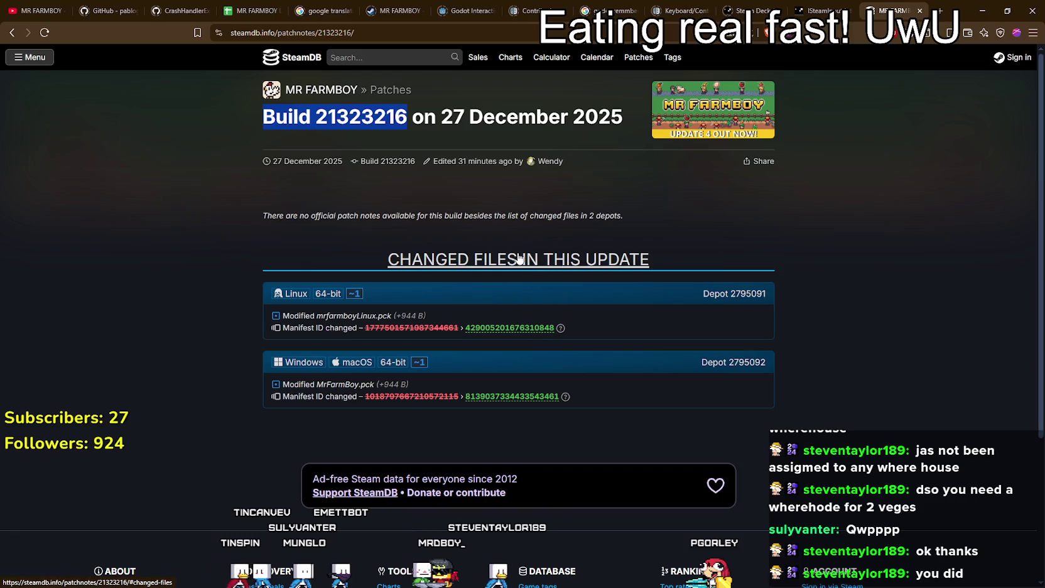
{"action": "left_click", "coordinate": [535, 327]}
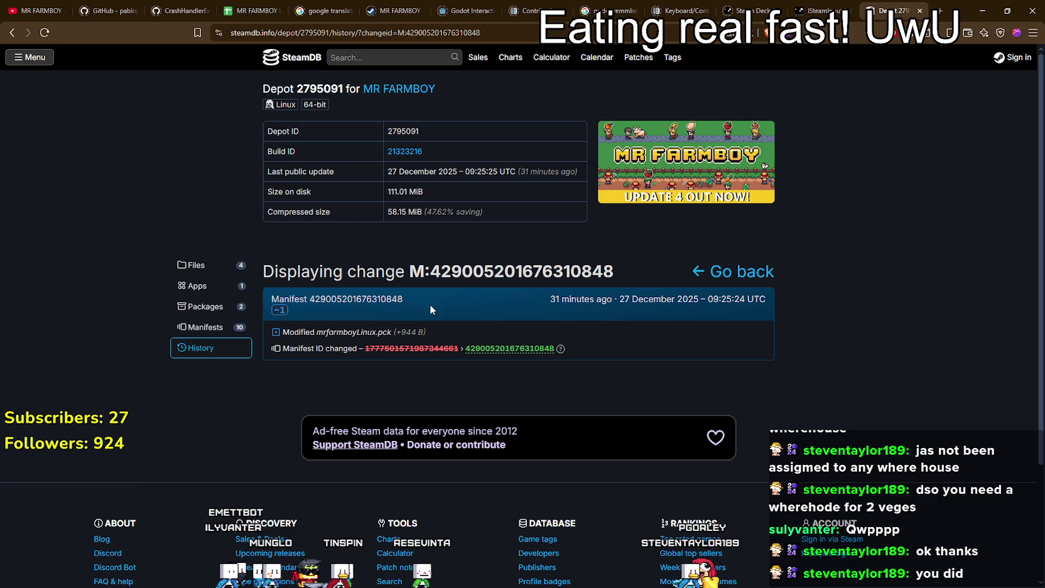
{"action": "left_click", "coordinate": [195, 306]}
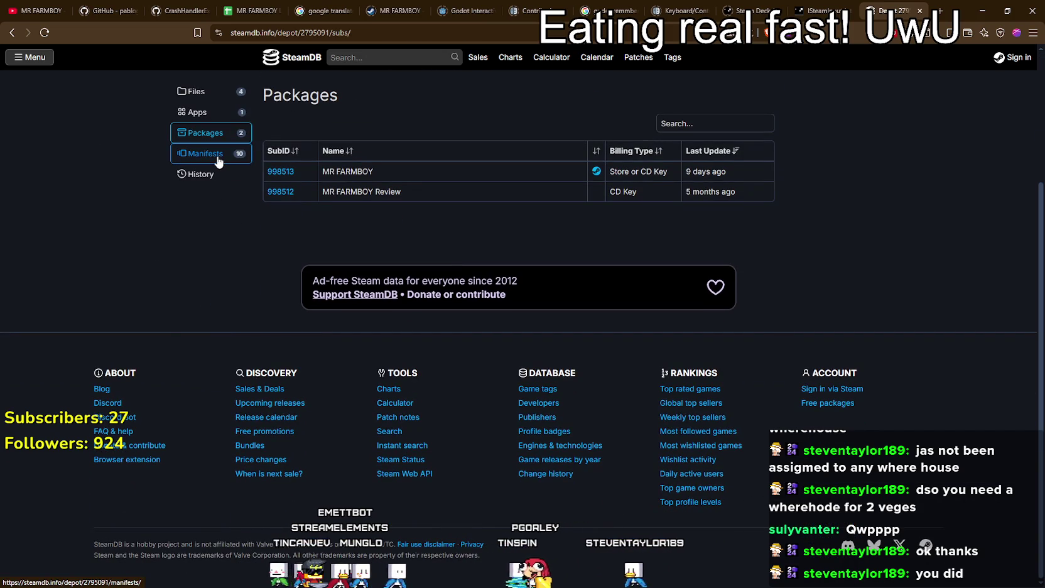
{"action": "left_click", "coordinate": [217, 158]}
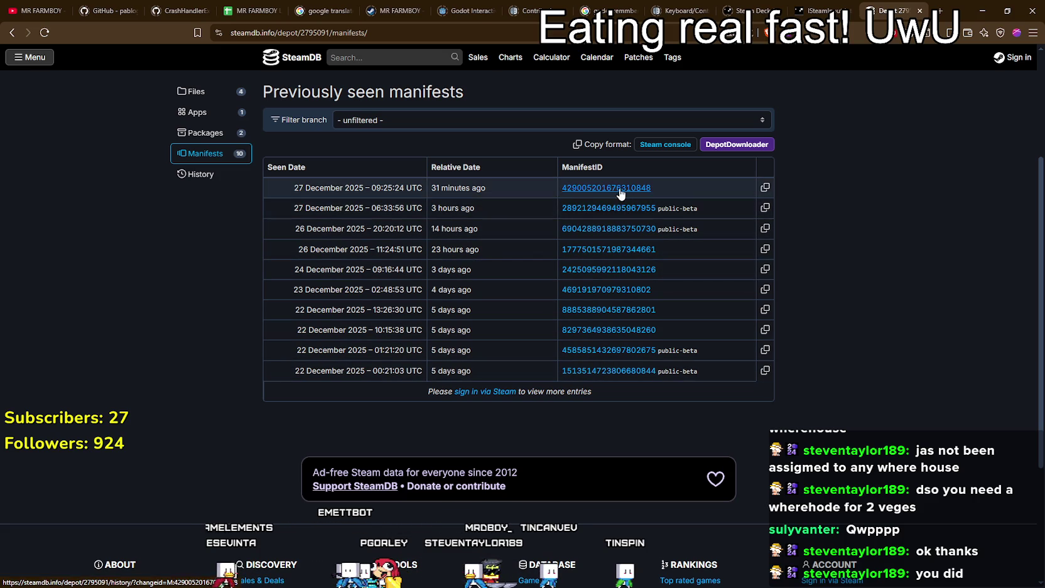
{"action": "left_click", "coordinate": [613, 208]}
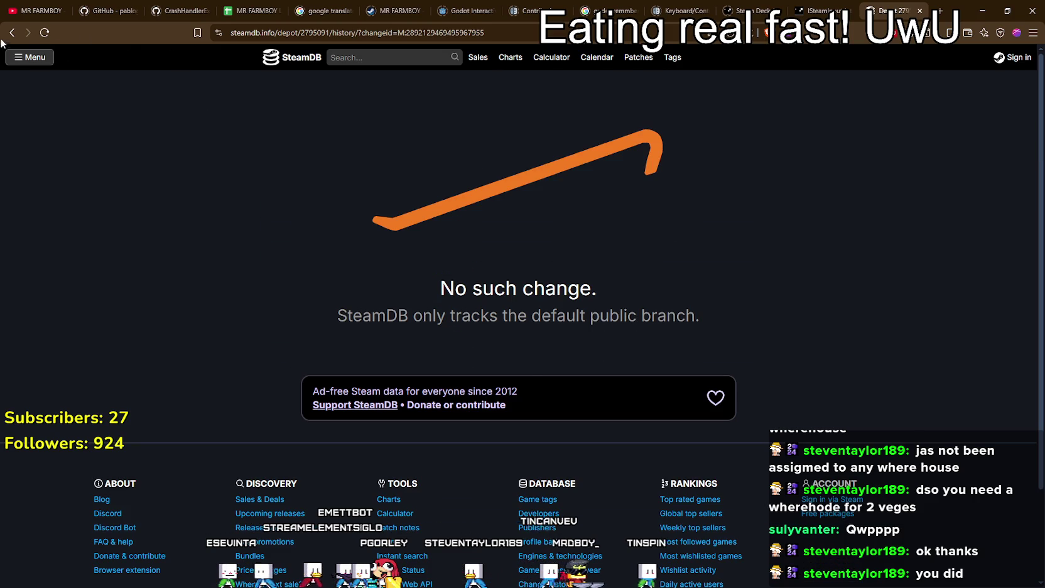
{"action": "left_click", "coordinate": [13, 34]}
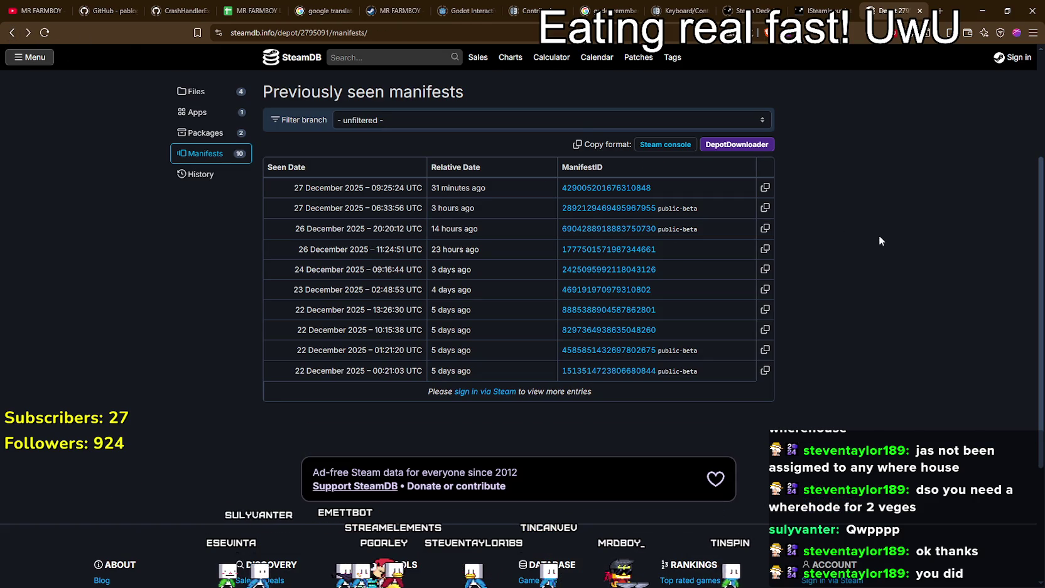
{"action": "left_click", "coordinate": [982, 11]}
{"action": "left_click", "coordinate": [666, 269]}
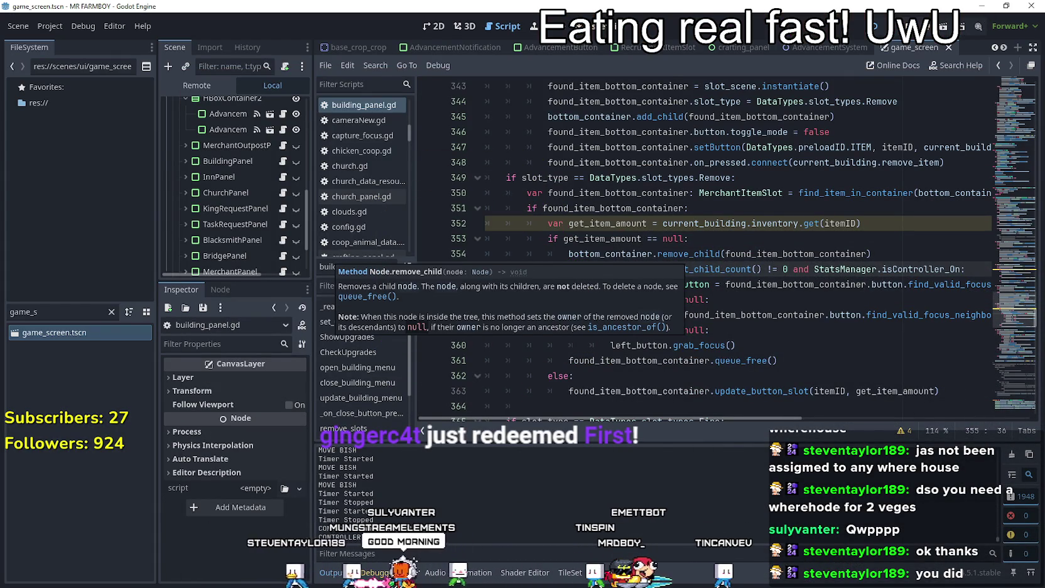
Switch to the running MR FARMBOY debug build and close the Warehouse inventory panel
{"action": "key", "text": "alt+Tab"}
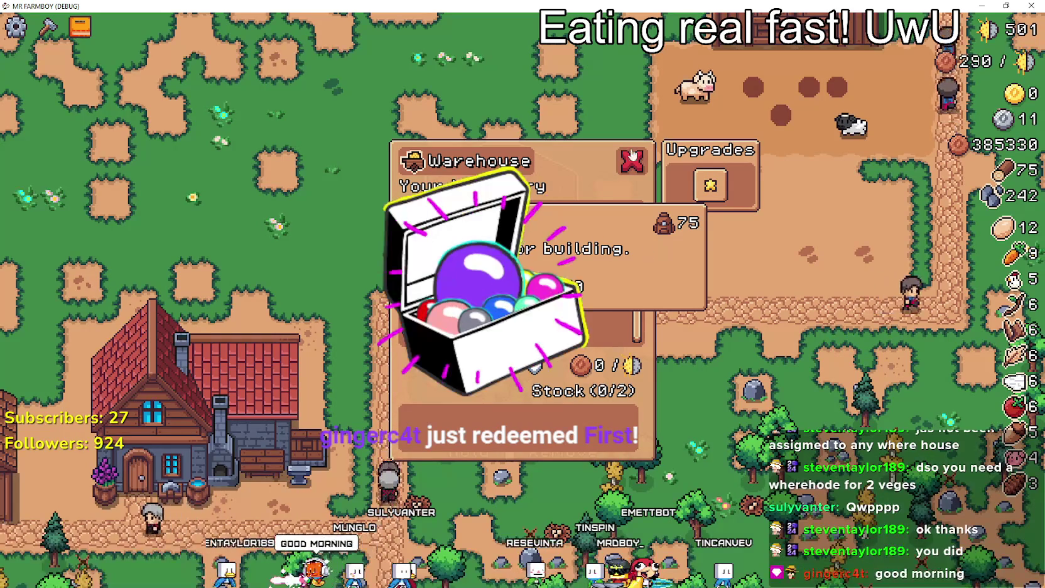
{"action": "left_click", "coordinate": [632, 160]}
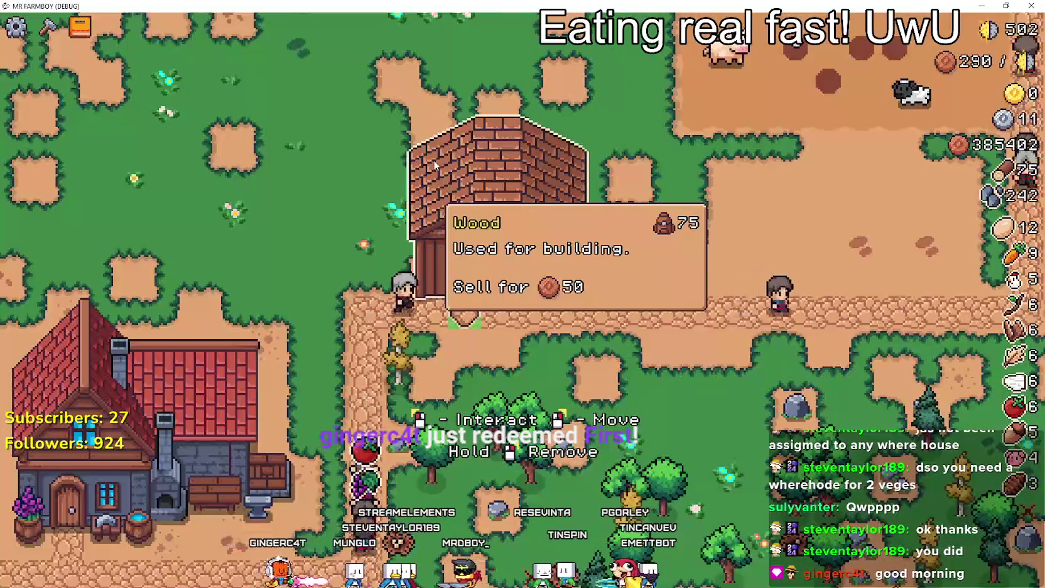
{"action": "left_click", "coordinate": [478, 371]}
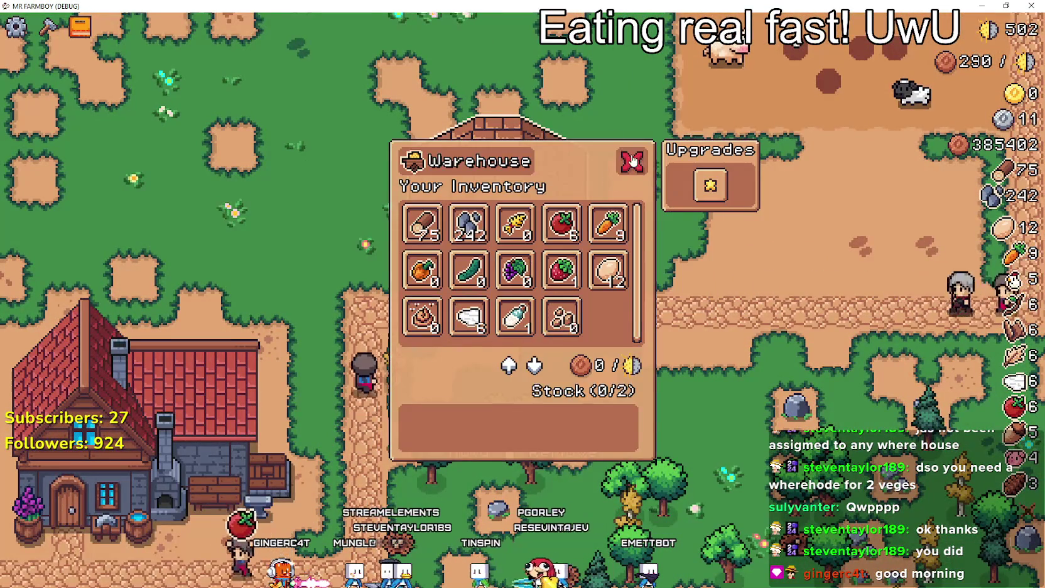
{"action": "key", "text": "Escape"}
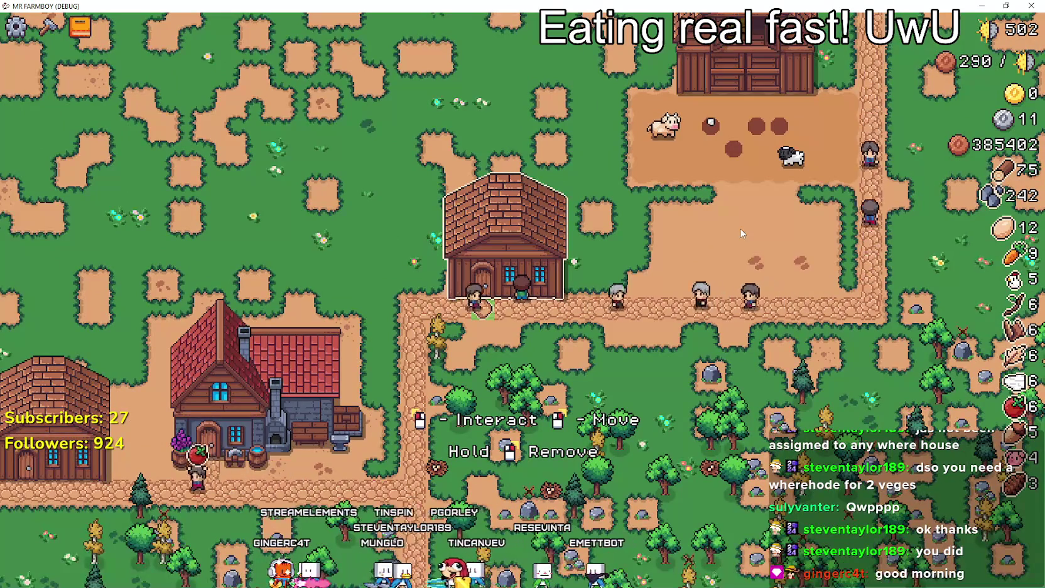
Walk the farmer from the house to the chicken coop, then bring up the Steam store page
{"action": "key", "text": "w"}
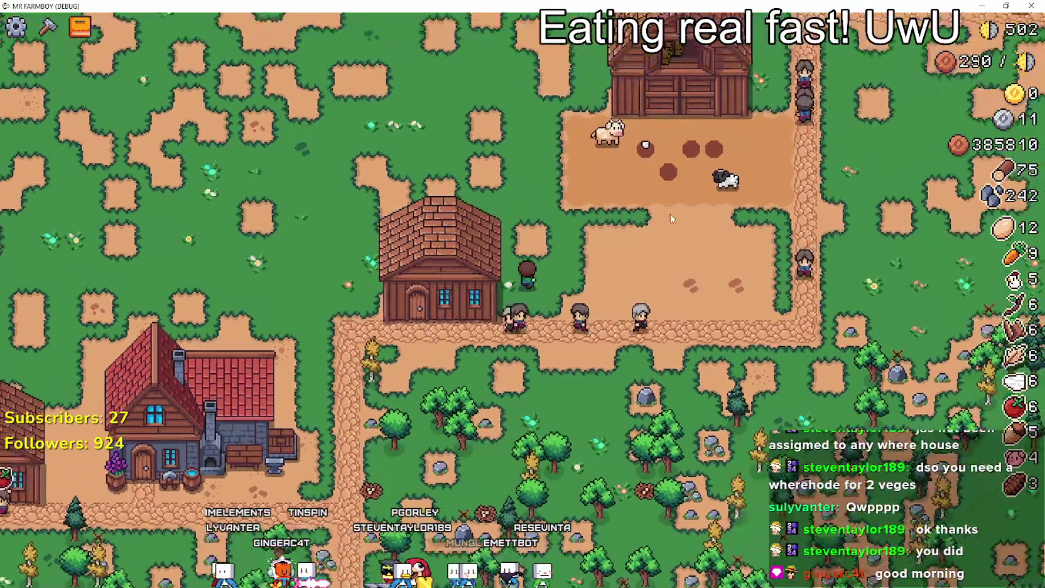
{"action": "key", "text": "a"}
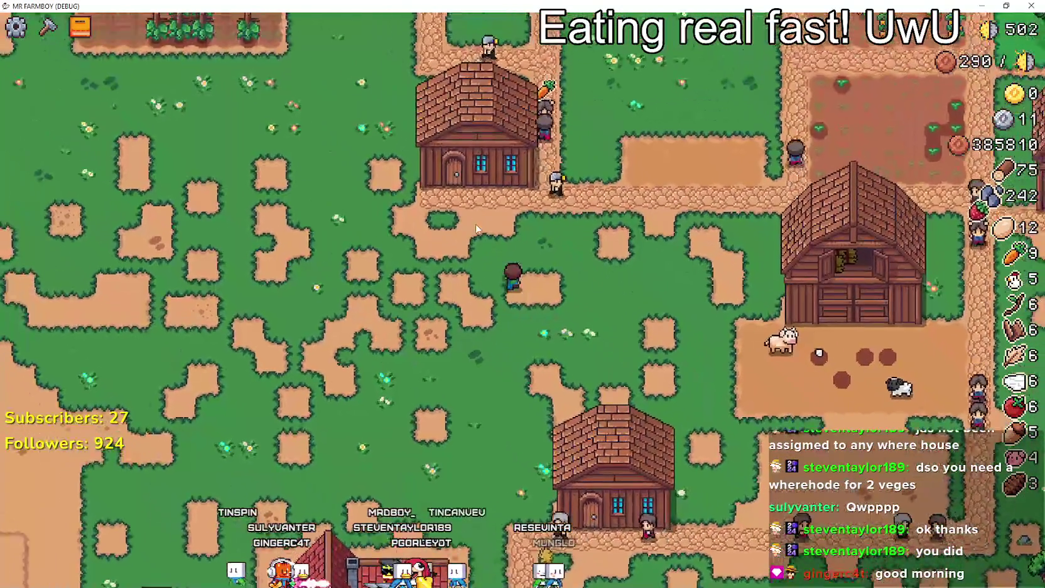
{"action": "key", "text": "a"}
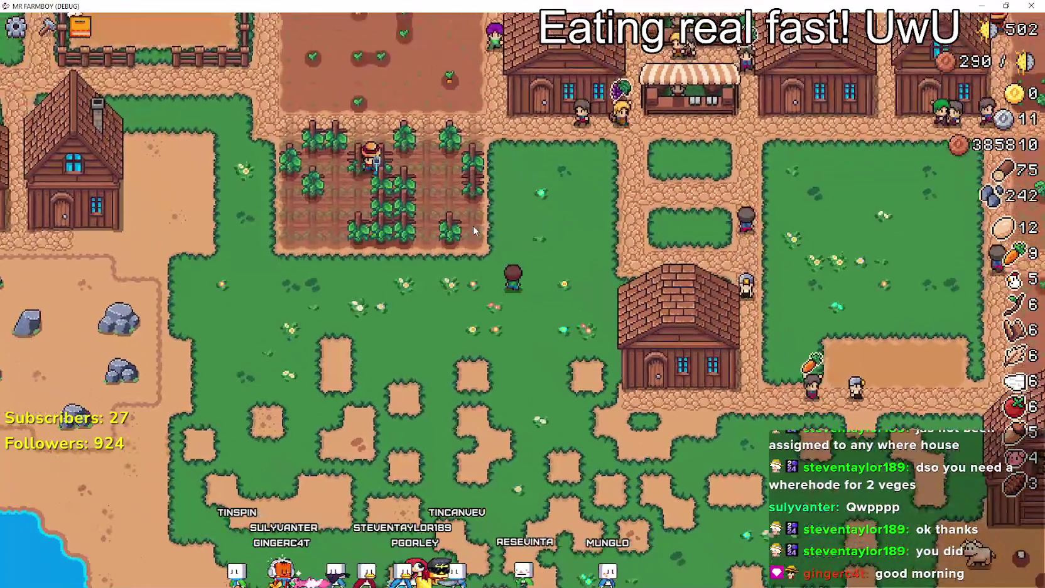
{"action": "key", "text": "a"}
{"action": "scroll", "coordinate": [474, 225], "scroll_direction": "up", "scroll_amount": 3}
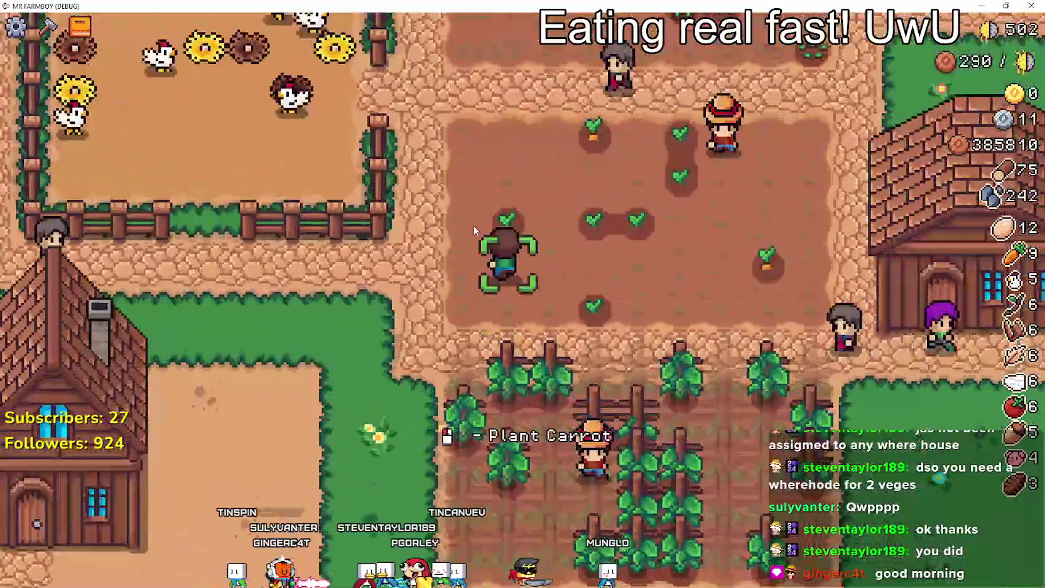
{"action": "scroll", "coordinate": [402, 226], "scroll_direction": "up", "scroll_amount": 3}
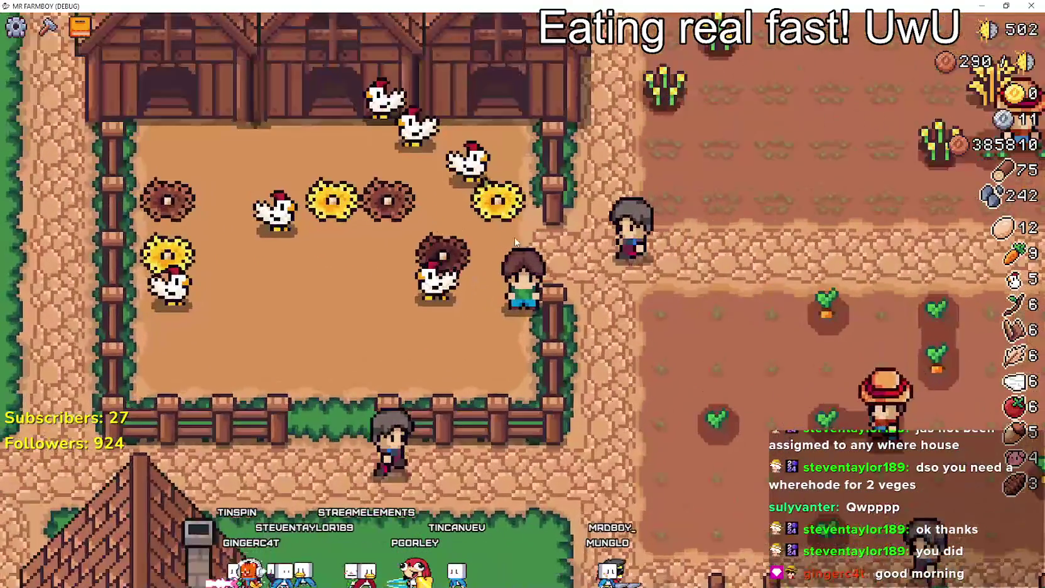
{"action": "scroll", "coordinate": [320, 218], "scroll_direction": "down", "scroll_amount": 3}
{"action": "key", "text": "a"}
{"action": "scroll", "coordinate": [622, 347], "scroll_direction": "up", "scroll_amount": 3}
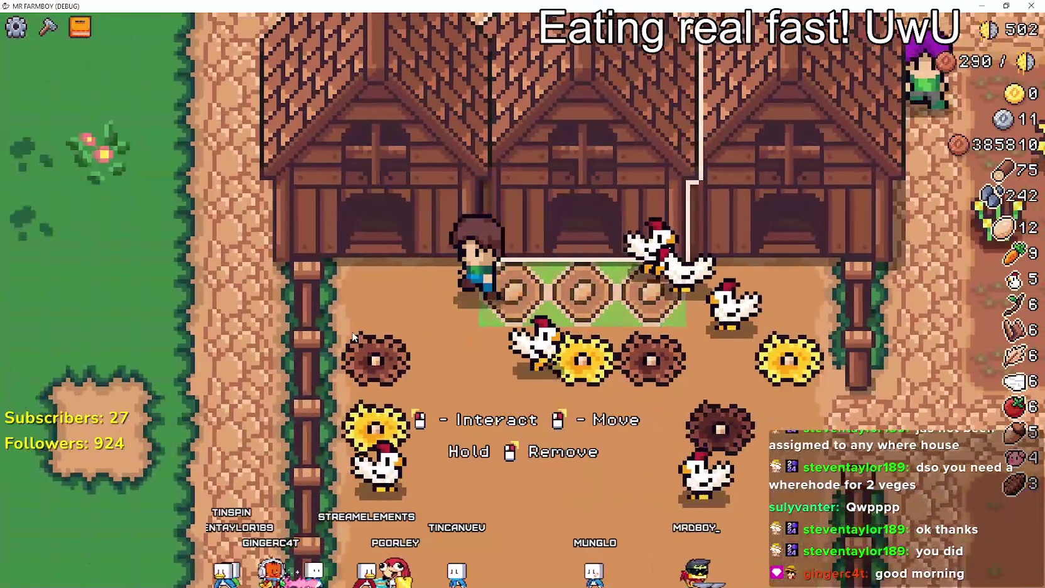
{"action": "key", "text": "d"}
{"action": "key", "text": "s"}
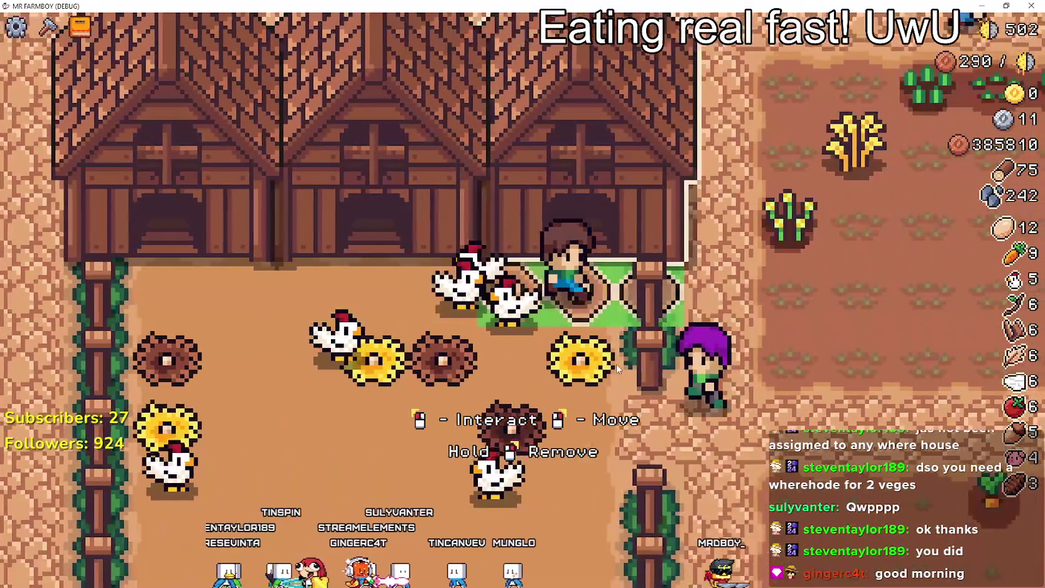
{"action": "scroll", "coordinate": [618, 363], "scroll_direction": "down", "scroll_amount": 4}
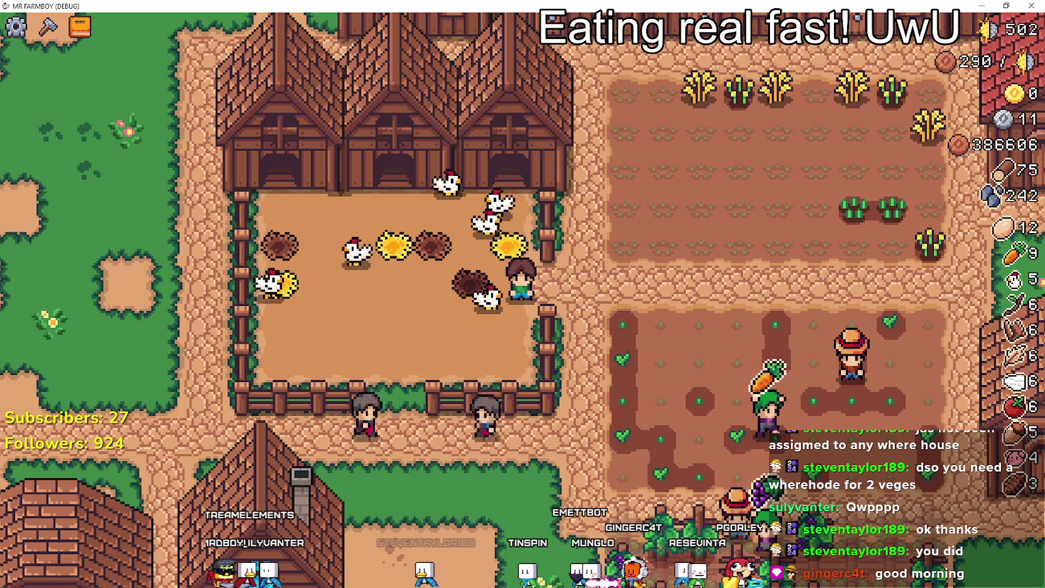
{"action": "key", "text": "alt+Tab"}
{"action": "scroll", "coordinate": [514, 292], "scroll_direction": "up", "scroll_amount": 10}
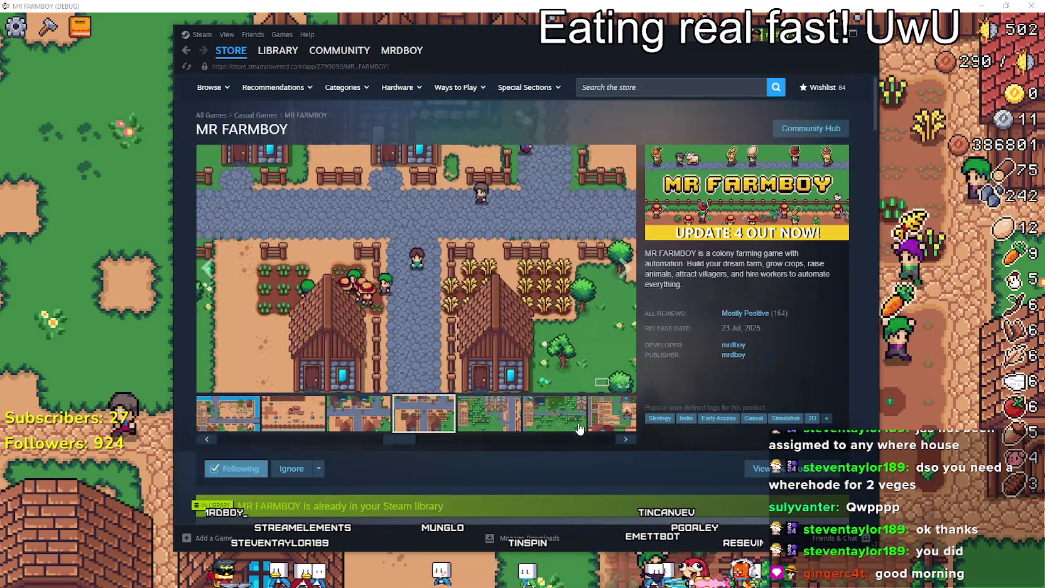
View the sixth MR FARMBOY screenshot, then go to the game's community hub
{"action": "left_click", "coordinate": [579, 429]}
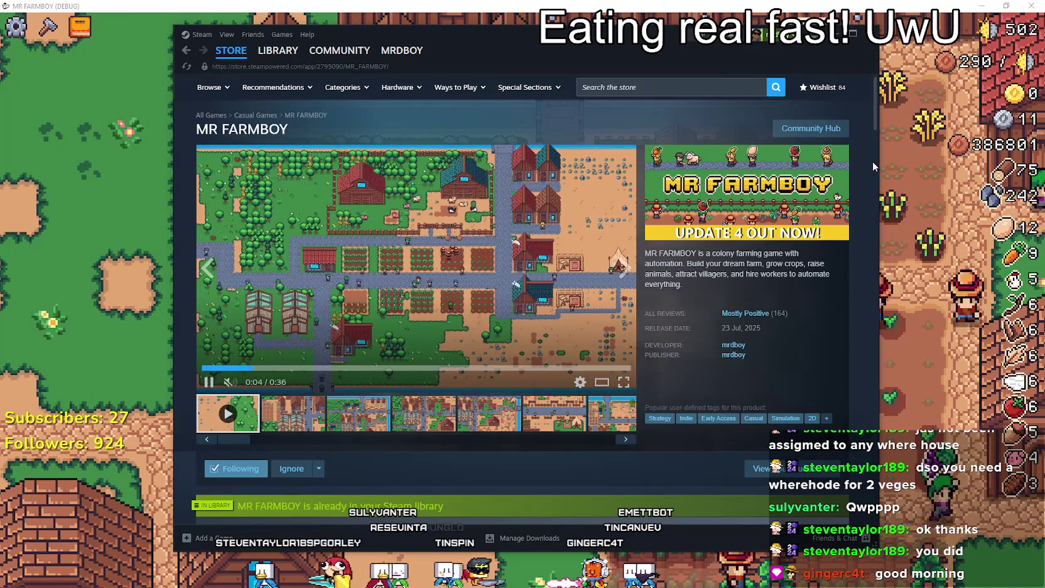
{"action": "left_click", "coordinate": [823, 128]}
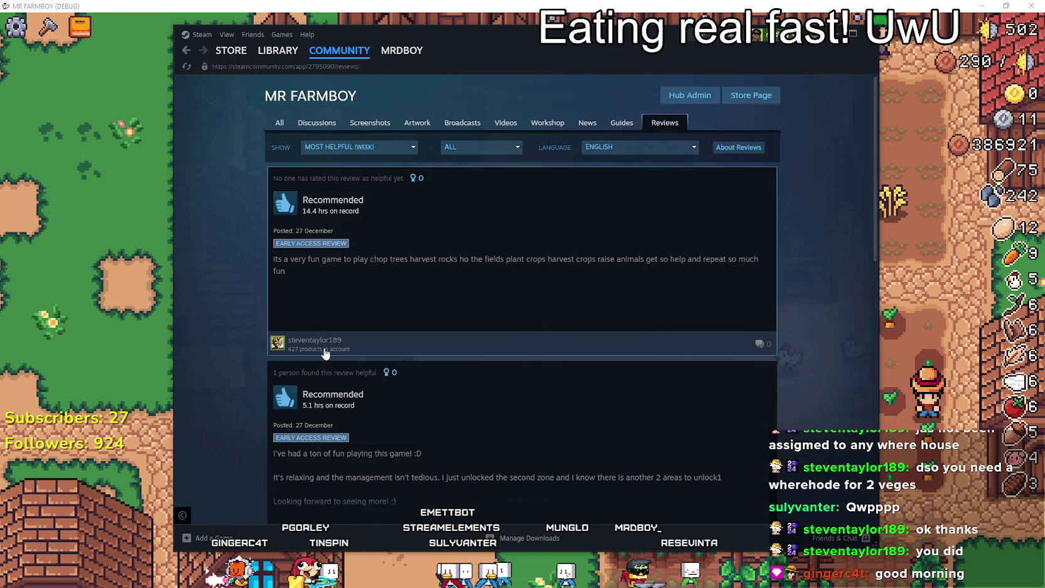
Scroll through the 'black op' store search results listing four Call of Duty Black Ops titles
{"action": "mouse_move", "coordinate": [329, 347]}
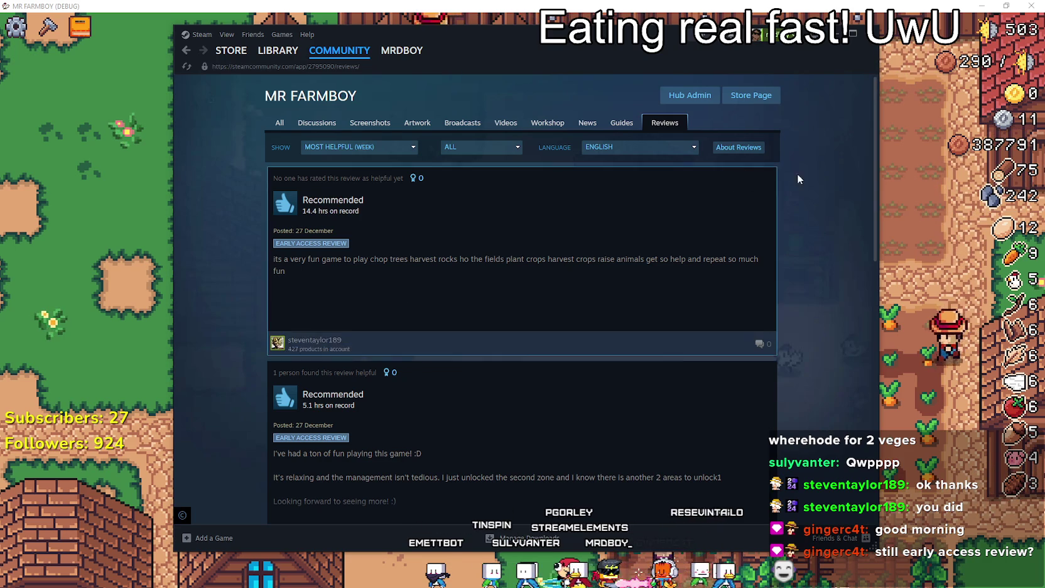
{"action": "scroll", "coordinate": [790, 250], "scroll_direction": "down", "scroll_amount": 3}
{"action": "scroll", "coordinate": [791, 250], "scroll_direction": "down", "scroll_amount": 4}
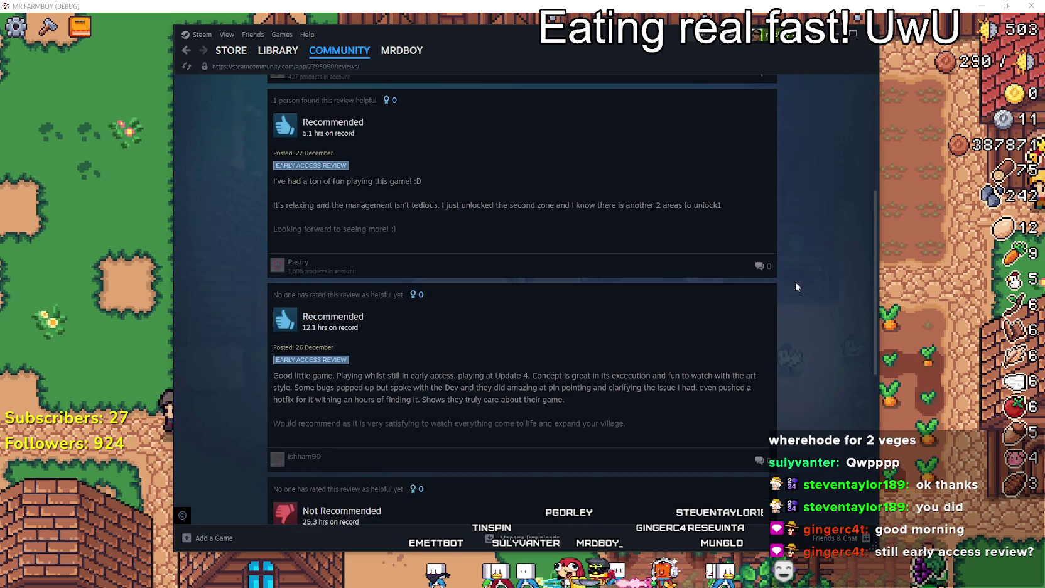
{"action": "scroll", "coordinate": [795, 370], "scroll_direction": "down", "scroll_amount": 2}
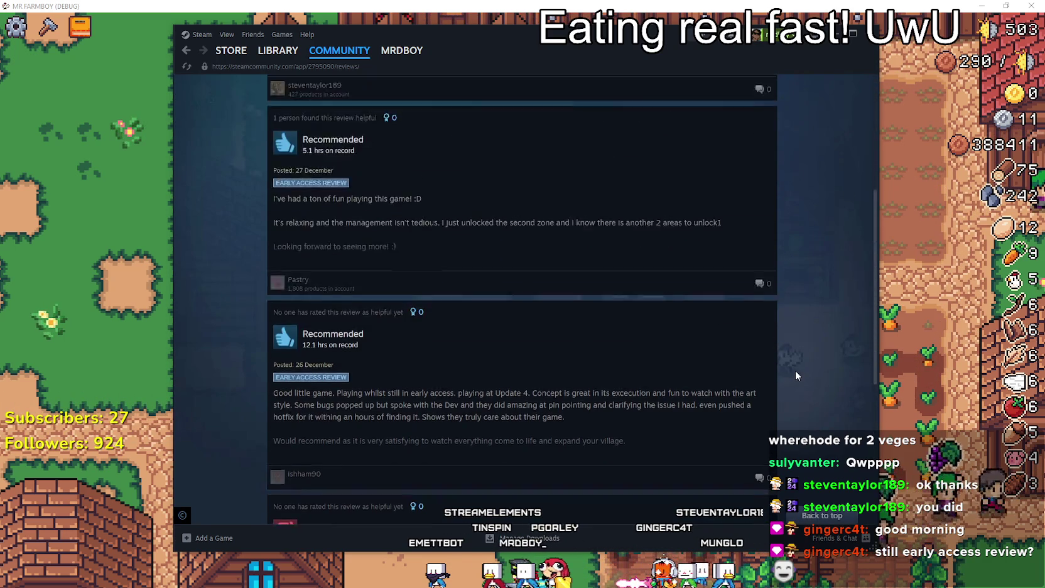
{"action": "scroll", "coordinate": [803, 361], "scroll_direction": "up", "scroll_amount": 10}
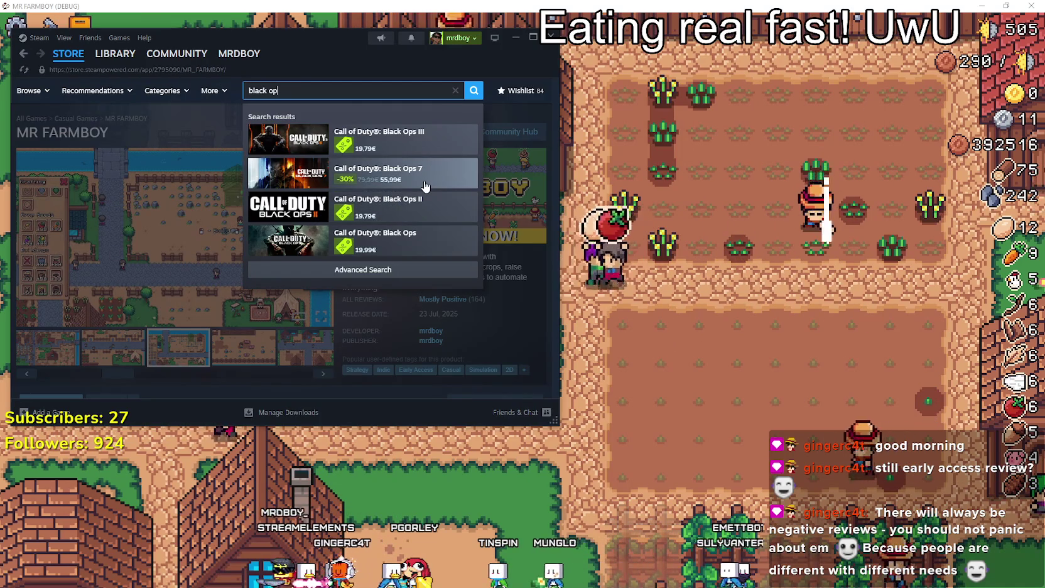
Open the Call of Duty: Black Ops 7 store page and view its third screenshot
{"action": "left_click", "coordinate": [428, 178]}
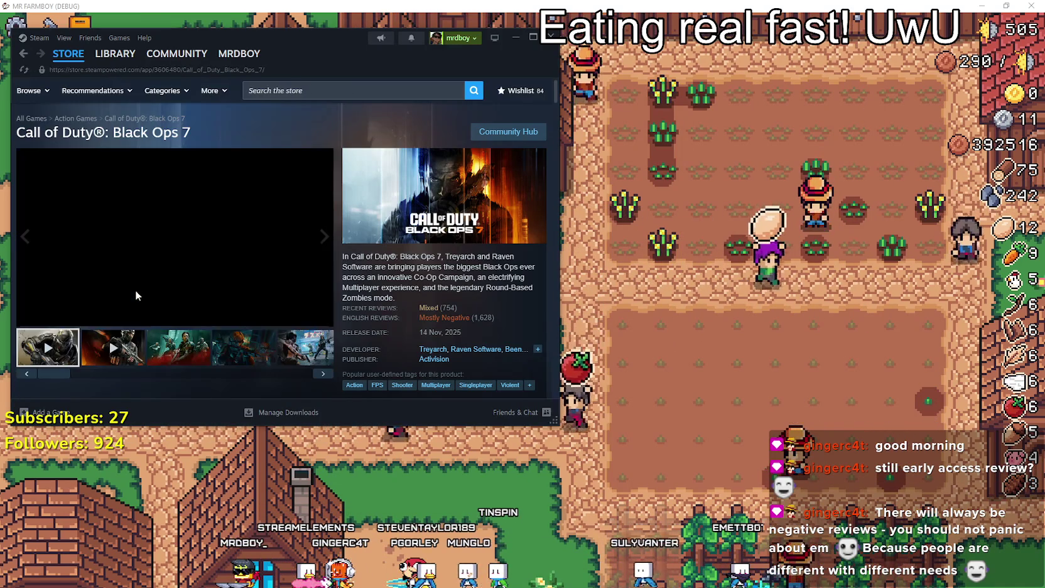
{"action": "left_click", "coordinate": [171, 363]}
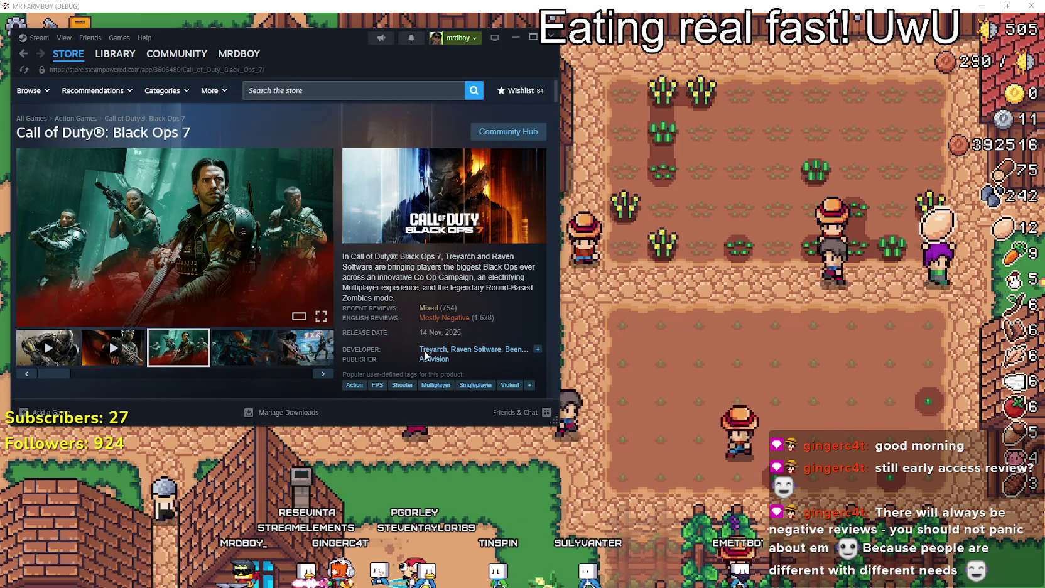
{"action": "mouse_move", "coordinate": [514, 315]}
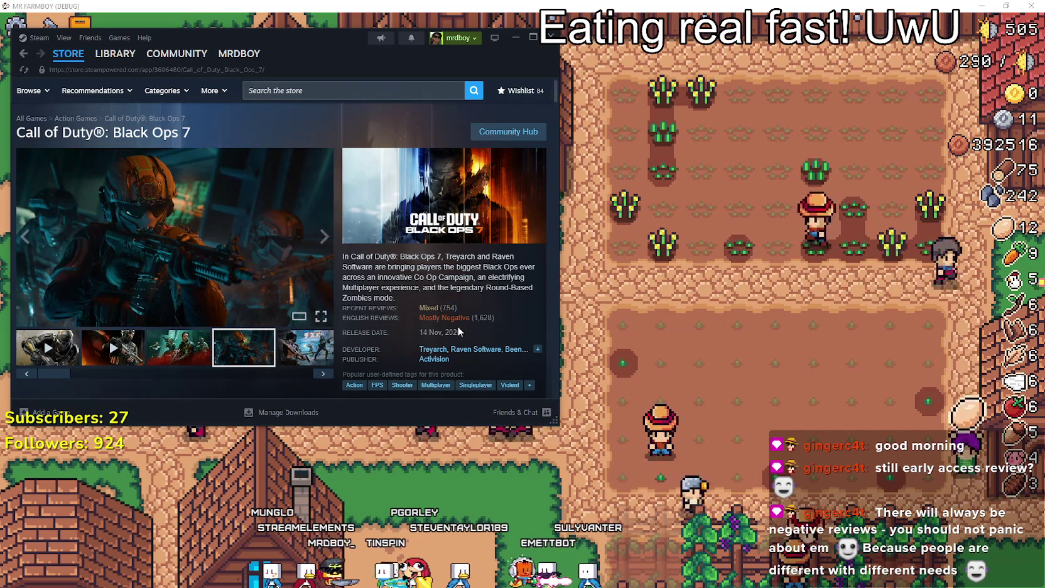
Scroll through the Black Ops 7 reviews and edition prices, then focus the store search box
{"action": "scroll", "coordinate": [351, 272], "scroll_direction": "down", "scroll_amount": 4}
{"action": "scroll", "coordinate": [233, 263], "scroll_direction": "down", "scroll_amount": 2}
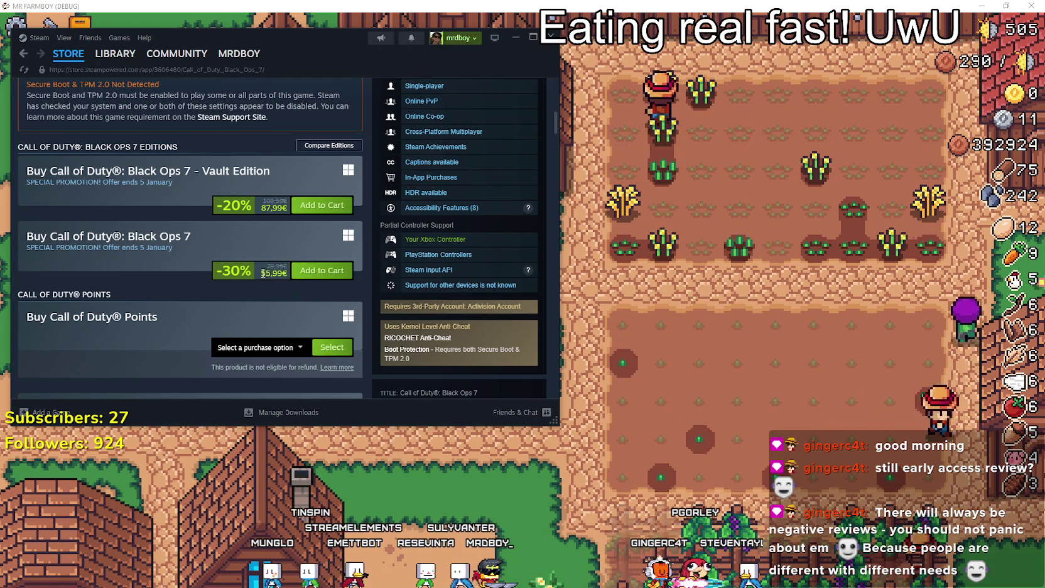
{"action": "scroll", "coordinate": [263, 273], "scroll_direction": "up", "scroll_amount": 10}
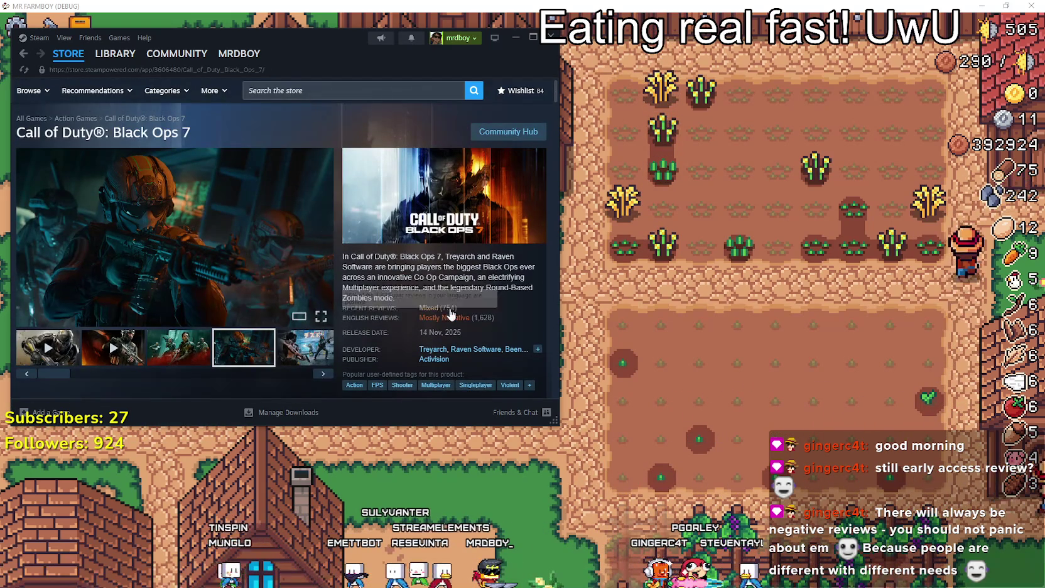
{"action": "scroll", "coordinate": [137, 268], "scroll_direction": "down", "scroll_amount": 10}
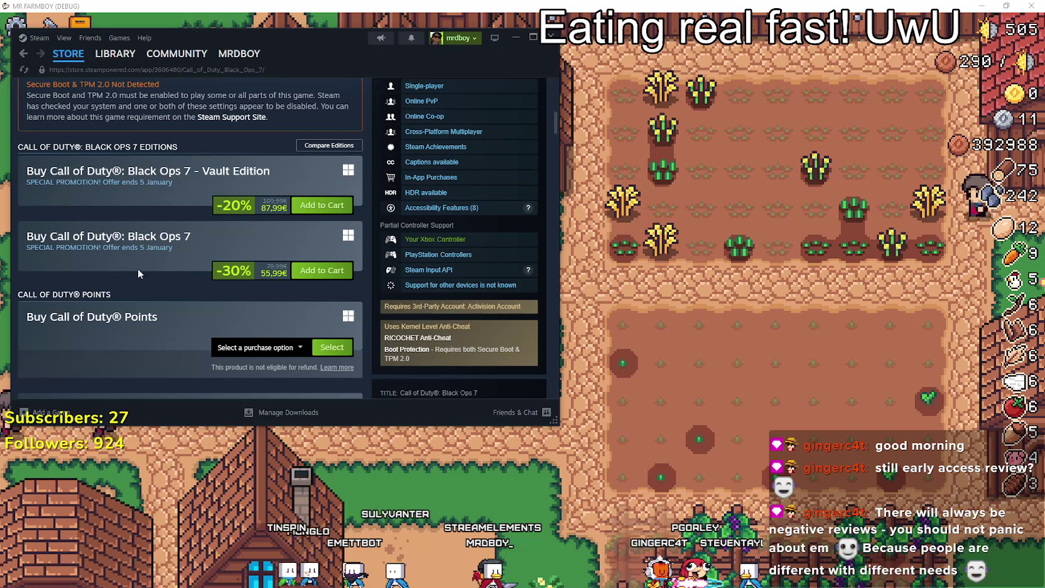
{"action": "scroll", "coordinate": [148, 317], "scroll_direction": "up", "scroll_amount": 10}
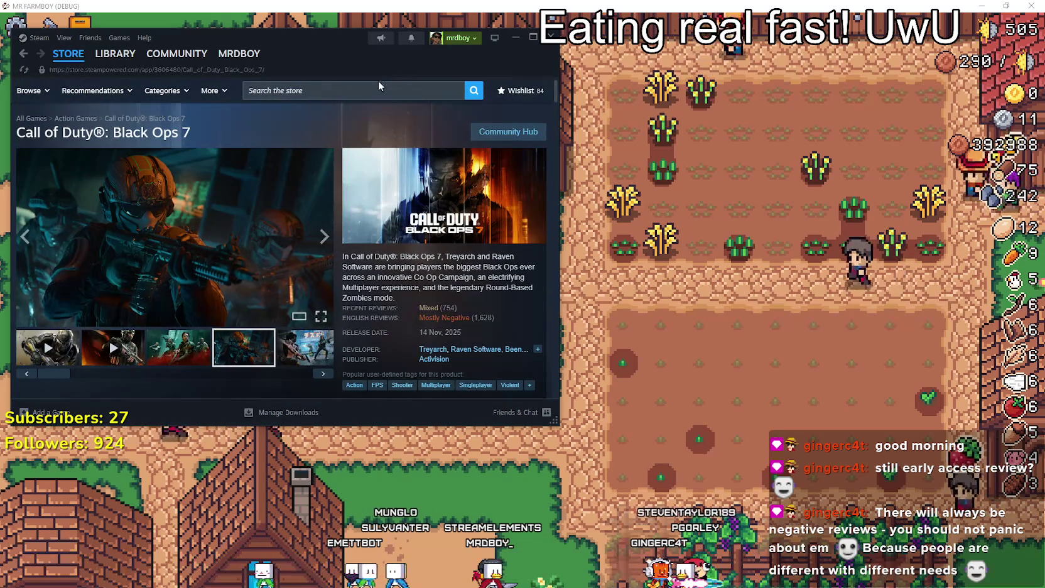
{"action": "left_click", "coordinate": [317, 89]}
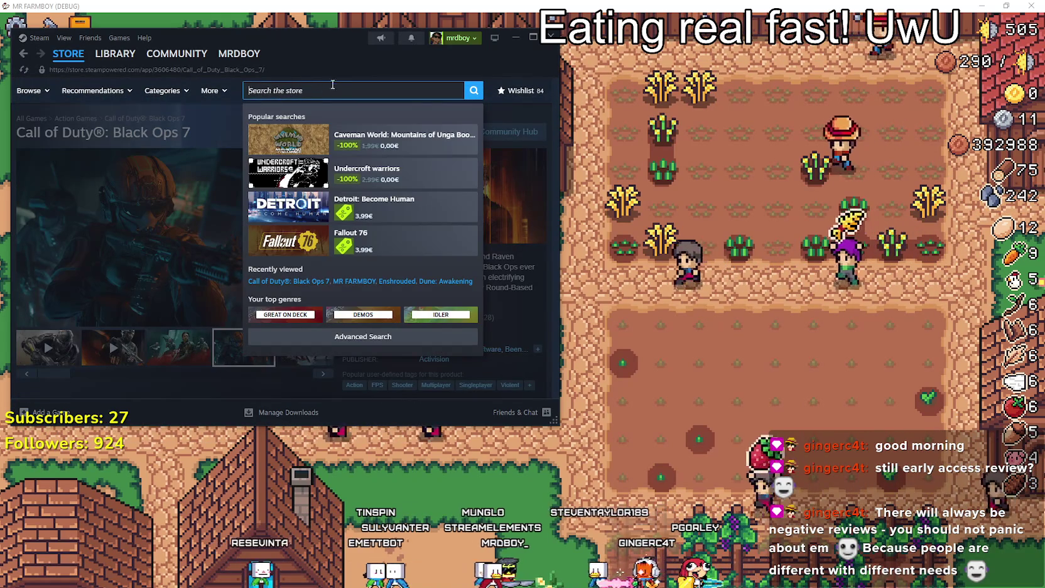
Go back to the MR FARMBOY store page, view its third screenshot, and bring up the page's context menu
{"action": "left_click", "coordinate": [49, 55]}
{"action": "left_click", "coordinate": [23, 53]}
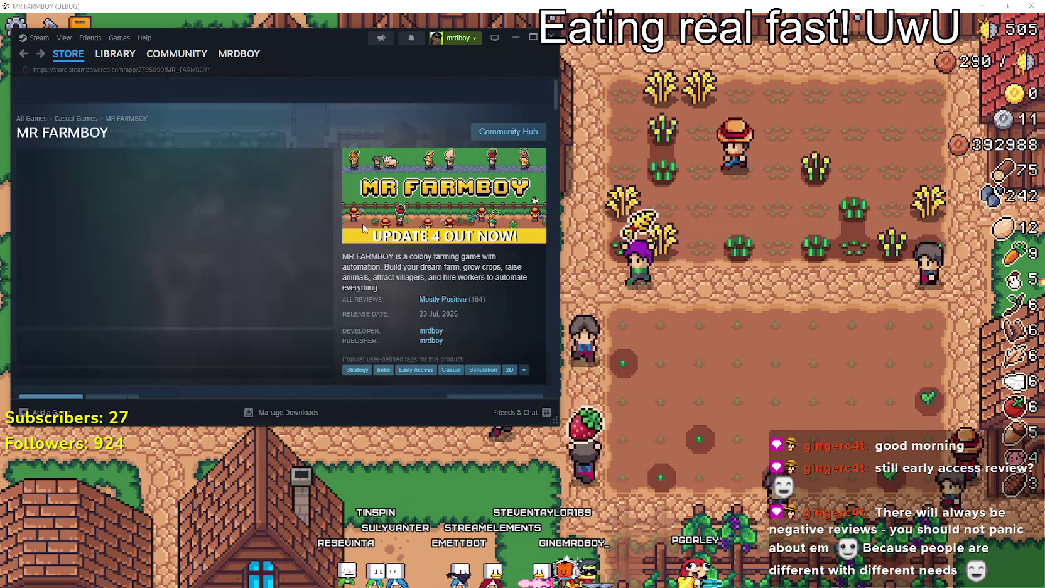
{"action": "left_click", "coordinate": [179, 358]}
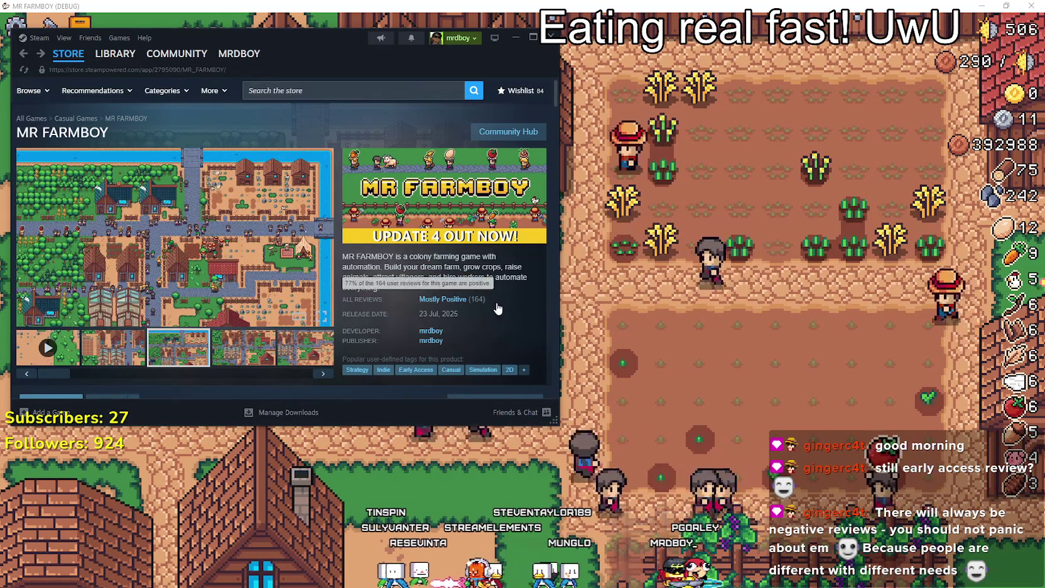
{"action": "right_click", "coordinate": [426, 267]}
{"action": "left_click", "coordinate": [399, 262]}
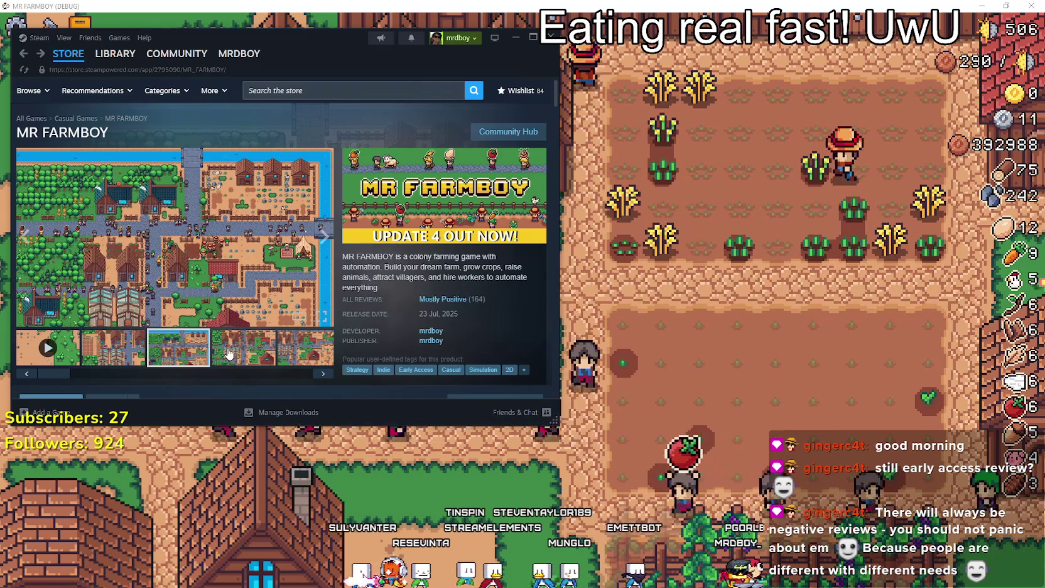
{"action": "right_click", "coordinate": [400, 264]}
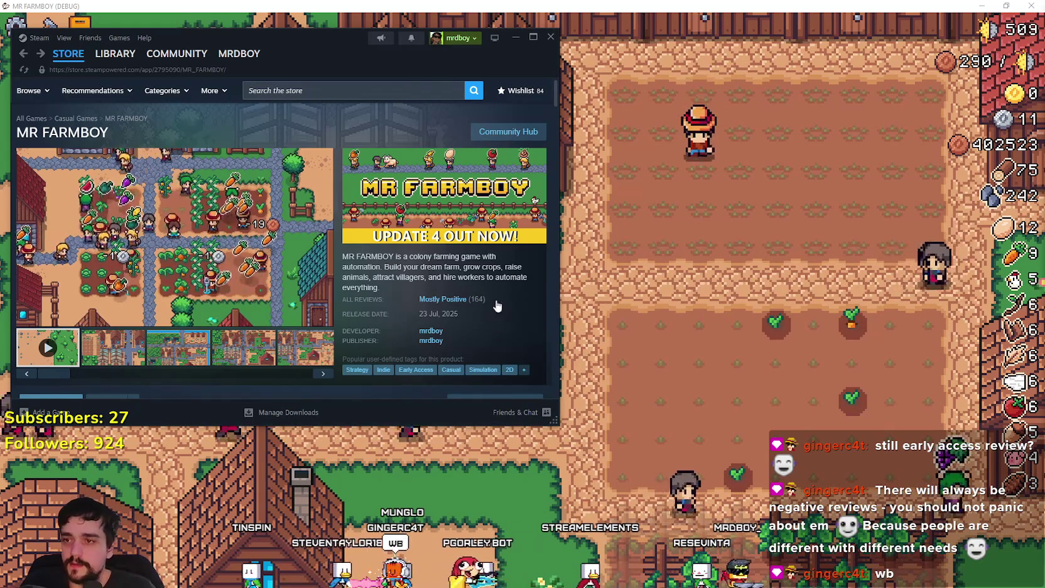
Reload the MR FARMBOY store page and nudge the Steam window slightly right
{"action": "right_click", "coordinate": [494, 285]}
{"action": "left_click", "coordinate": [519, 334]}
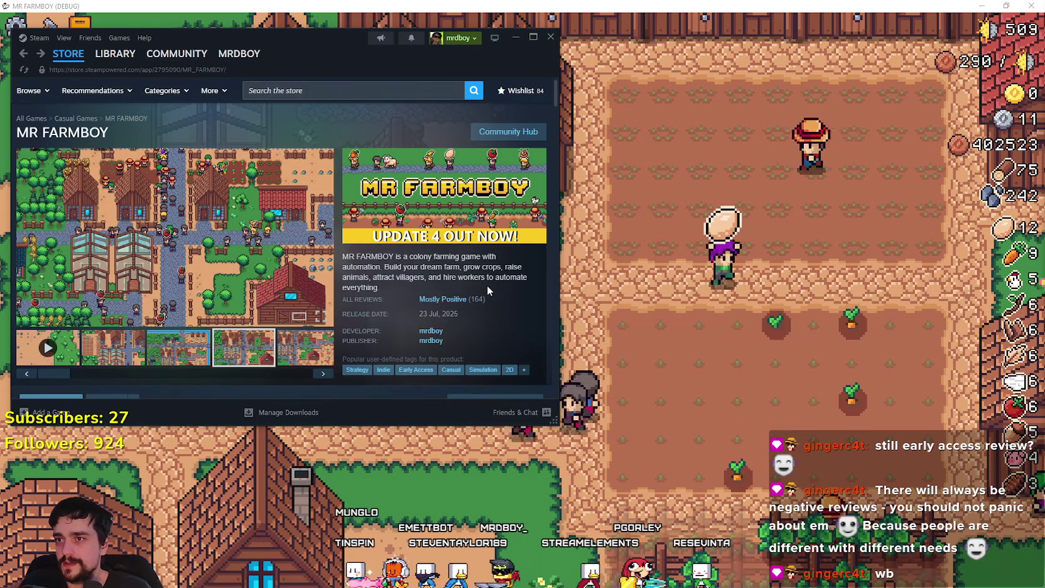
{"action": "left_click_drag", "start_coordinate": [339, 48], "coordinate": [358, 46]}
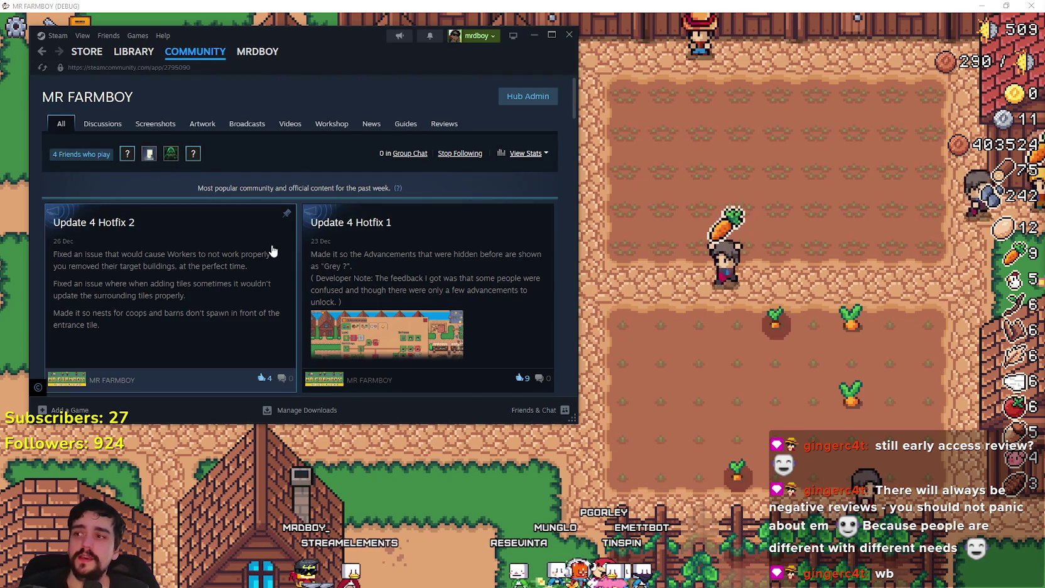
Scroll the MR FARMBOY discussion topics, then put Steam away to reveal the game
{"action": "scroll", "coordinate": [502, 258], "scroll_direction": "down", "scroll_amount": 10}
{"action": "left_click", "coordinate": [591, 314]}
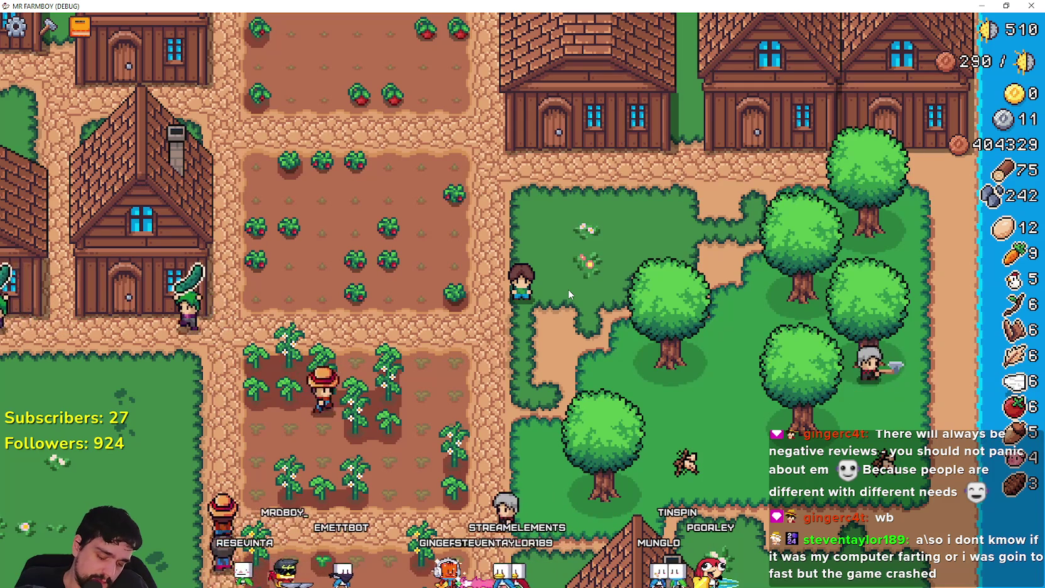
Open the nearby house's warehouse inventory, close it, and walk toward the strawberry field
{"action": "key", "text": "e"}
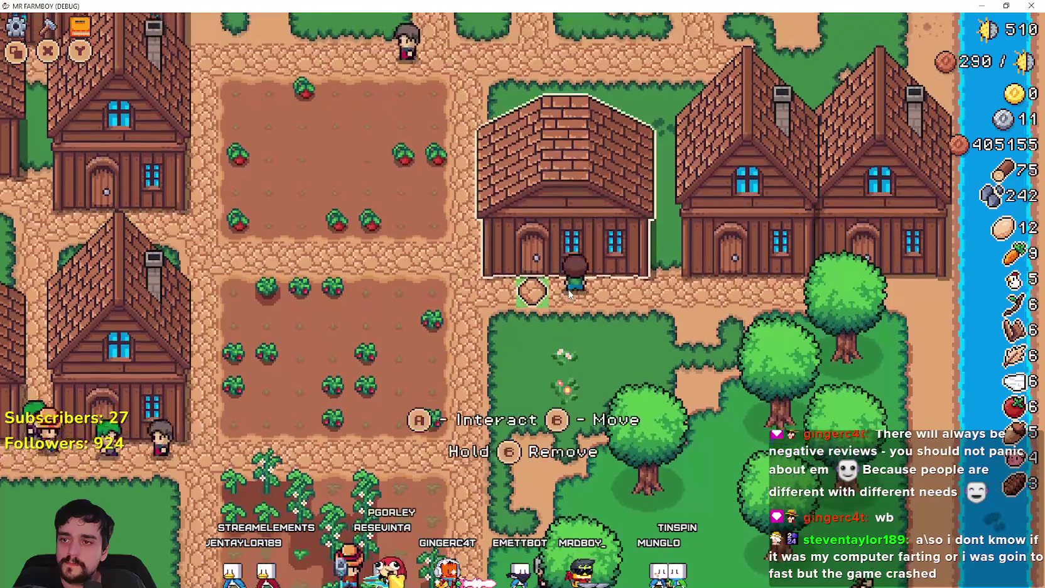
{"action": "key", "text": "e"}
{"action": "key", "text": "Up"}
{"action": "key", "text": "Up"}
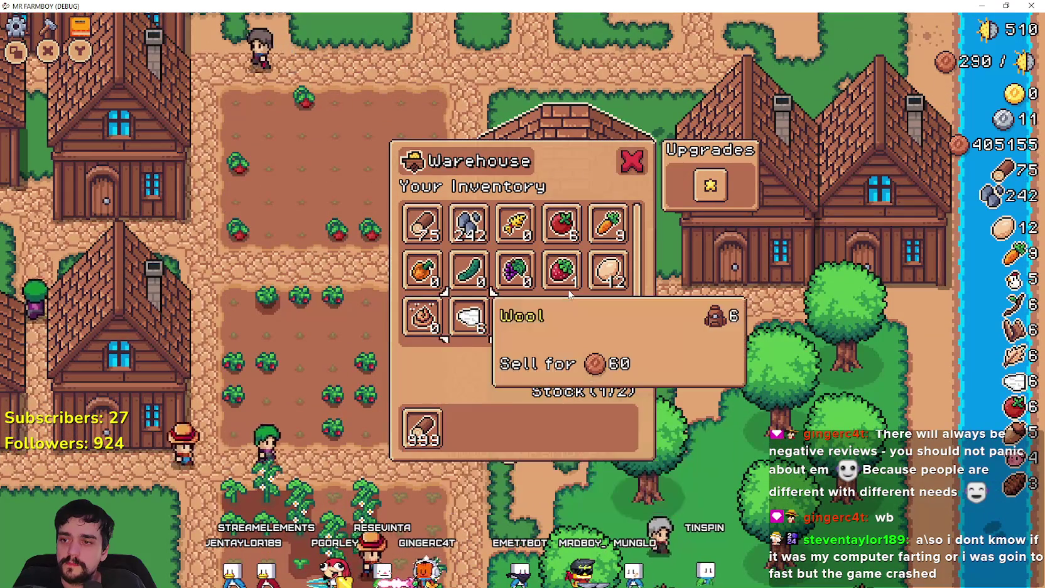
{"action": "key", "text": "Left"}
{"action": "key", "text": "Down"}
Check the house's hiring options, then walk up into the carrot field
{"action": "key", "text": "Left"}
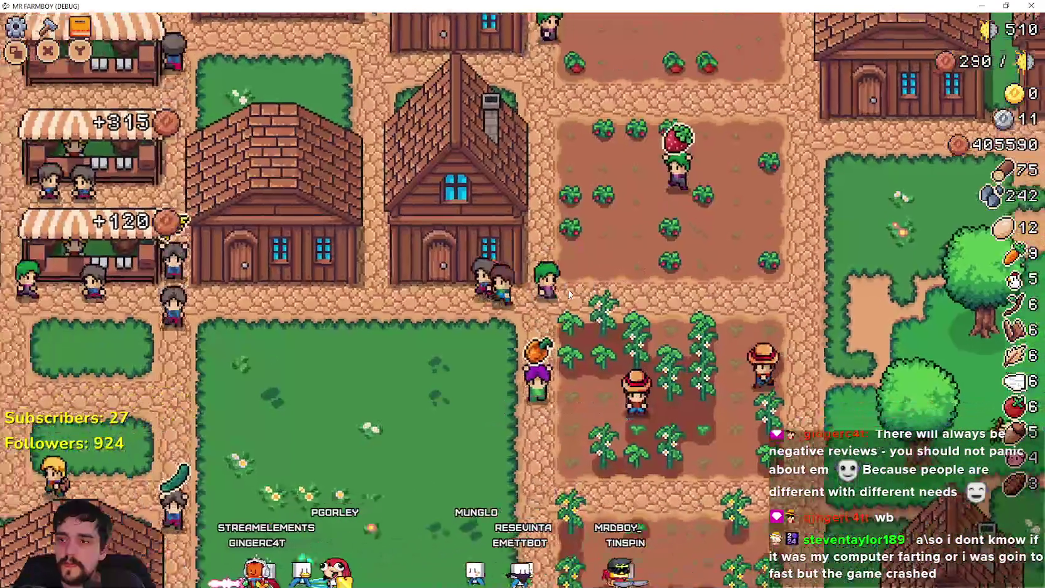
{"action": "key", "text": "e"}
{"action": "key", "text": "Left"}
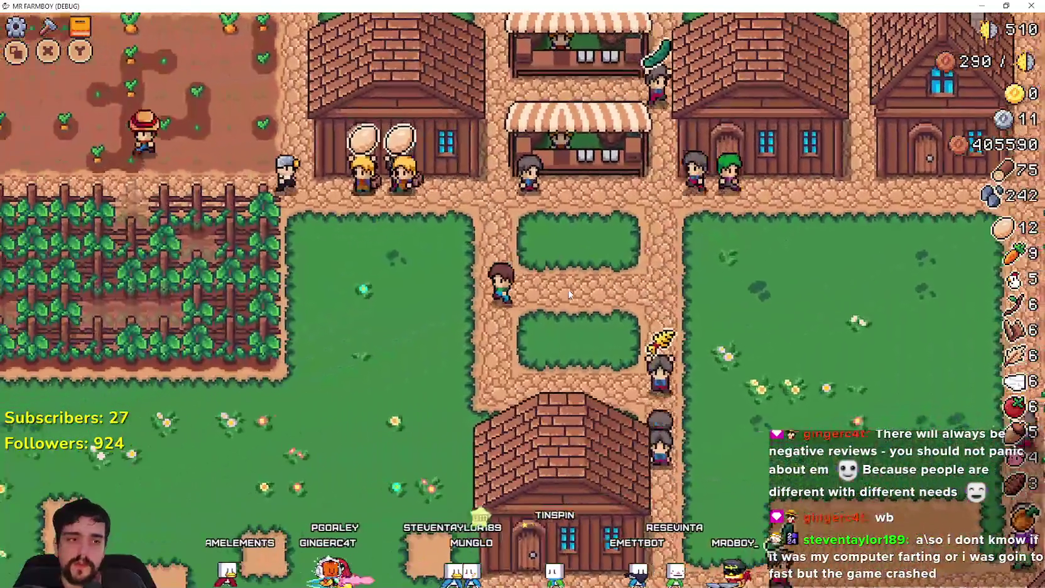
{"action": "key", "text": "Left"}
{"action": "key", "text": "Up"}
{"action": "key", "text": "Up"}
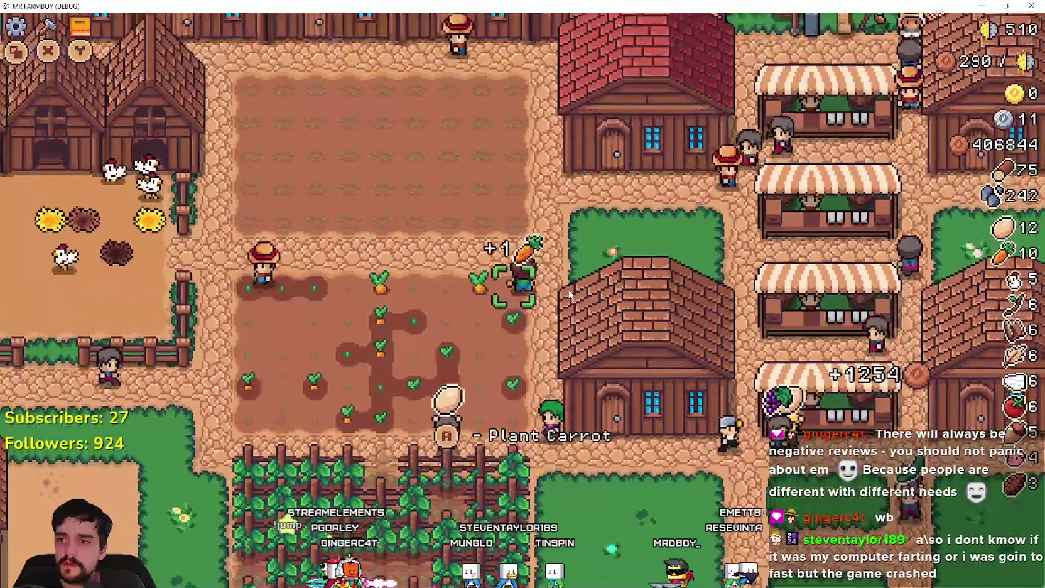
Harvest the ripe carrots and water the first three planted tiles along the field's left edge
{"action": "key", "text": "Left"}
{"action": "key", "text": "Left"}
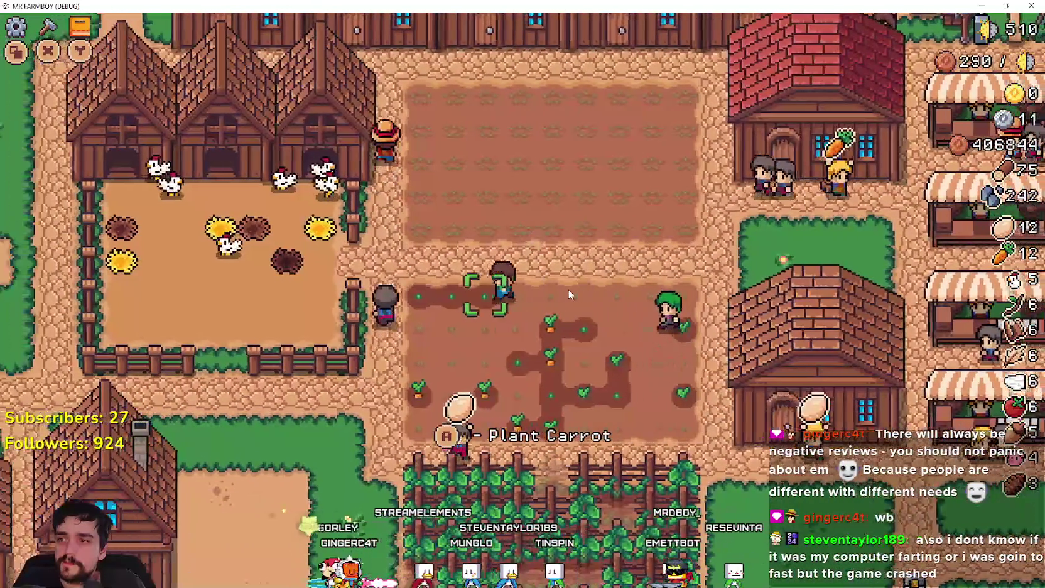
{"action": "key", "text": "Down"}
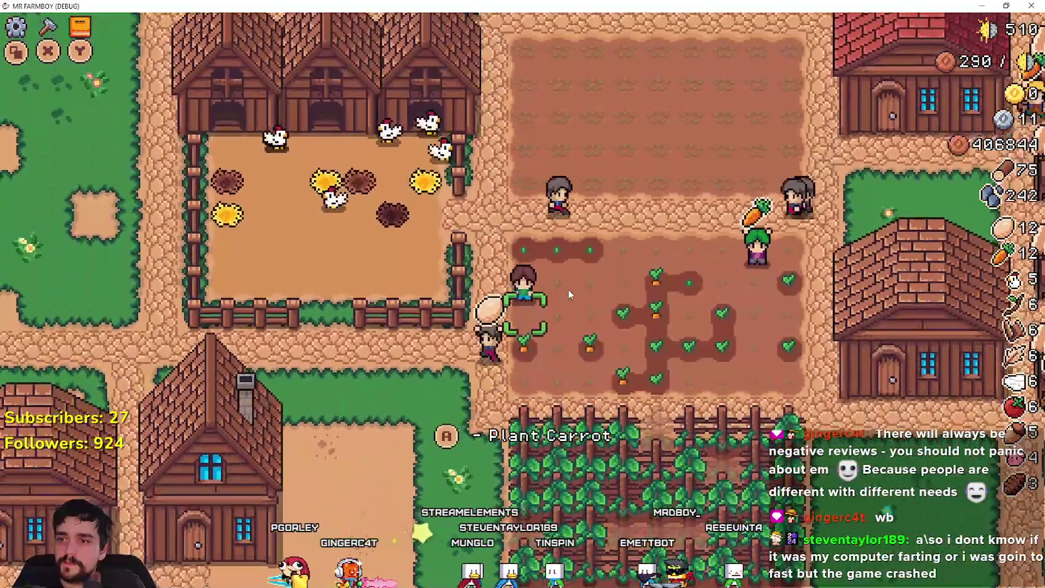
{"action": "key", "text": "Down"}
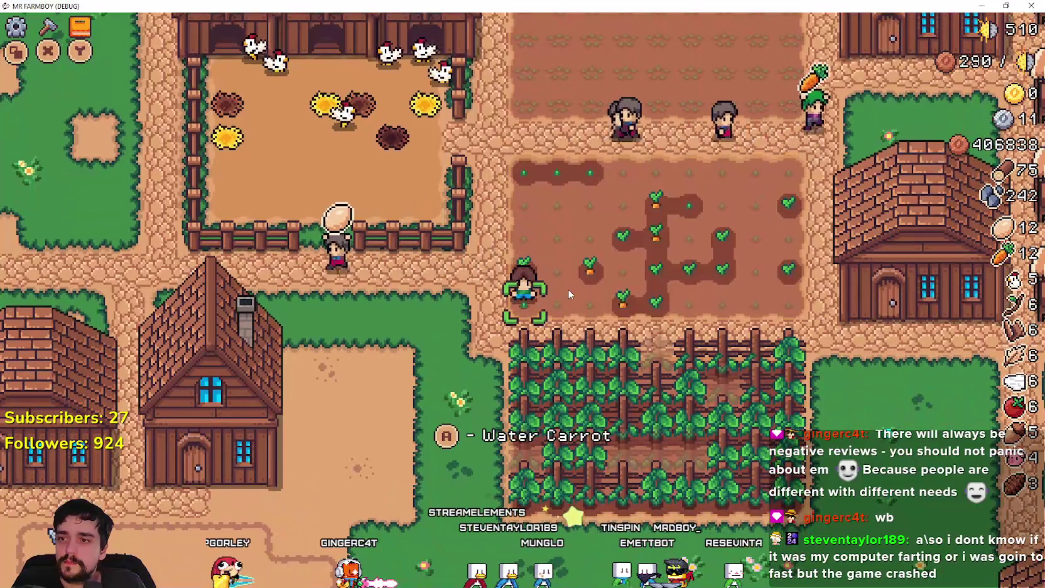
{"action": "key", "text": "space"}
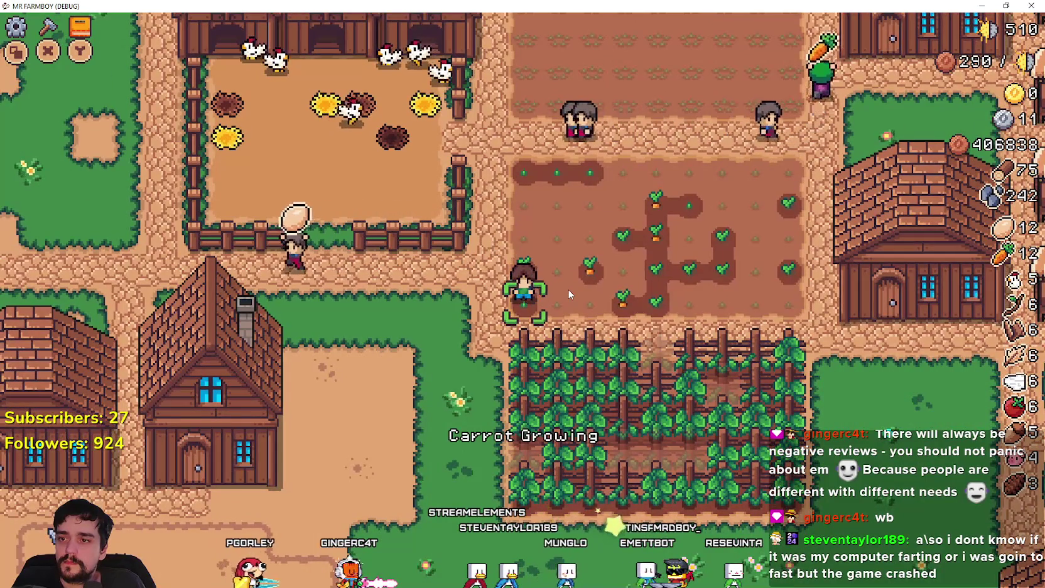
{"action": "key", "text": "Right"}
{"action": "key", "text": "space"}
{"action": "key", "text": "Right"}
{"action": "key", "text": "space"}
{"action": "key", "text": "space"}
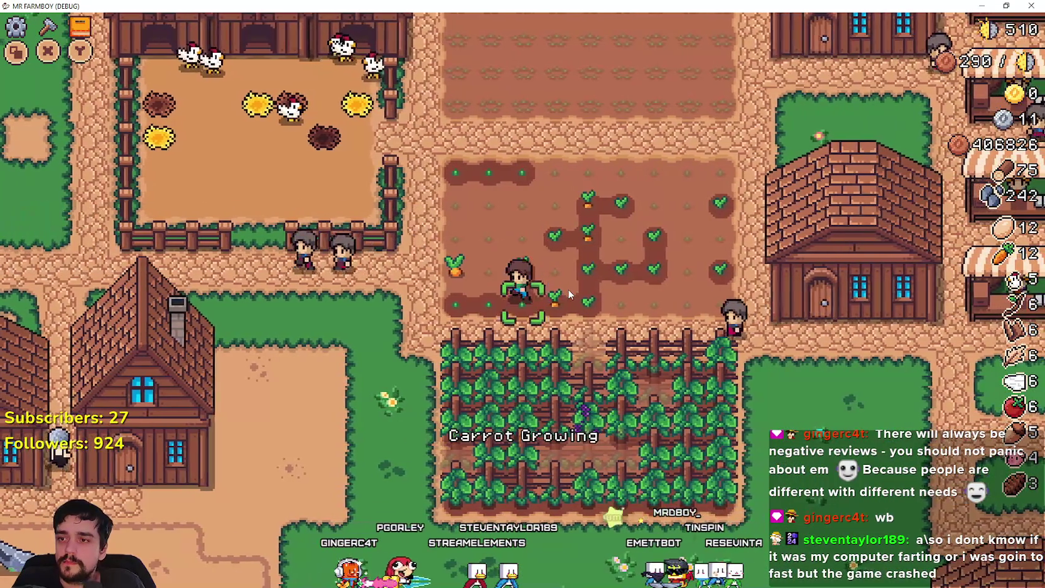
Harvest, replant and water the next carrots while crossing the plot to the right
{"action": "key", "text": "Left"}
{"action": "key", "text": "Left"}
{"action": "key", "text": "Up"}
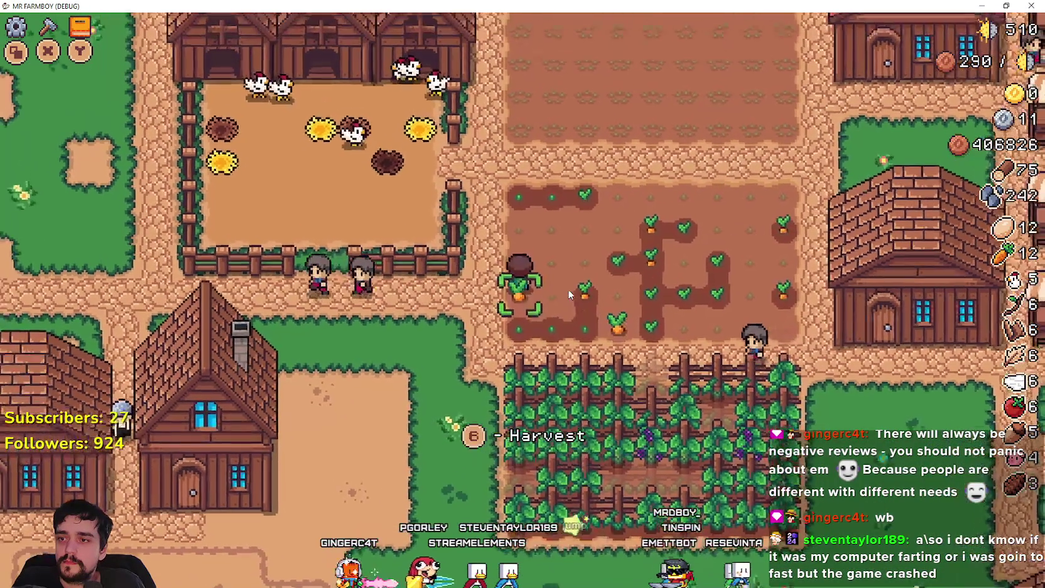
{"action": "key", "text": "space"}
{"action": "key", "text": "space"}
{"action": "key", "text": "space"}
{"action": "key", "text": "Right"}
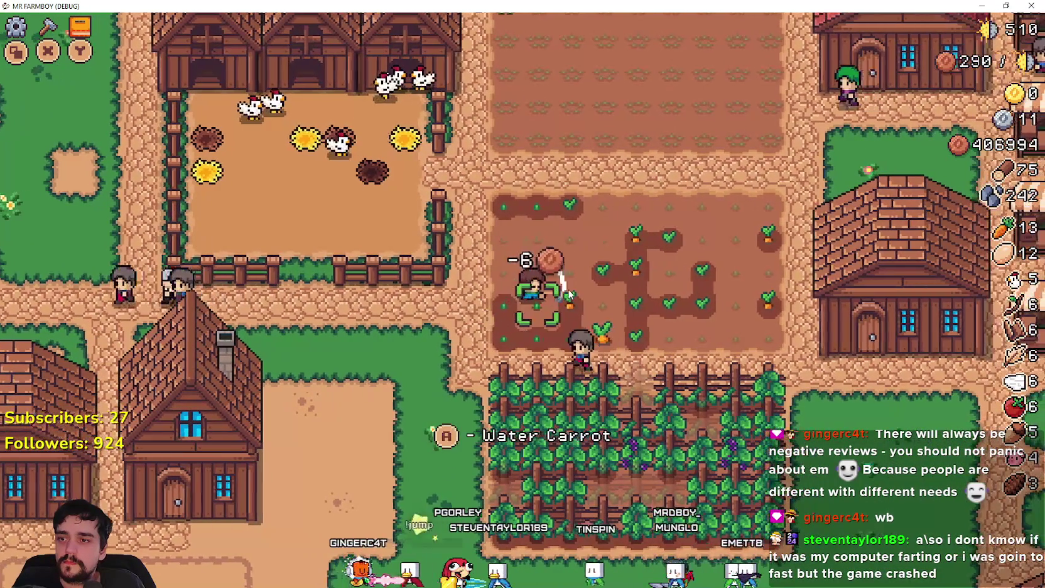
{"action": "key", "text": "space"}
{"action": "key", "text": "Right"}
{"action": "key", "text": "Right"}
{"action": "key", "text": "Down"}
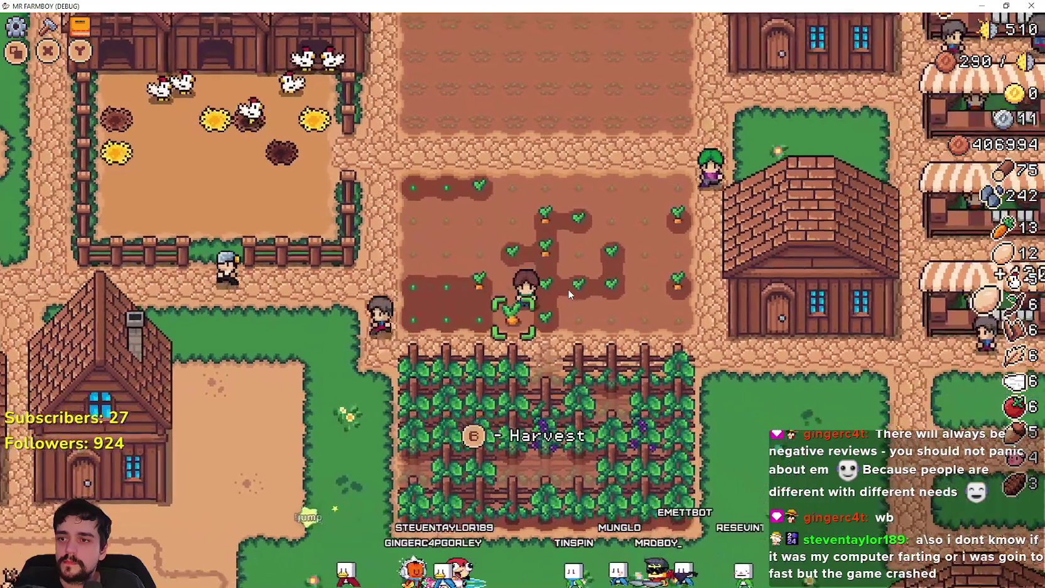
Harvest, replant and water the remaining carrot tiles, bringing the carrot count to 17
{"action": "key", "text": "space"}
{"action": "key", "text": "space"}
{"action": "key", "text": "space"}
{"action": "key", "text": "Up"}
{"action": "key", "text": "space"}
{"action": "key", "text": "Left"}
{"action": "key", "text": "Left"}
{"action": "key", "text": "Left"}
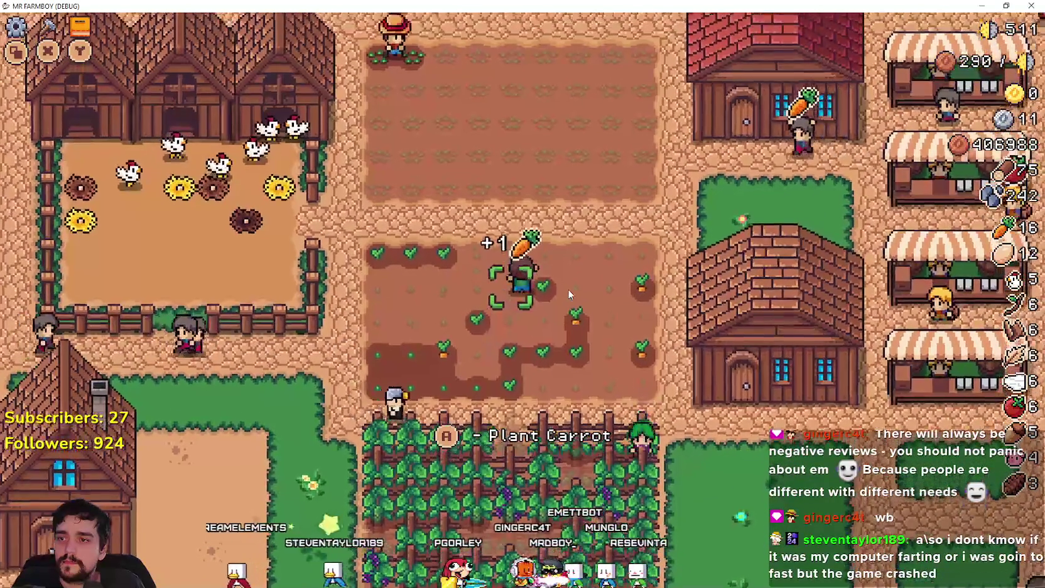
{"action": "key", "text": "space"}
{"action": "key", "text": "space"}
{"action": "key", "text": "space"}
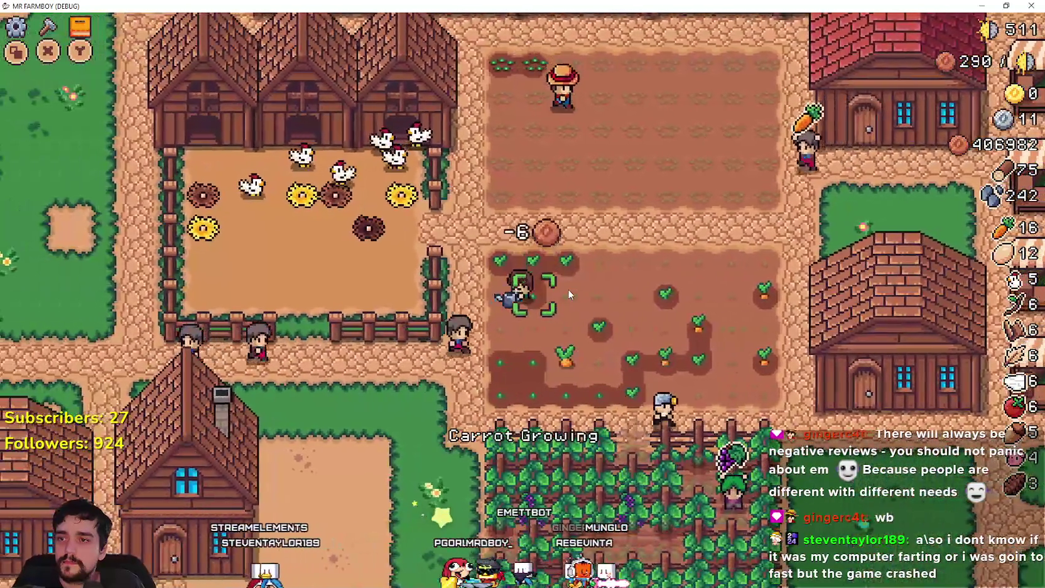
{"action": "key", "text": "space"}
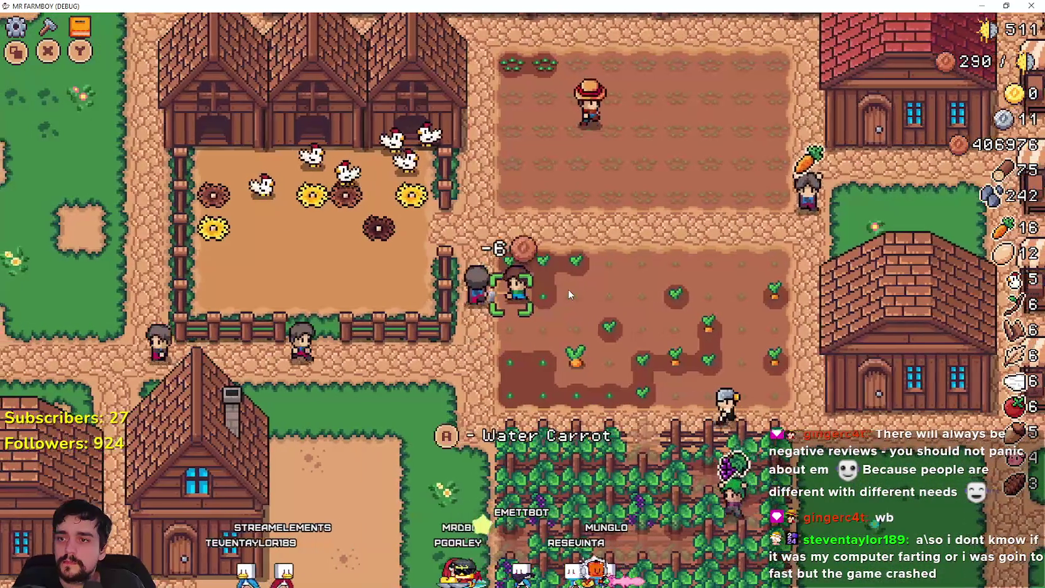
{"action": "key", "text": "space"}
{"action": "key", "text": "Right"}
{"action": "key", "text": "Down"}
{"action": "key", "text": "space"}
{"action": "key", "text": "Up"}
{"action": "key", "text": "space"}
{"action": "key", "text": "space"}
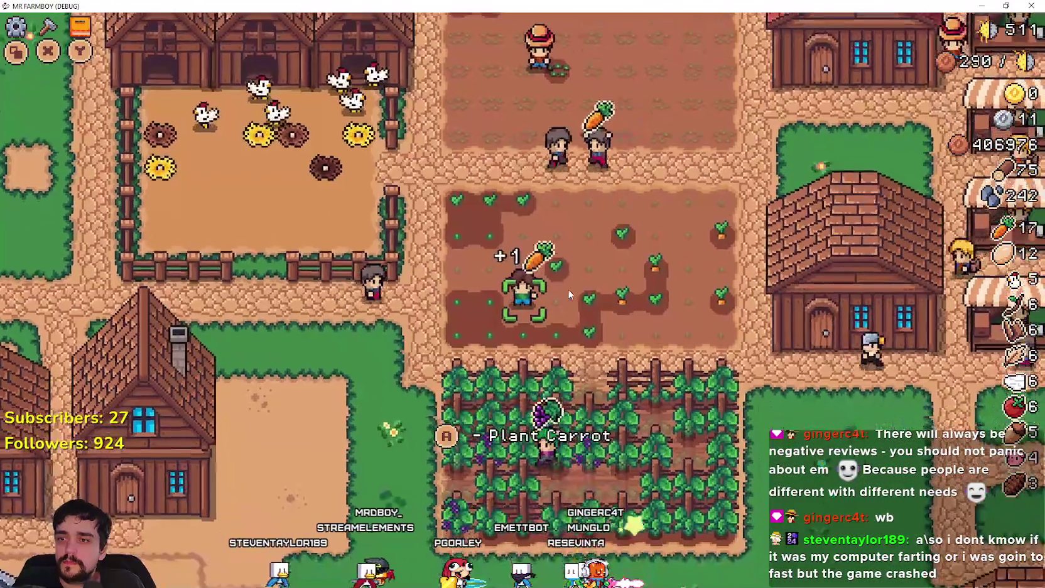
Walk up out of the carrot field and back to the house
{"action": "key", "text": "Up"}
{"action": "key", "text": "Right"}
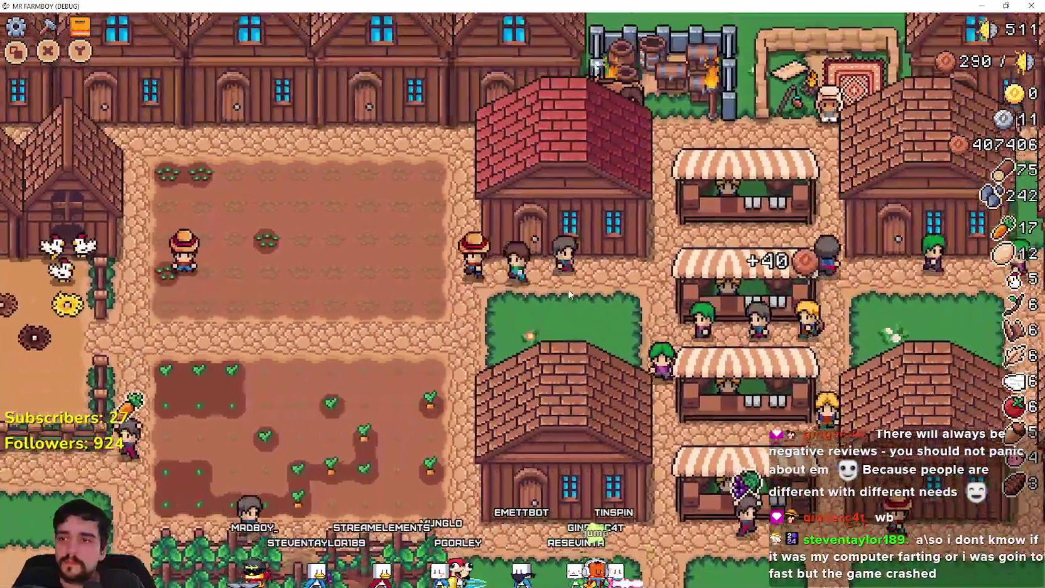
{"action": "key", "text": "Left"}
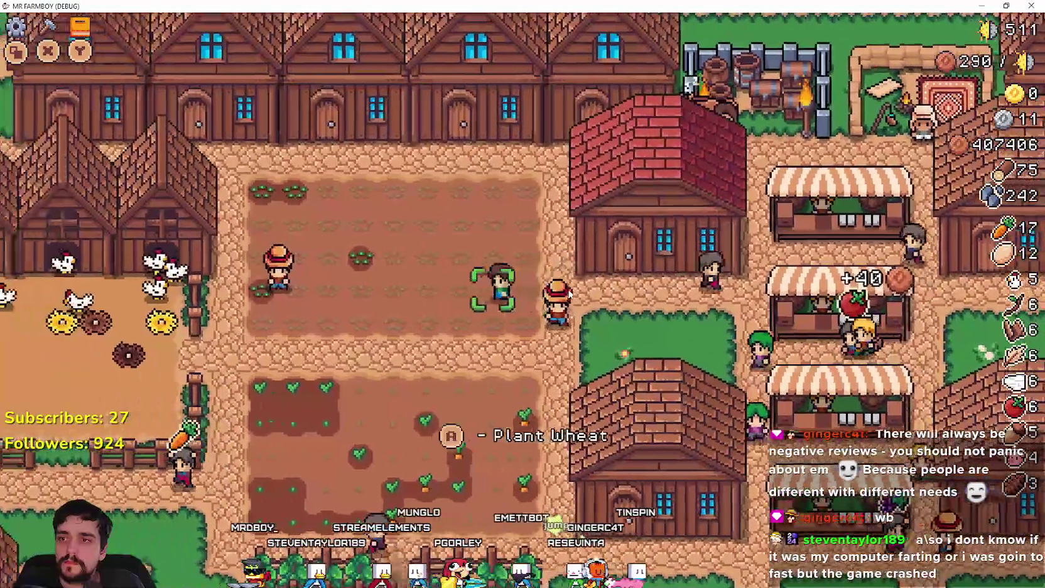
{"action": "key", "text": "Up"}
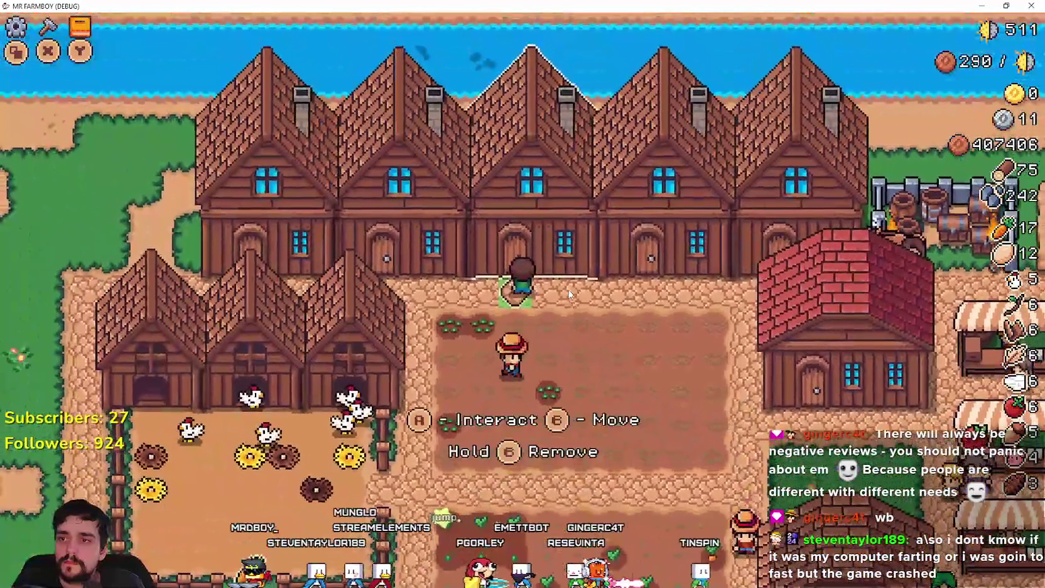
Browse the house's hireable workers list, then close it
{"action": "key", "text": "space"}
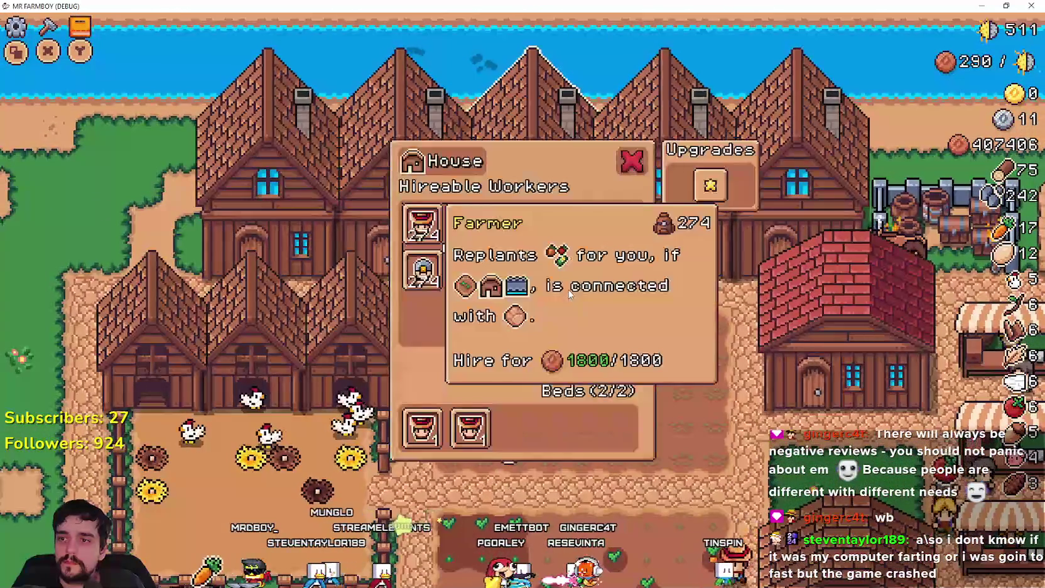
{"action": "key", "text": "Right"}
{"action": "key", "text": "Right"}
{"action": "key", "text": "Right"}
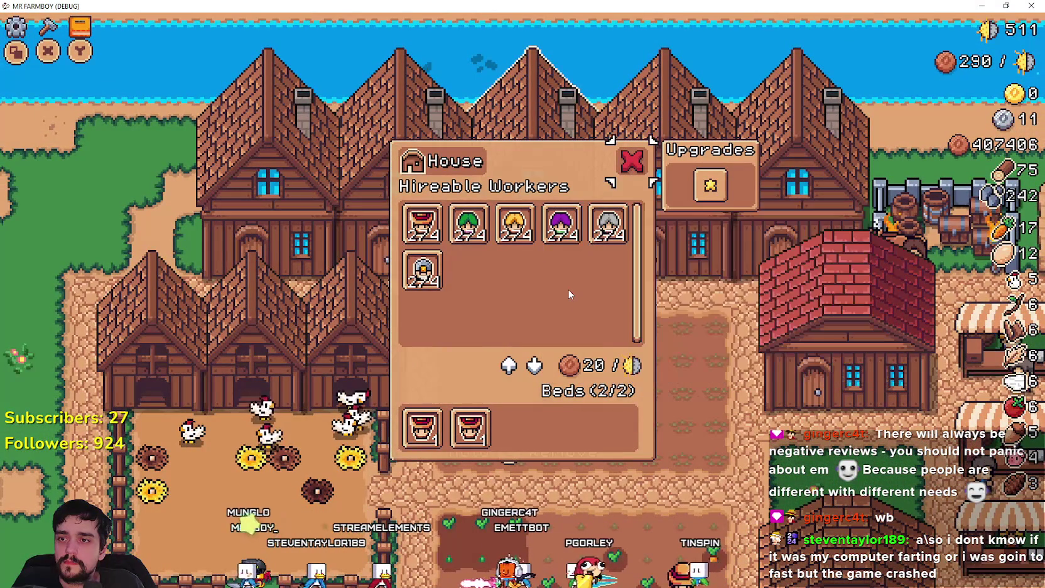
{"action": "key", "text": "Escape"}
Walk into the chicken pen, collect eggs from its nests, and leave through the bottom gate
{"action": "key", "text": "Down"}
{"action": "key", "text": "Down"}
{"action": "key", "text": "Left"}
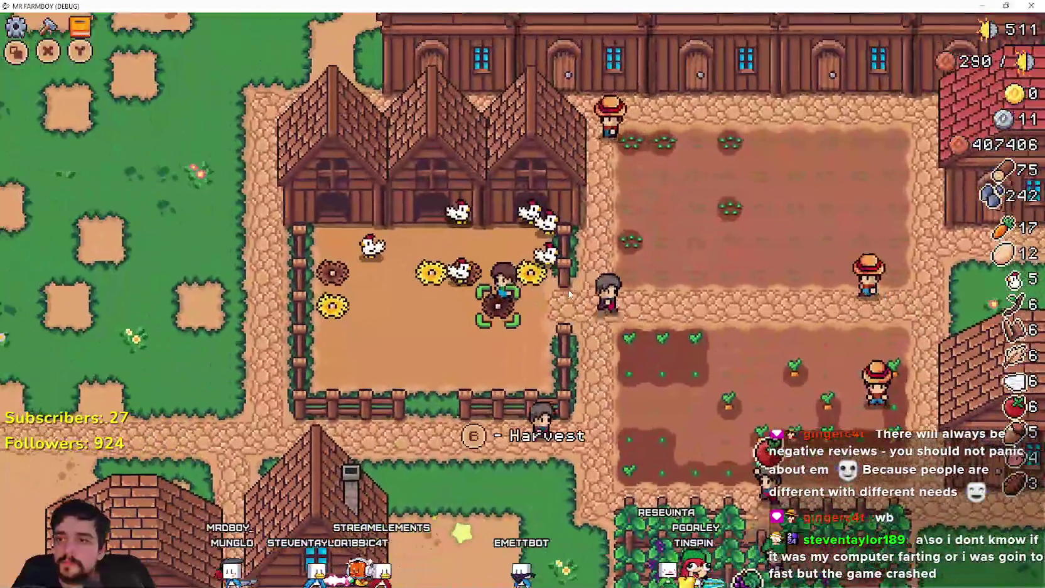
{"action": "key", "text": "e"}
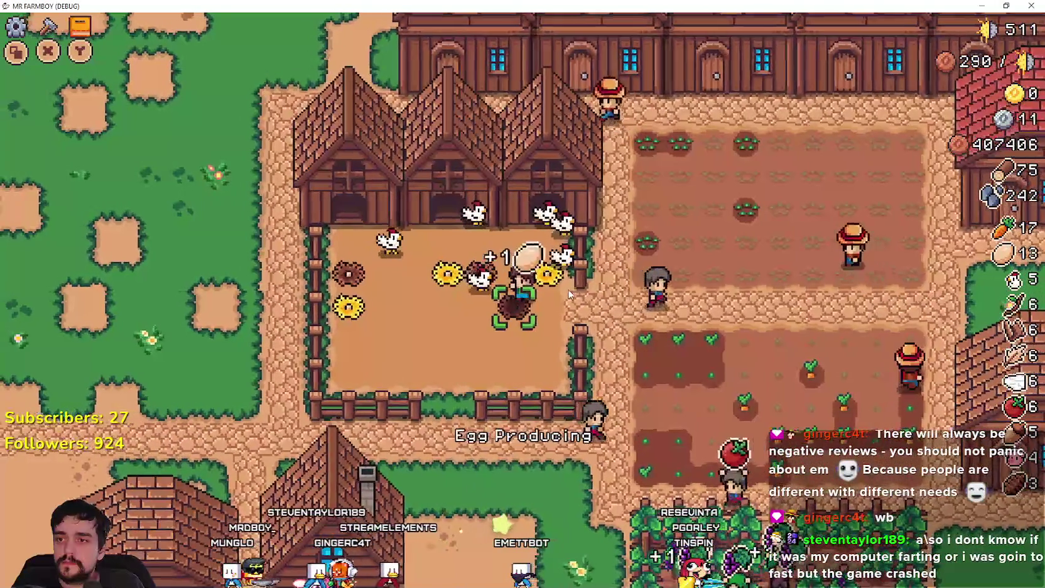
{"action": "key", "text": "Up"}
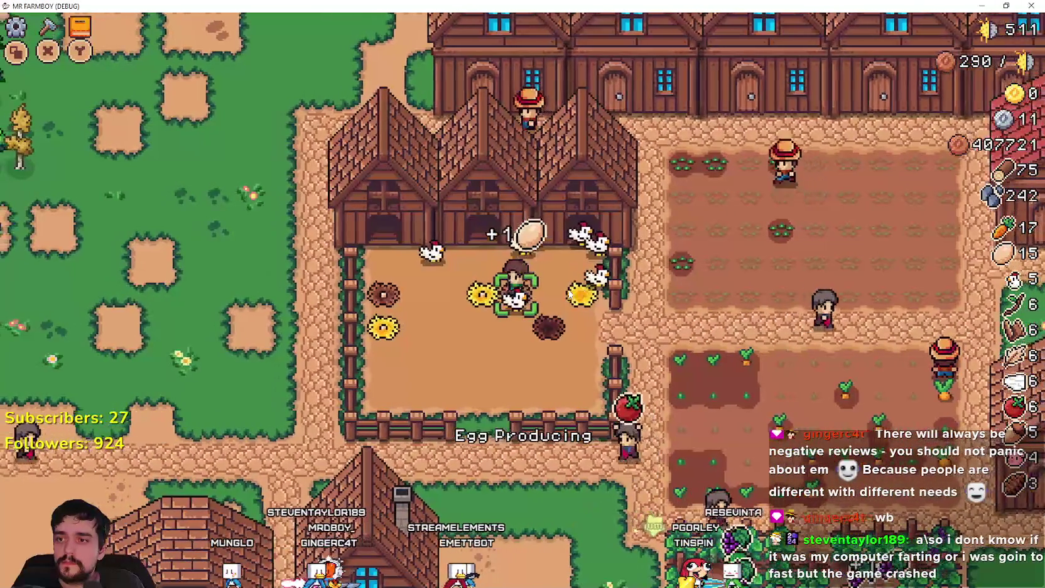
{"action": "key", "text": "Left"}
{"action": "key", "text": "Down"}
{"action": "key", "text": "Right"}
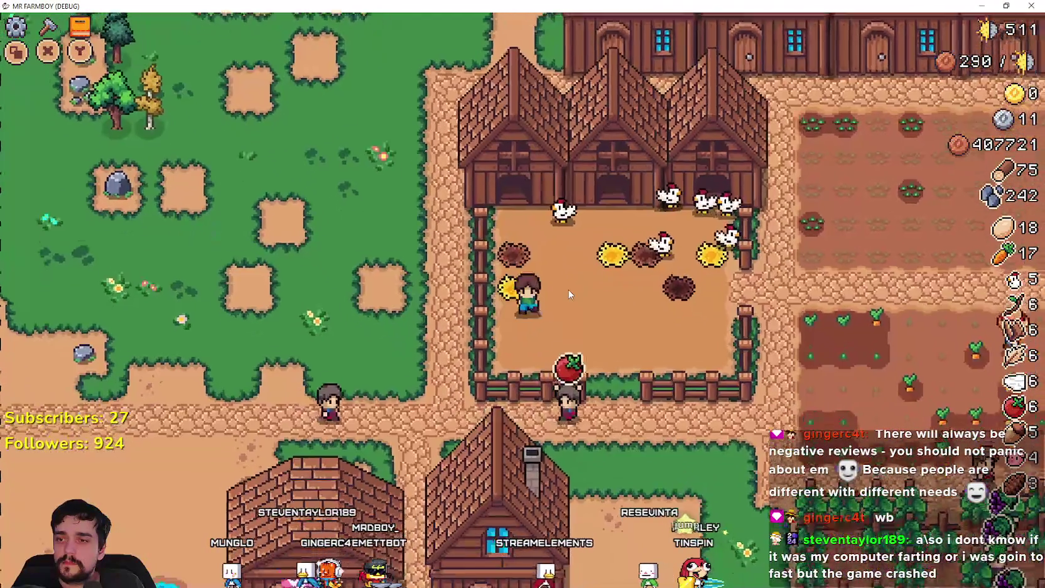
{"action": "key", "text": "Down"}
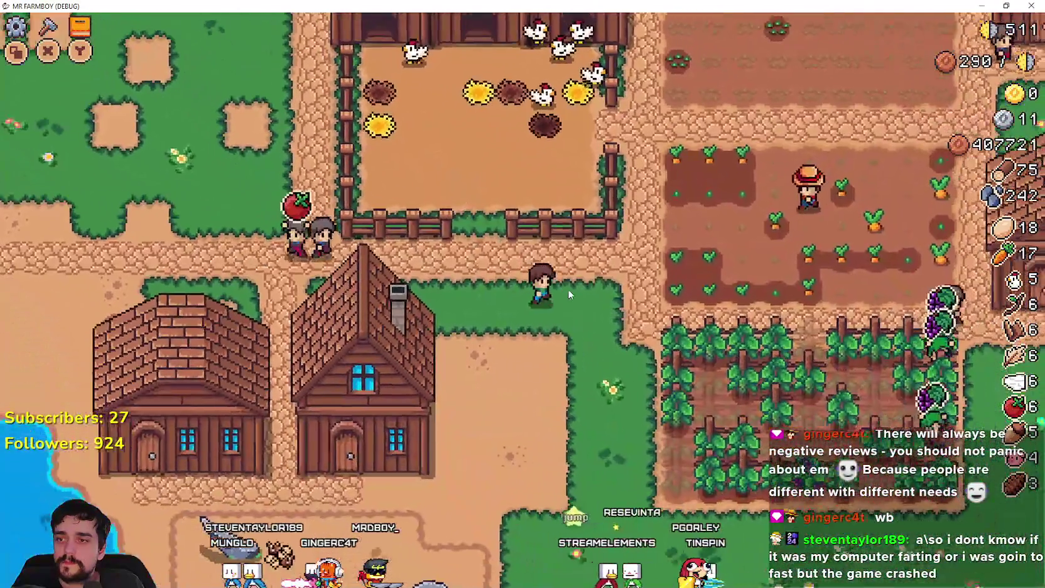
Harvest the ripe carrots across the carrot field
{"action": "key", "text": "Right"}
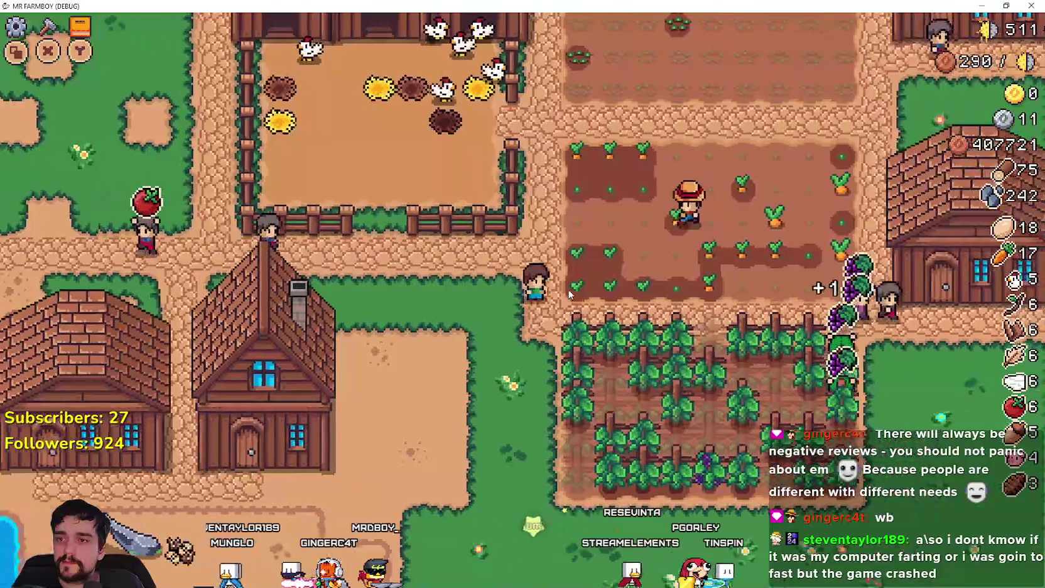
{"action": "key", "text": "Up"}
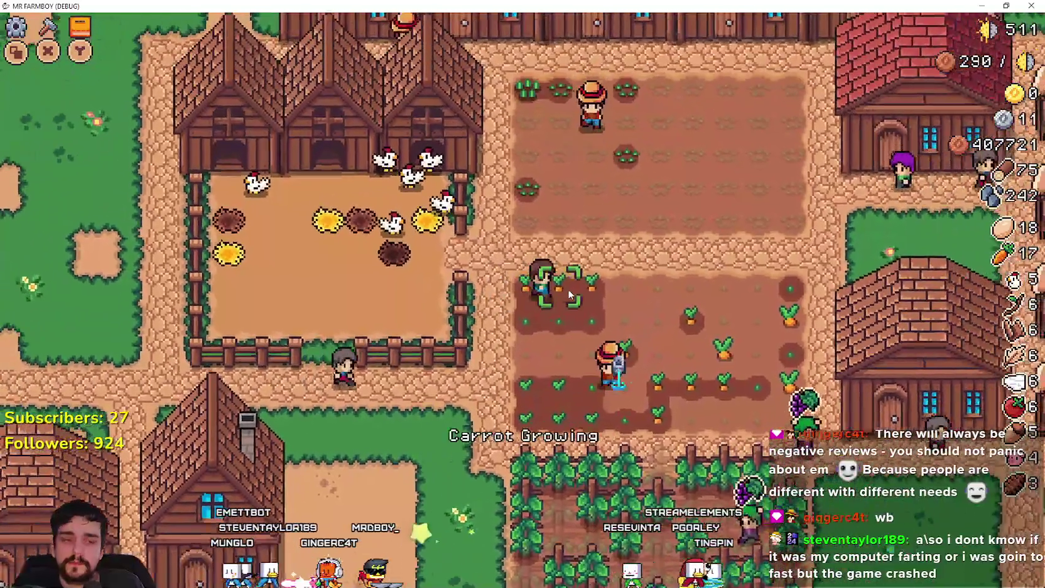
{"action": "key", "text": "Right"}
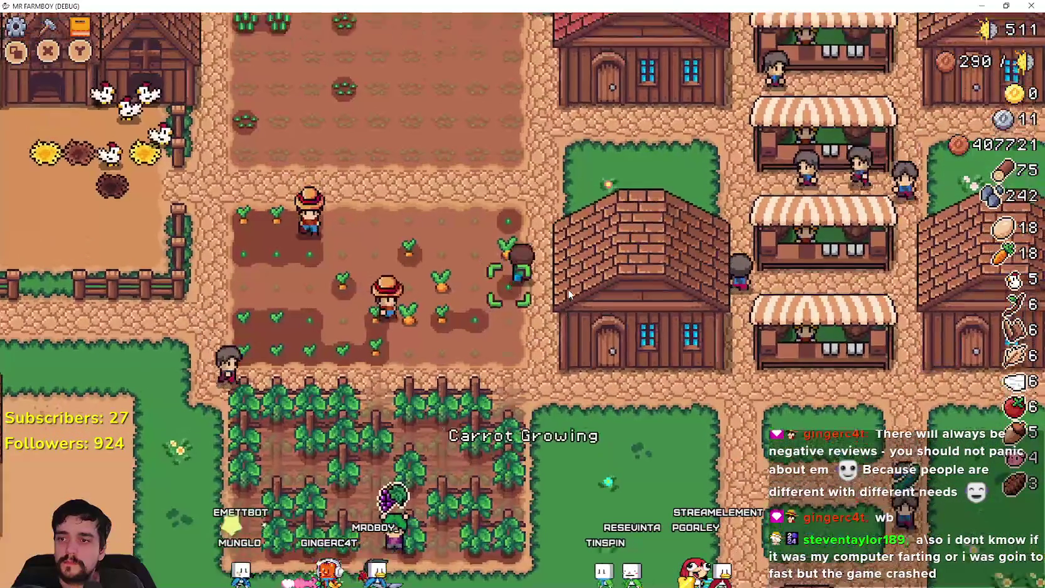
{"action": "key", "text": "Up"}
{"action": "key", "text": "Left"}
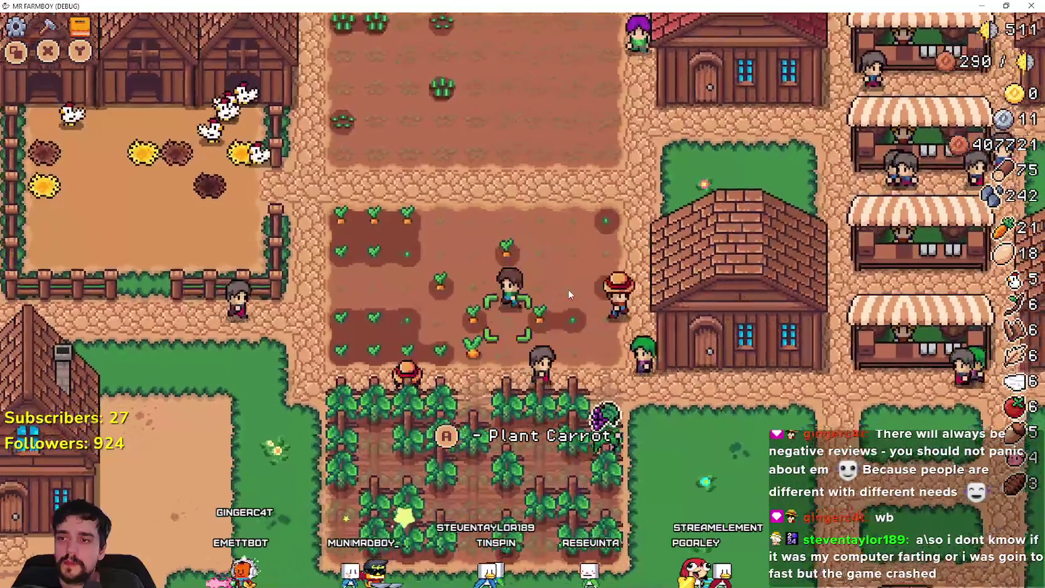
{"action": "key", "text": "Left"}
{"action": "key", "text": "Down"}
{"action": "key", "text": "Down"}
{"action": "key", "text": "Right"}
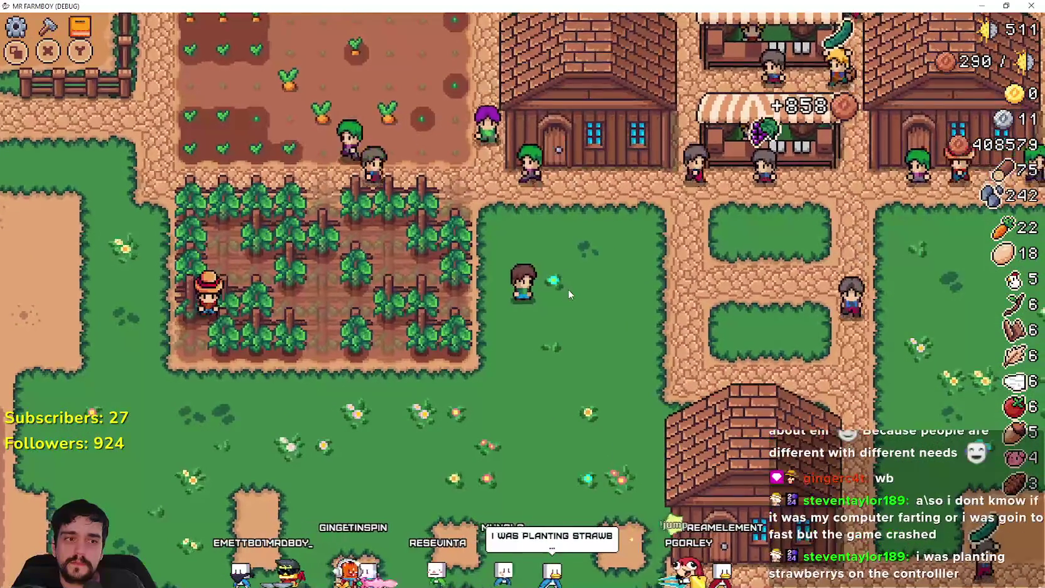
Cross the path to the big field and harvest an orange pepper
{"action": "key", "text": "Down"}
{"action": "key", "text": "Right"}
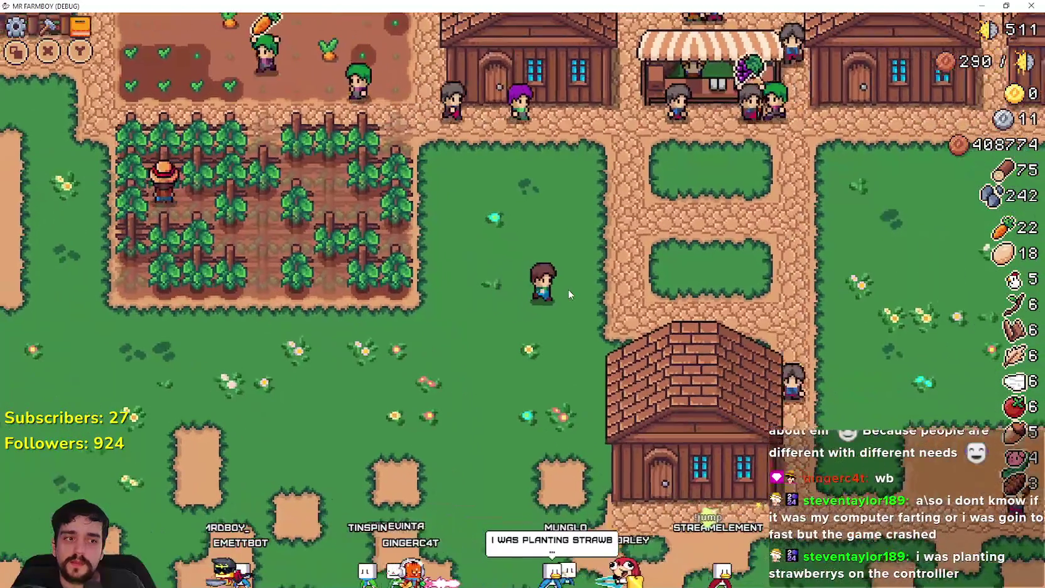
{"action": "key", "text": "Right"}
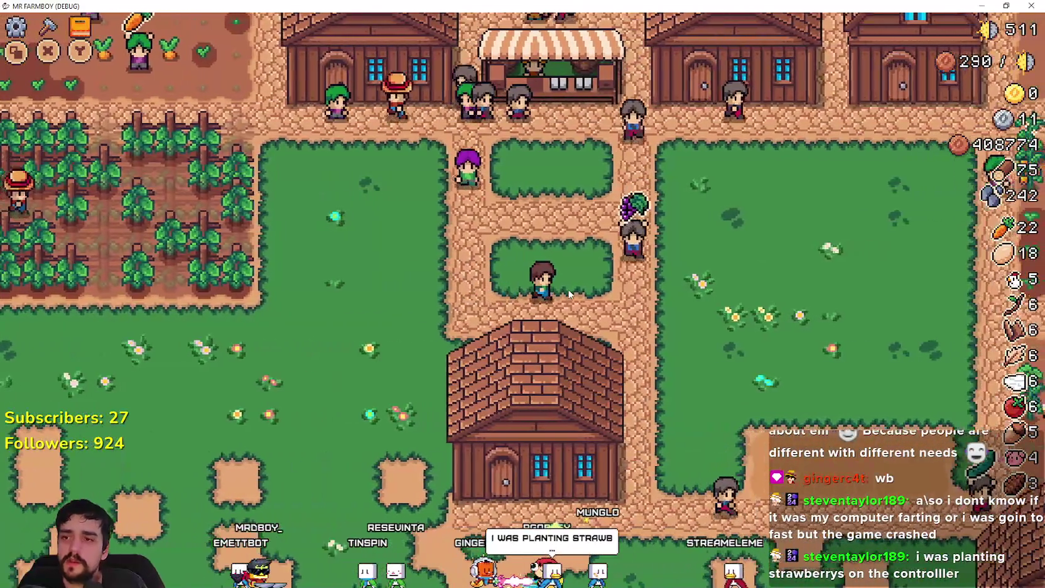
{"action": "key", "text": "Right"}
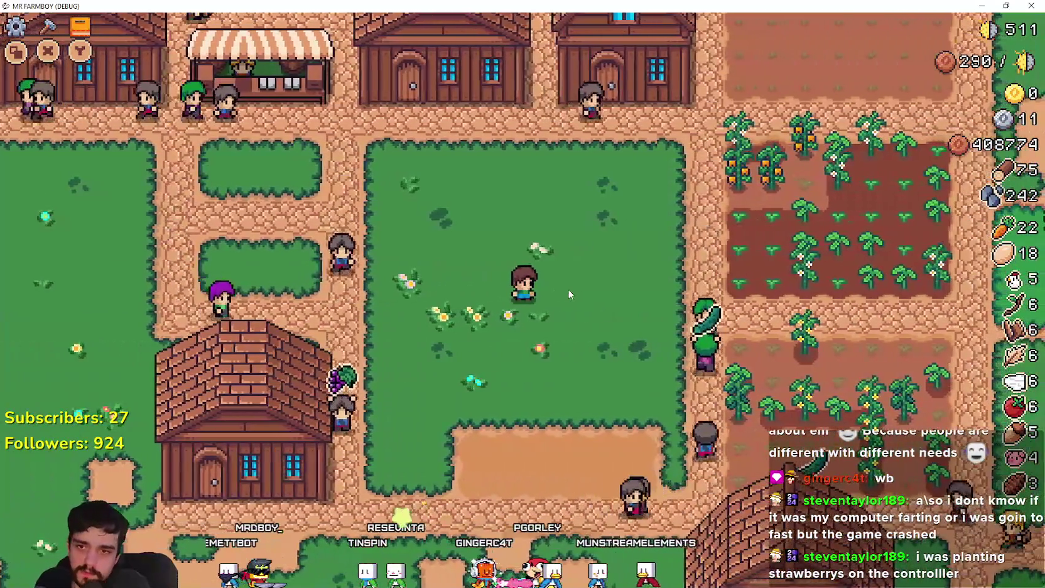
{"action": "key", "text": "Right"}
{"action": "key", "text": "Up"}
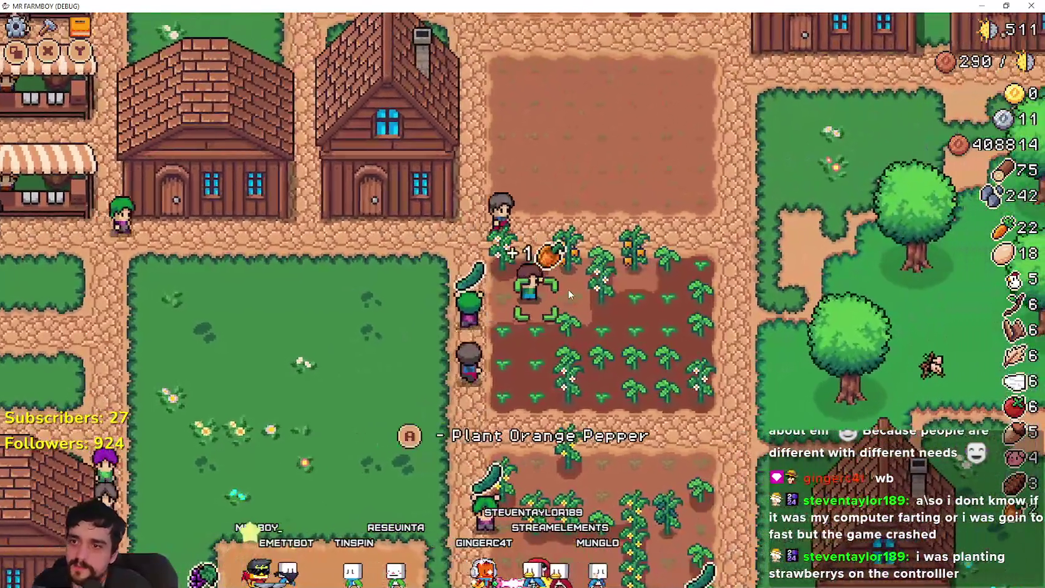
{"action": "key", "text": "Right"}
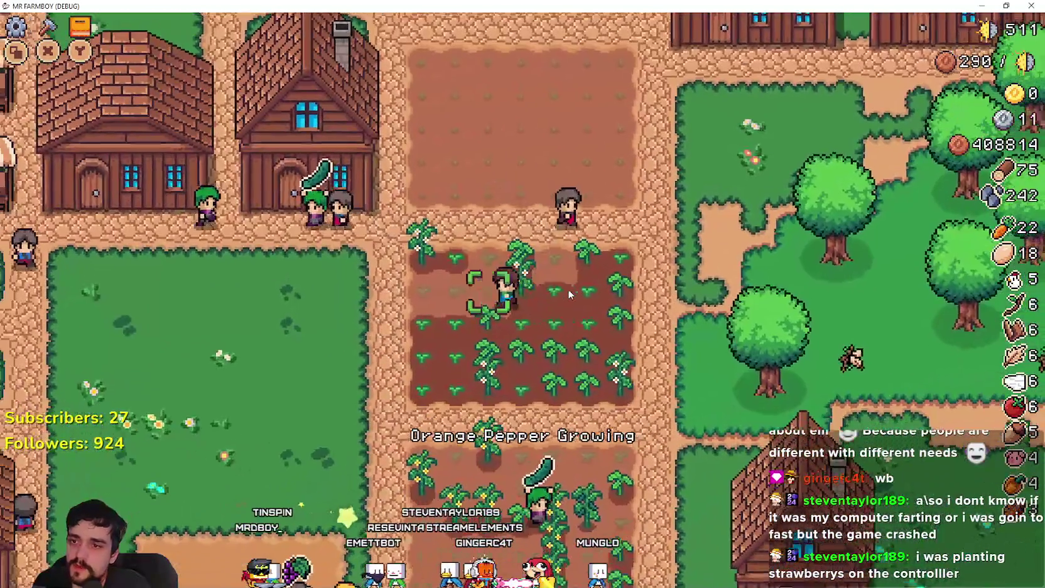
{"action": "key", "text": "Down"}
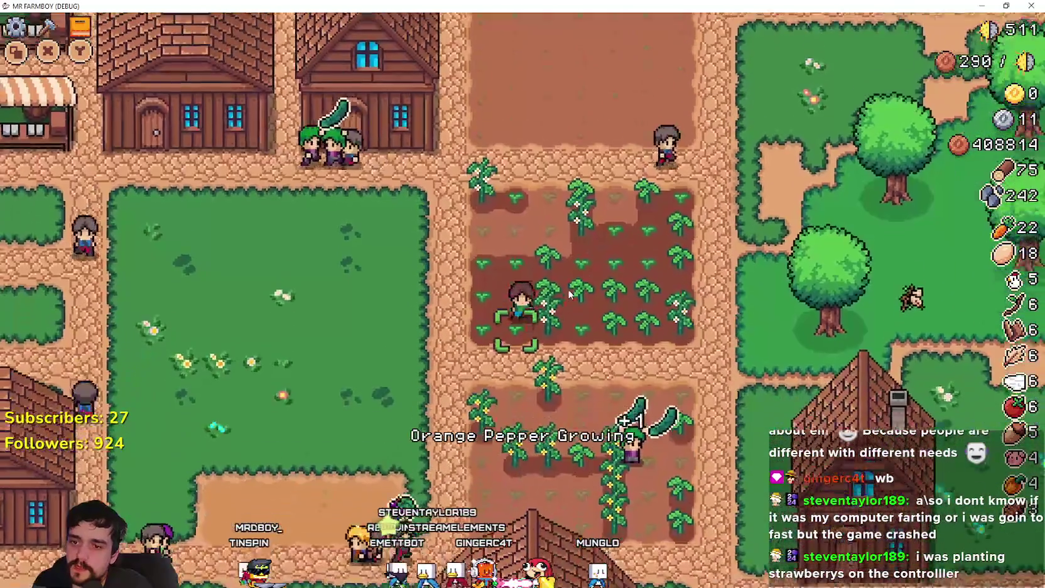
Collect wool from the sheep and milk from the cow in the barn yard
{"action": "key", "text": "Left"}
{"action": "key", "text": "Down"}
{"action": "key", "text": "Right"}
{"action": "key", "text": "Down"}
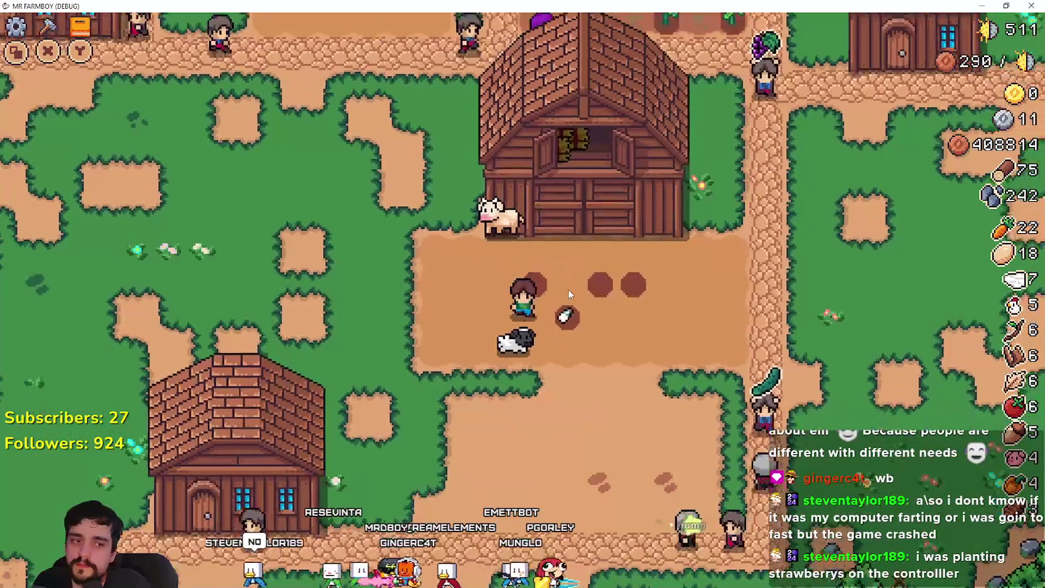
{"action": "key", "text": "Right"}
{"action": "key", "text": "Left"}
Walk up through the village past a house and the vegetable garden, then switch to the NewExport folder window
{"action": "key", "text": "Up"}
{"action": "key", "text": "Left"}
{"action": "key", "text": "Up"}
{"action": "key", "text": "Up"}
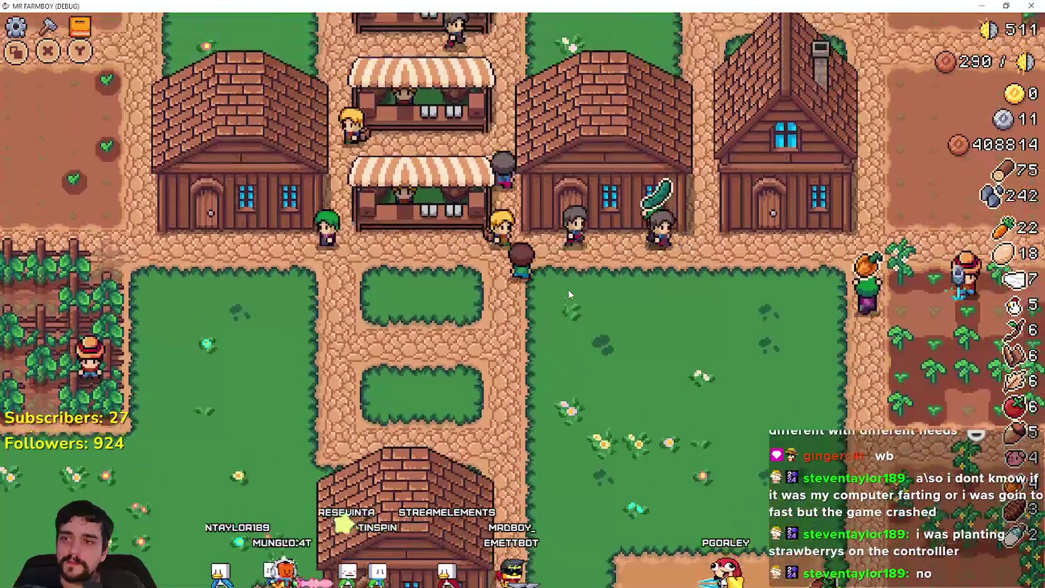
{"action": "key", "text": "Right"}
{"action": "key", "text": "Right"}
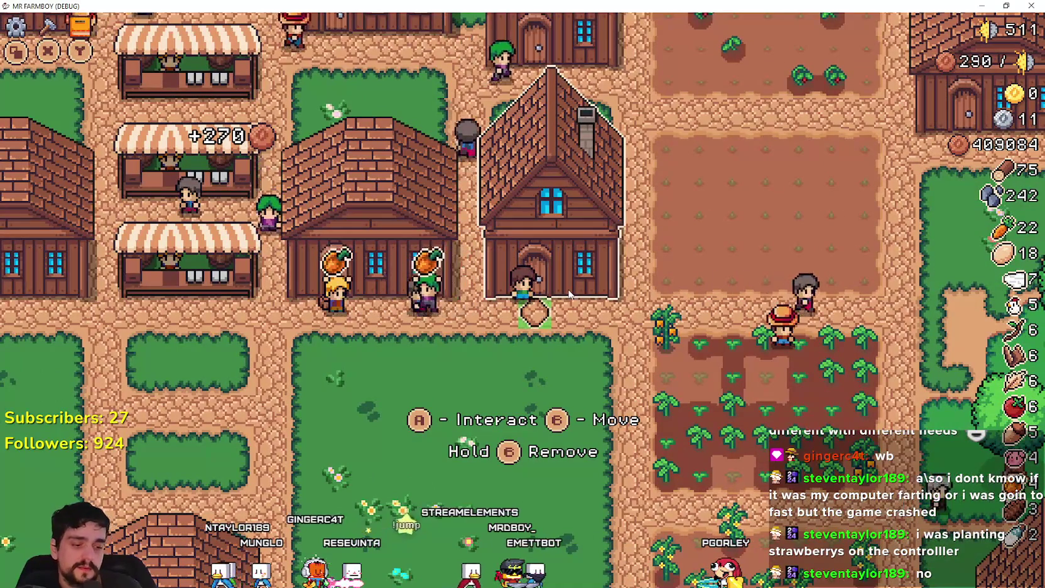
{"action": "key", "text": "Escape"}
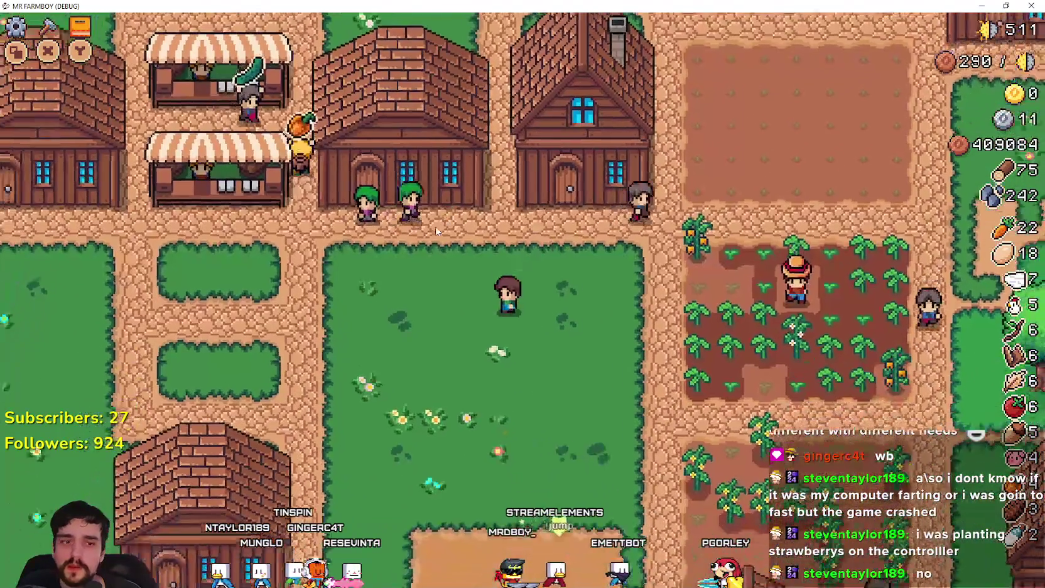
{"action": "key", "text": "Left"}
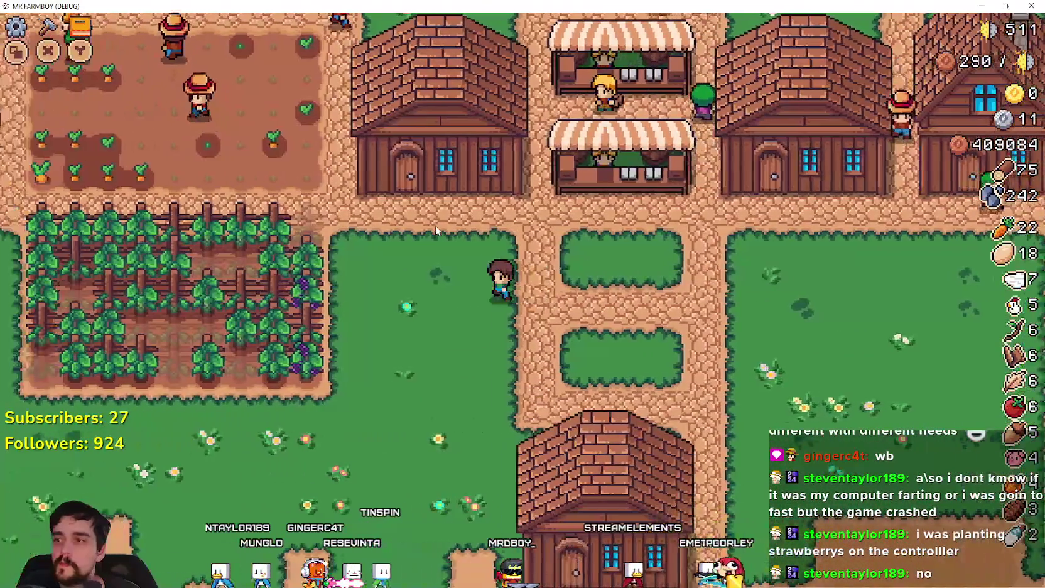
{"action": "key", "text": "Up"}
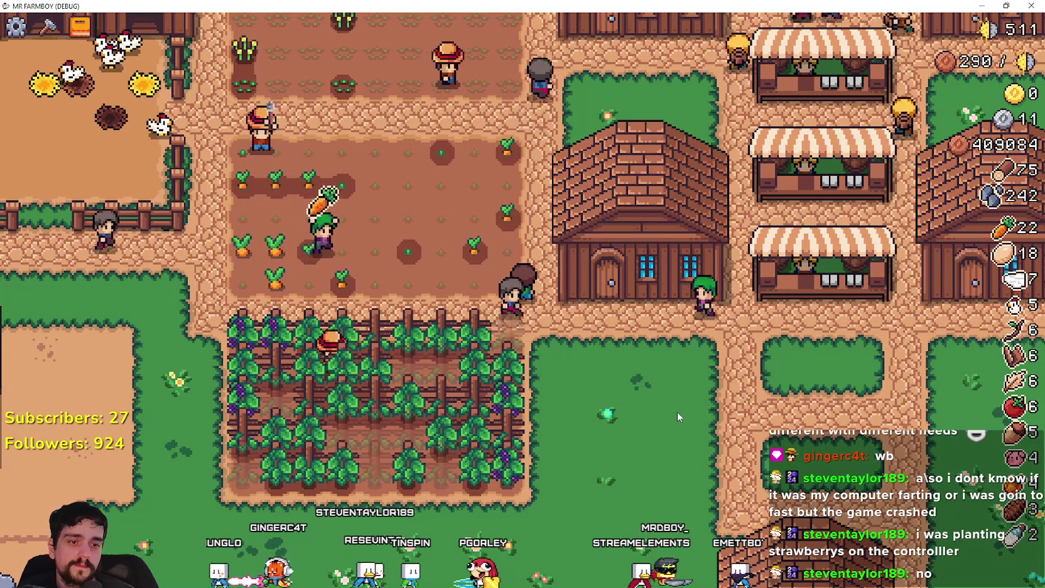
{"action": "key", "text": "alt+Tab"}
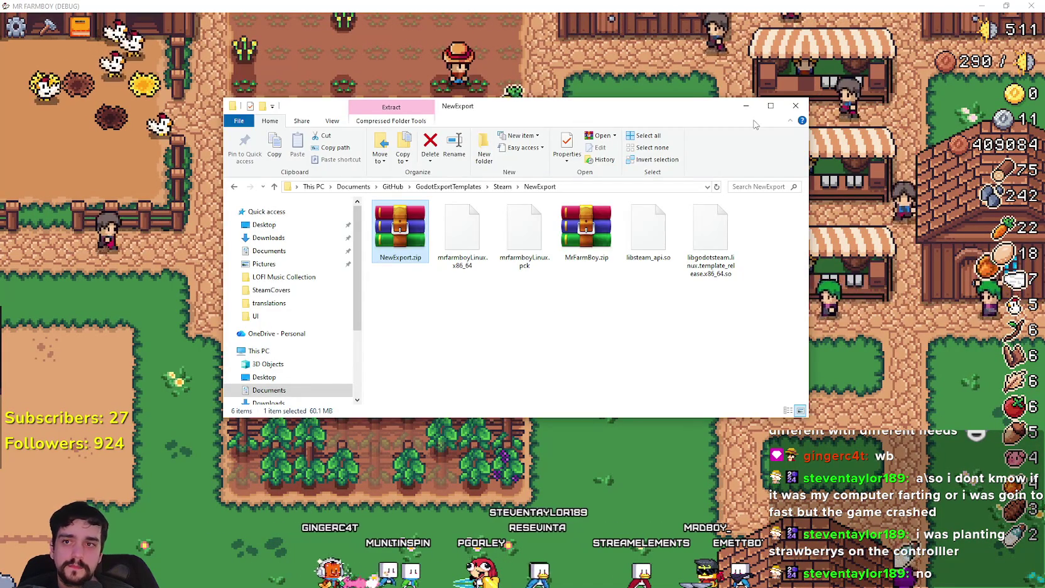
Peek into the logs folder of the MR FARMBOY user-data folder twice, then open and dismiss its context menu
{"action": "key", "text": "alt+Tab"}
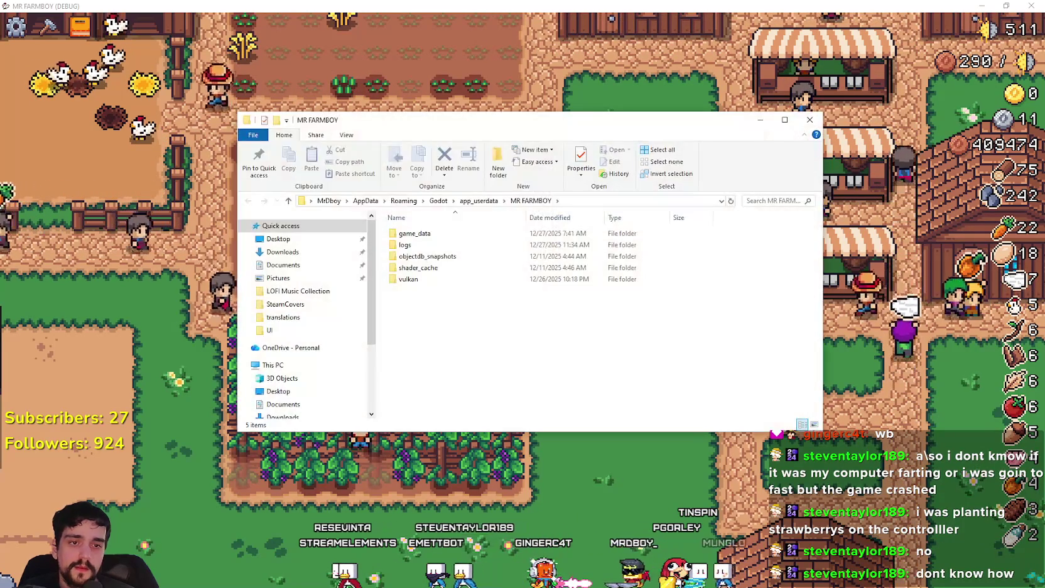
{"action": "double_click", "coordinate": [420, 243]}
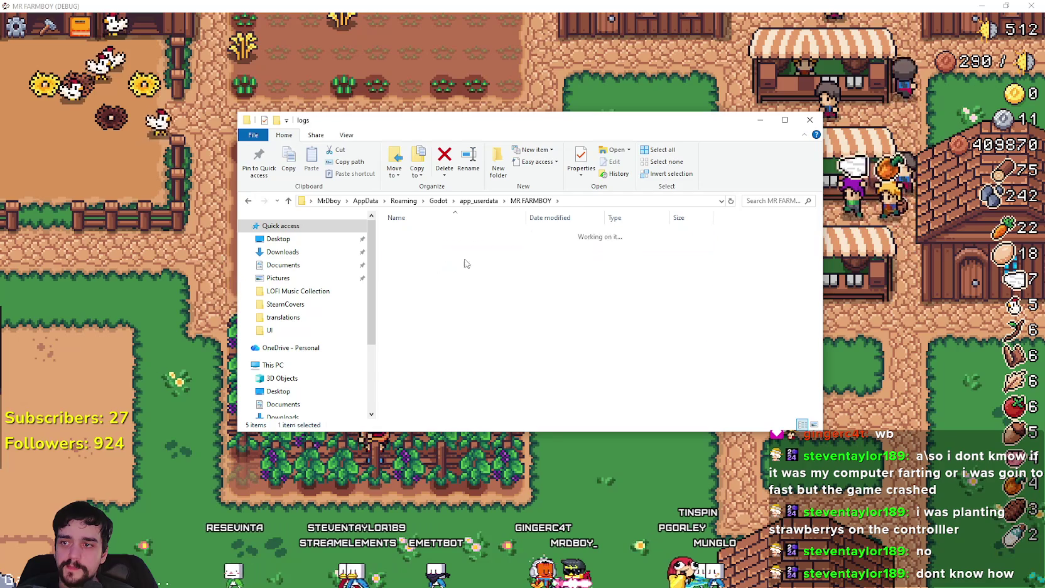
{"action": "left_click", "coordinate": [541, 201]}
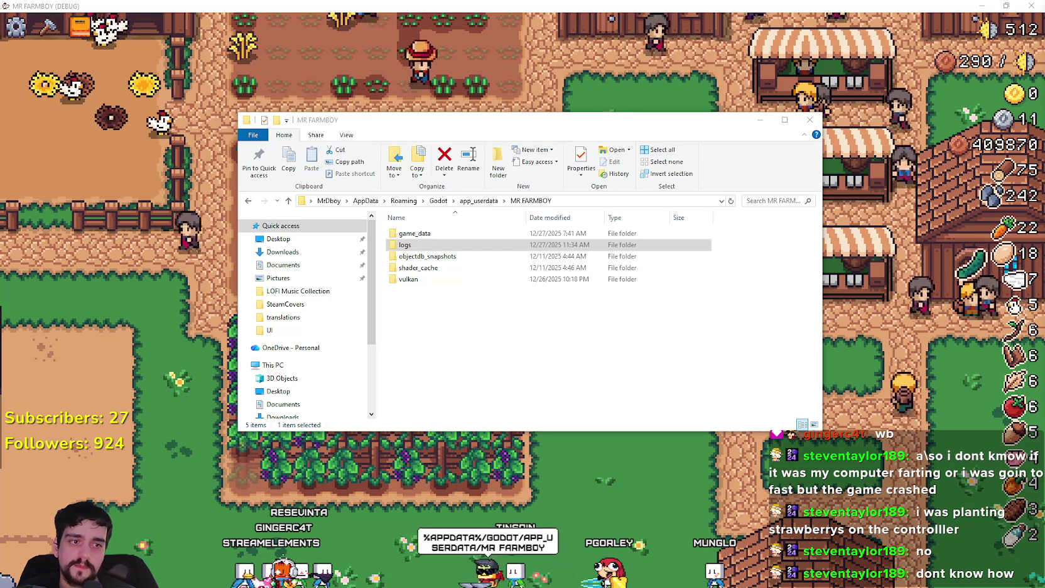
{"action": "left_click", "coordinate": [422, 245]}
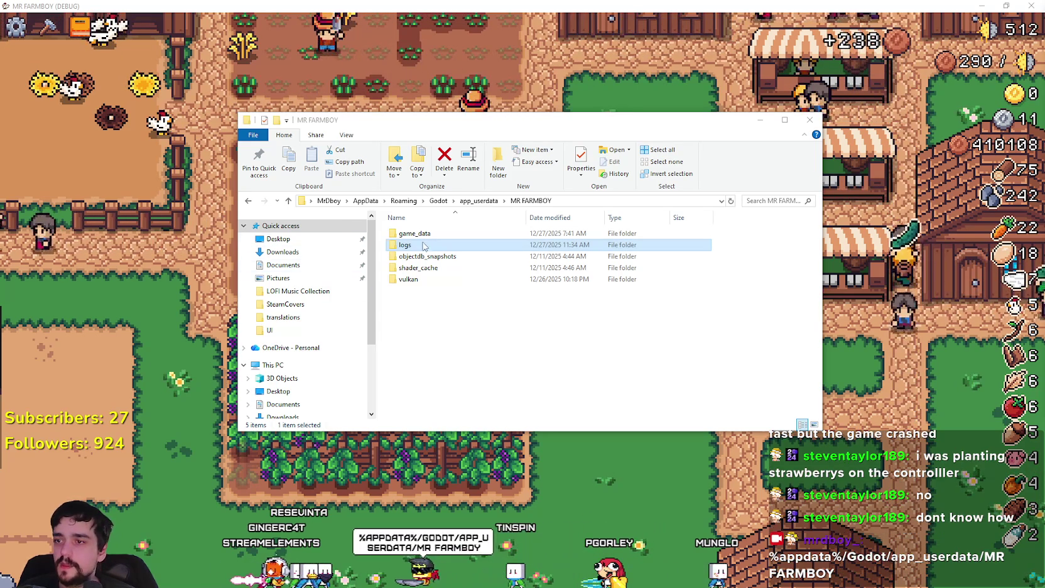
{"action": "double_click", "coordinate": [419, 248]}
{"action": "left_click", "coordinate": [531, 200]}
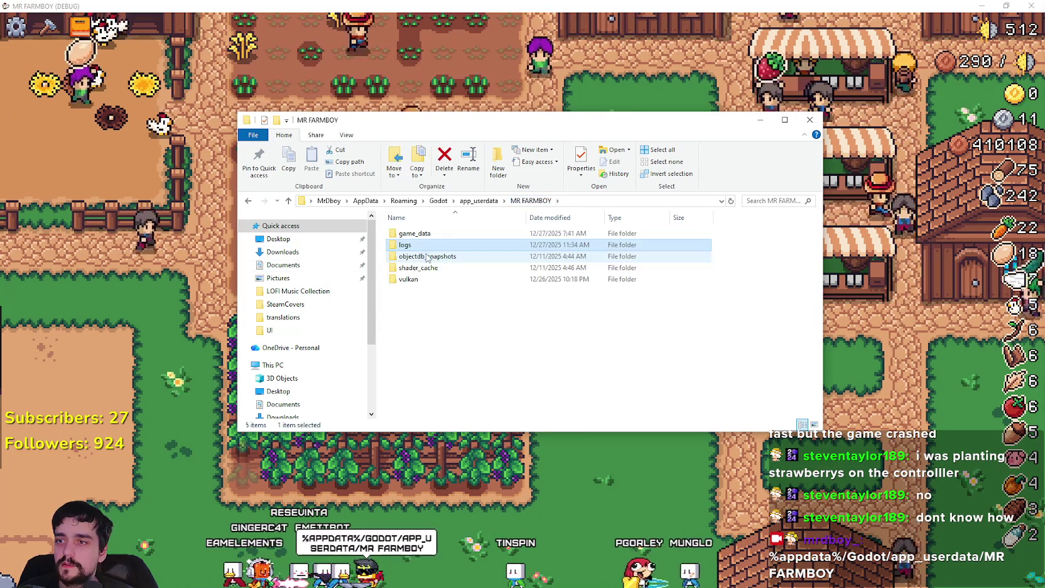
{"action": "right_click", "coordinate": [416, 248]}
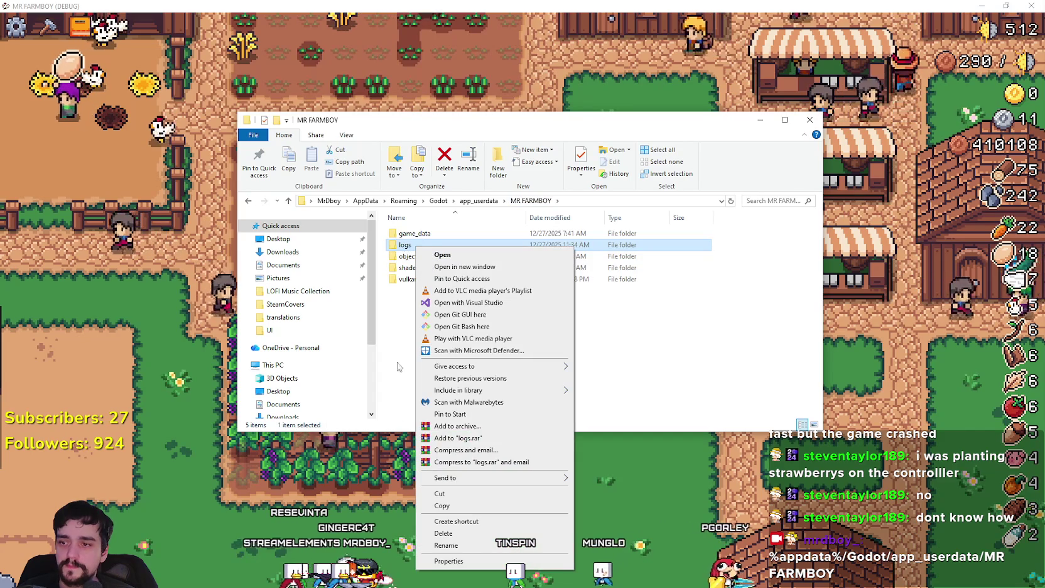
{"action": "left_click", "coordinate": [397, 390]}
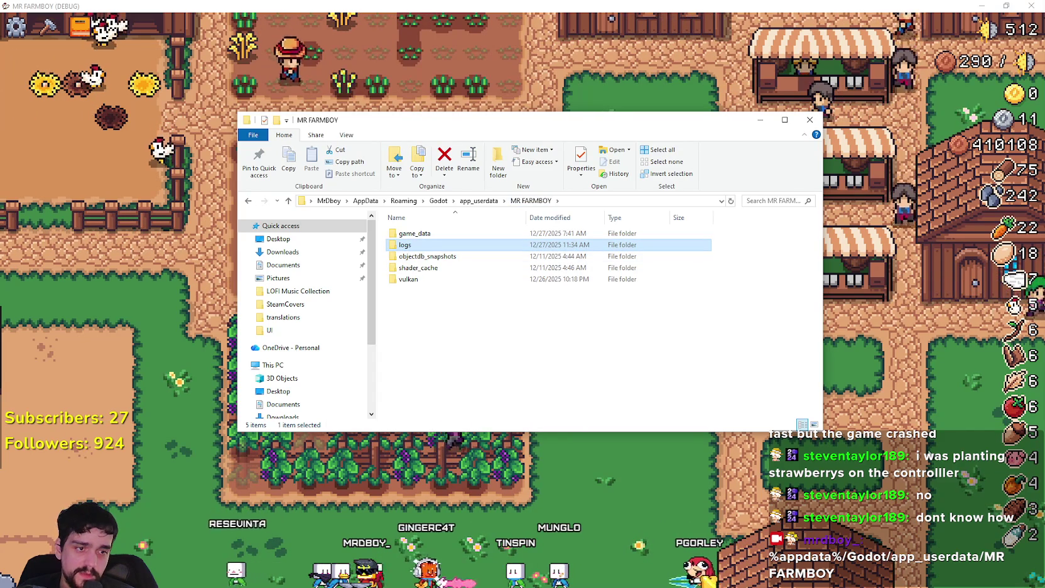
{"action": "key", "text": "alt+Tab"}
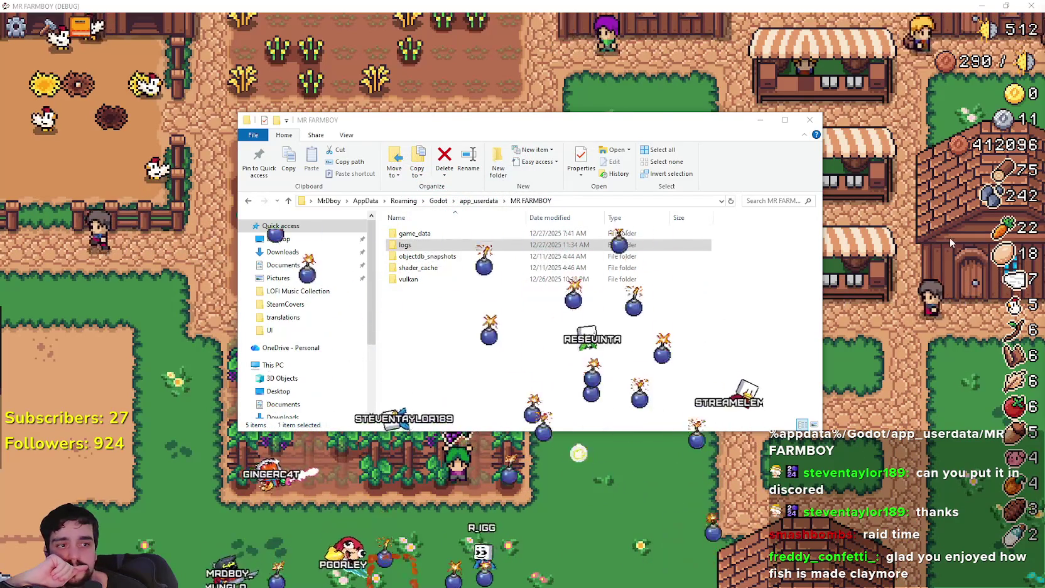
Close the MR FARMBOY File Explorer window
{"action": "left_click", "coordinate": [809, 119]}
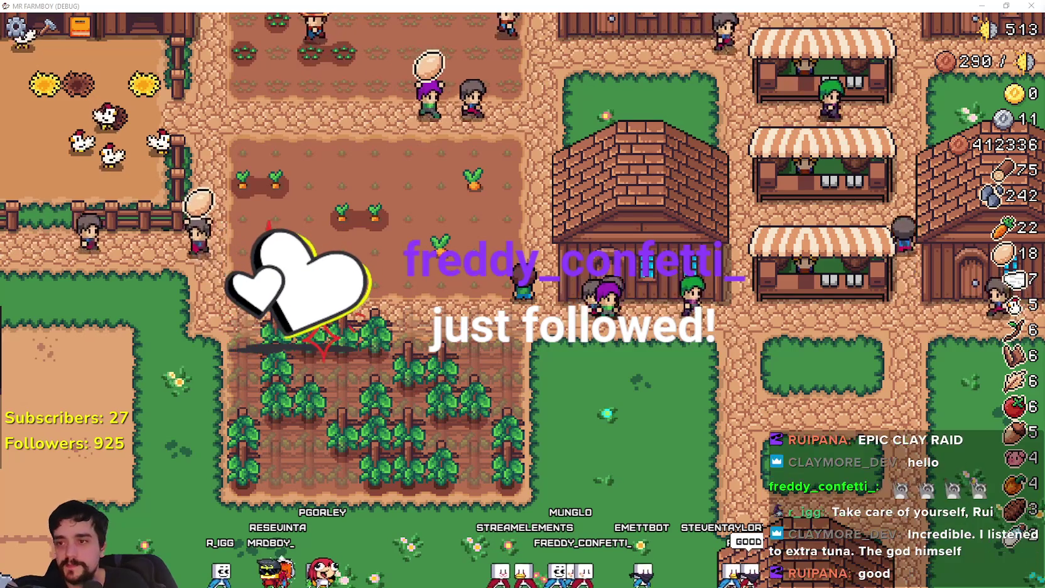
Walk the farmer up and left across the crop field past the carrot patch
{"action": "key", "text": "Up"}
{"action": "key", "text": "Left"}
{"action": "key", "text": "Up"}
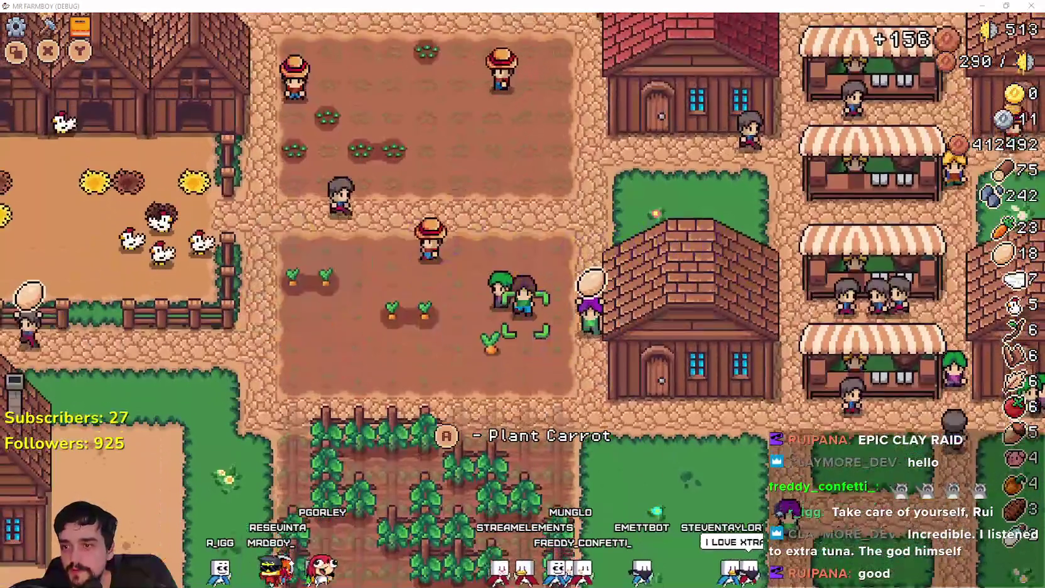
{"action": "key", "text": "Up"}
{"action": "key", "text": "Left"}
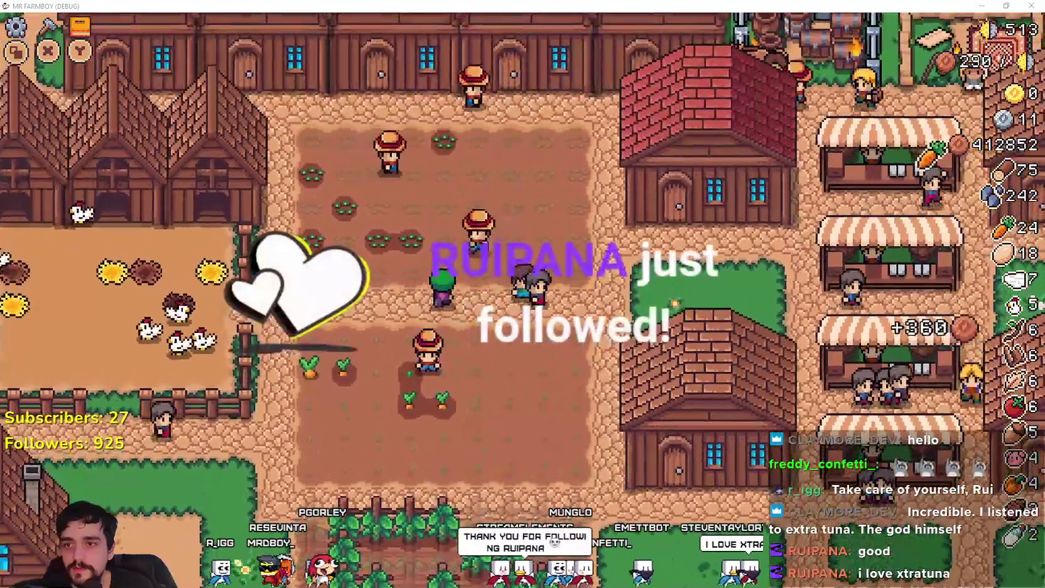
{"action": "key", "text": "Left"}
{"action": "key", "text": "Up"}
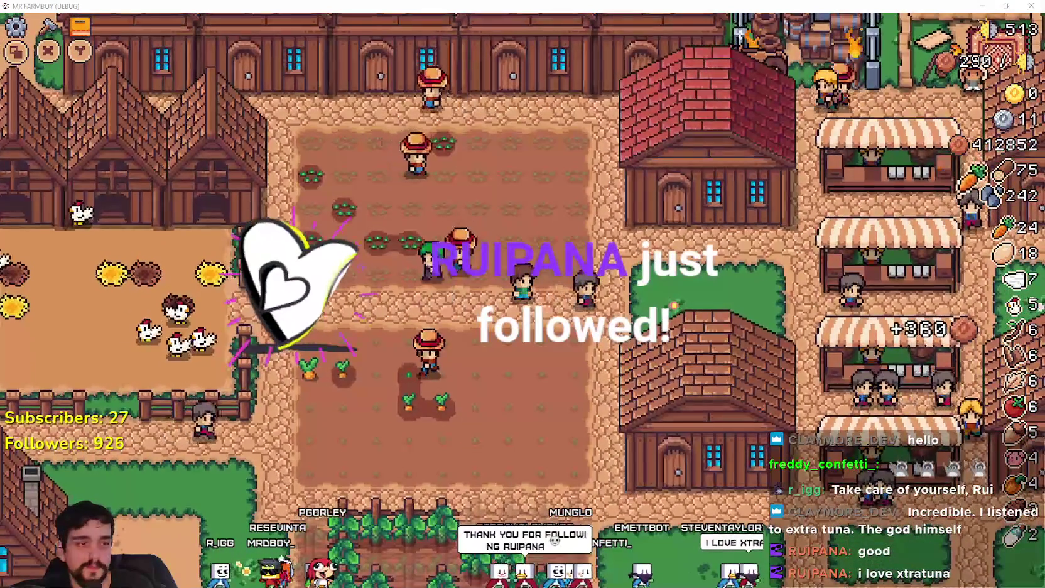
{"action": "key", "text": "Up"}
{"action": "key", "text": "Left"}
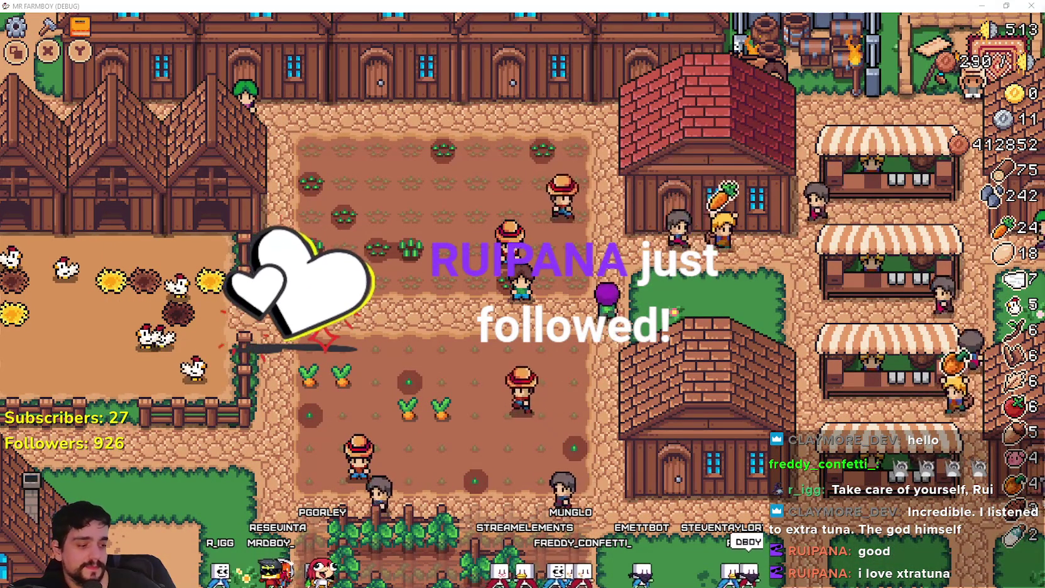
Walk the farmer back down-right toward the houses, then switch to the SteamDB browser
{"action": "key", "text": "Down"}
{"action": "key", "text": "Right"}
{"action": "key", "text": "Right"}
{"action": "key", "text": "Down"}
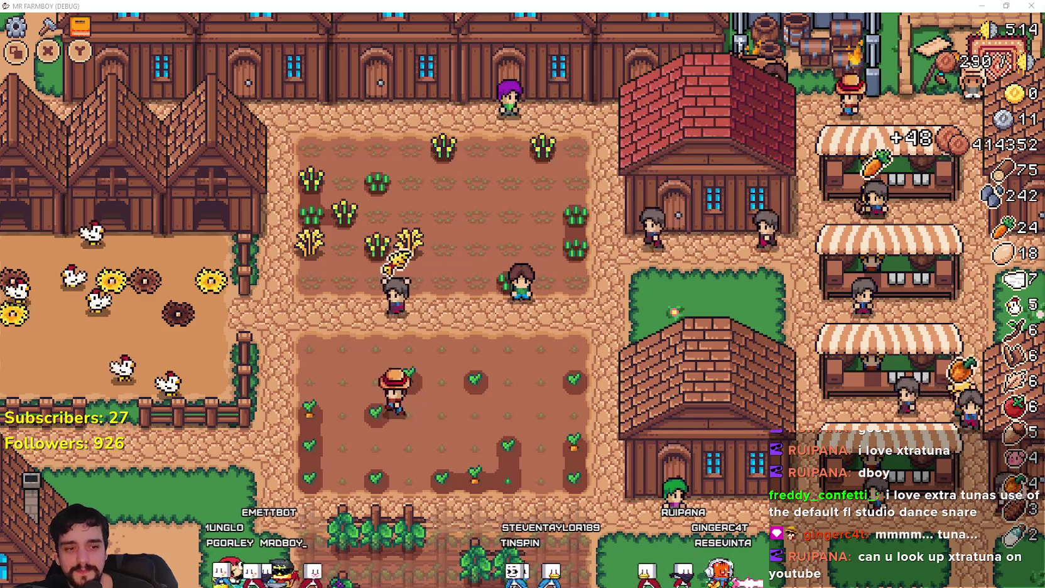
{"action": "key", "text": "alt+Tab"}
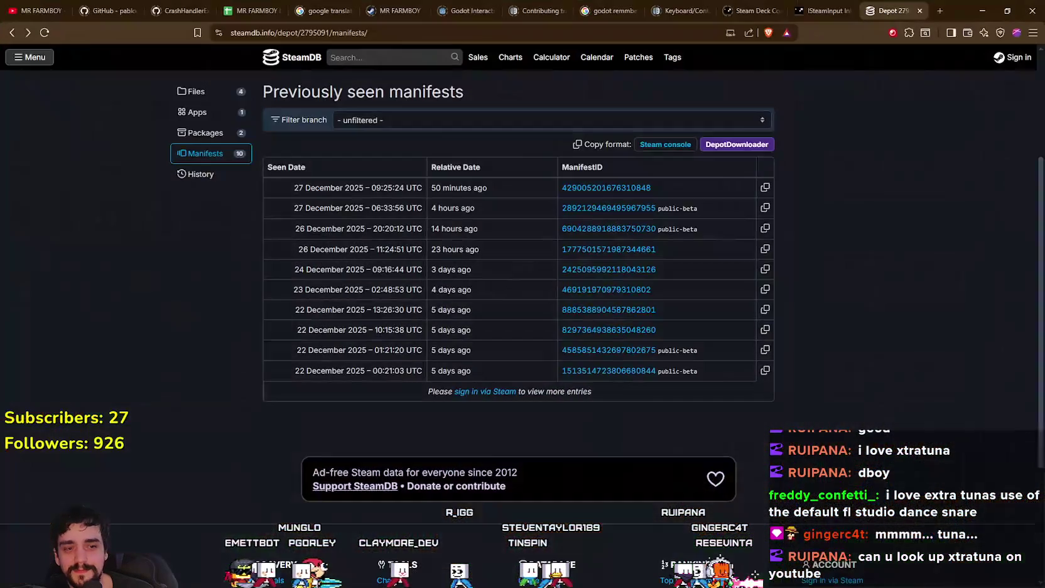
Select the MR FARMBOY YouTube search tab, minimize Brave, then Alt+Tab to the XTRATUNA page
{"action": "left_click", "coordinate": [3, 5]}
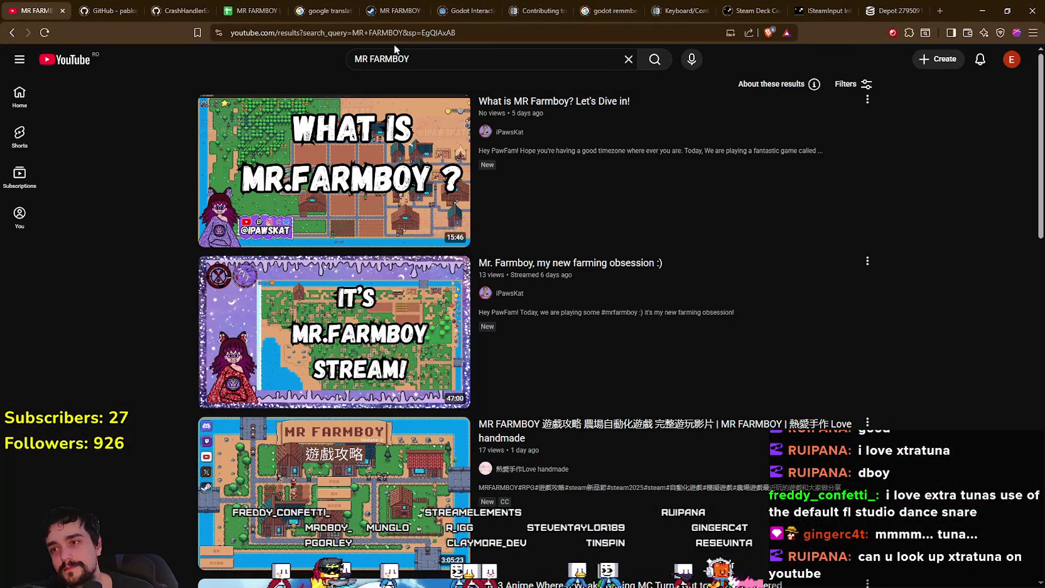
{"action": "left_click", "coordinate": [983, 10]}
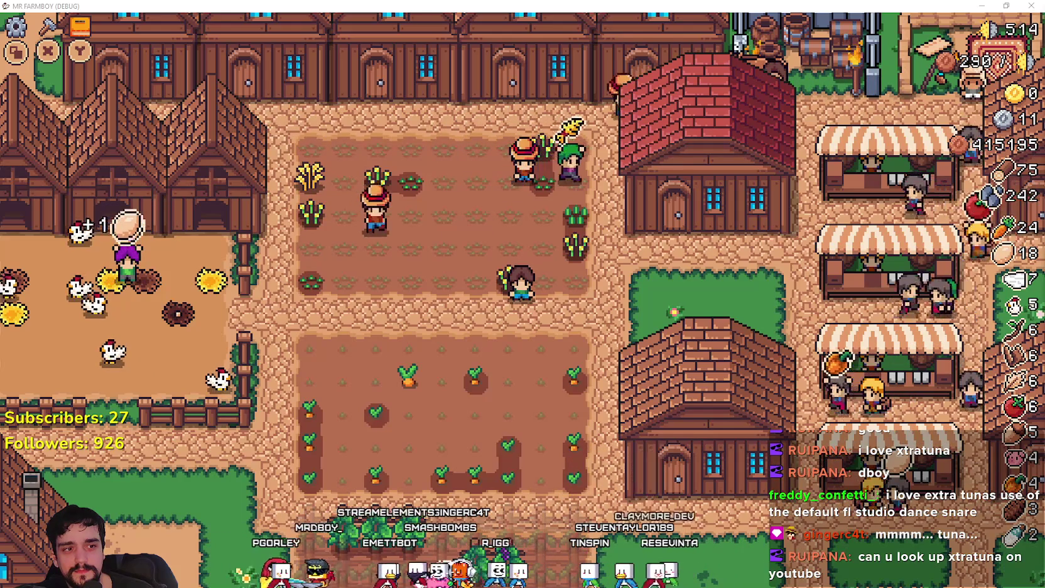
{"action": "key", "text": "alt+Tab"}
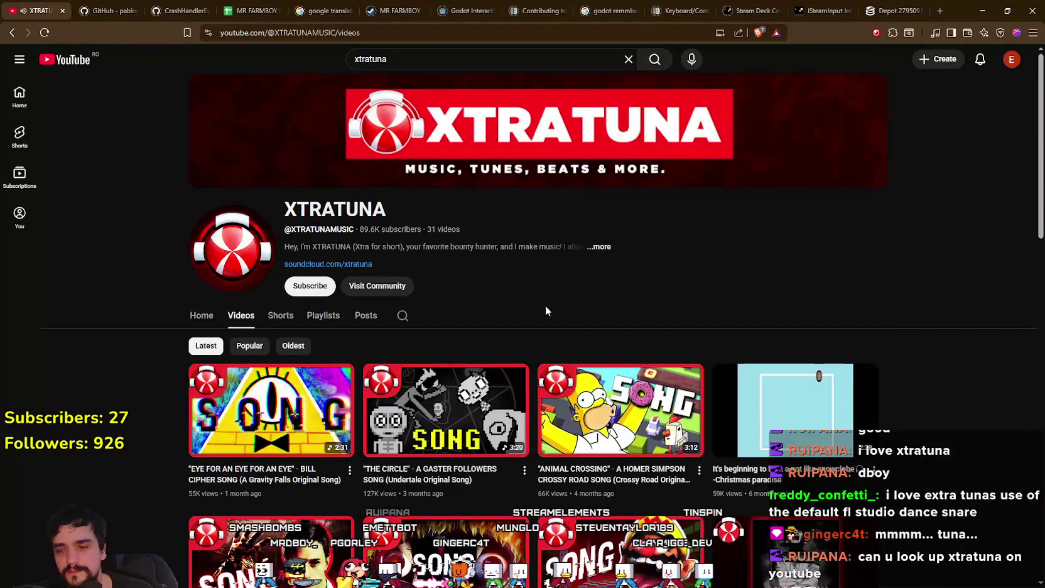
Sort XTRATUNA's channel videos by Popular and play the "JACKIE'S BOX" FNAF Mimic song
{"action": "scroll", "coordinate": [549, 303], "scroll_direction": "down", "scroll_amount": 3}
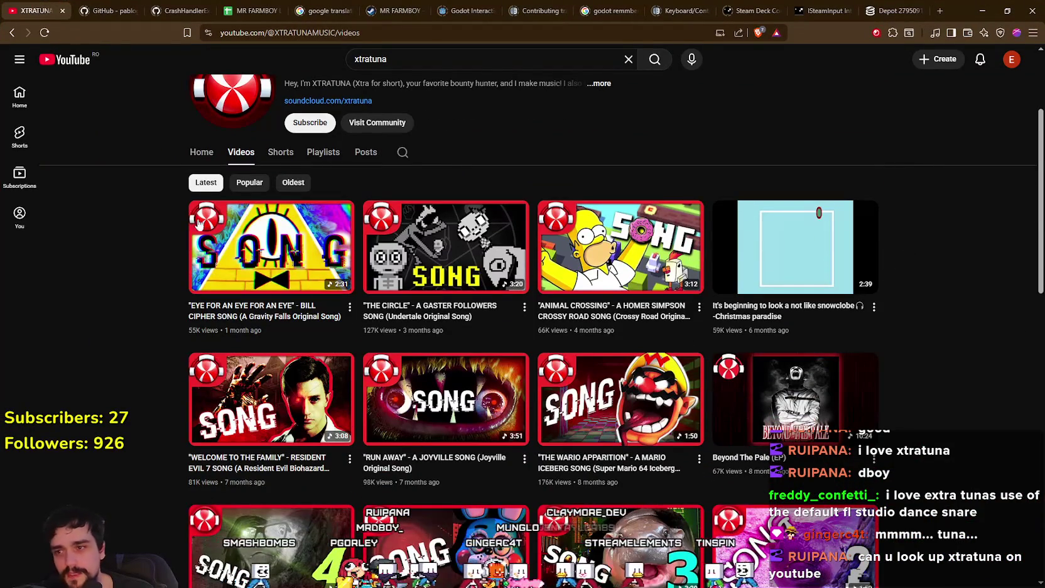
{"action": "scroll", "coordinate": [88, 392], "scroll_direction": "up", "scroll_amount": 3}
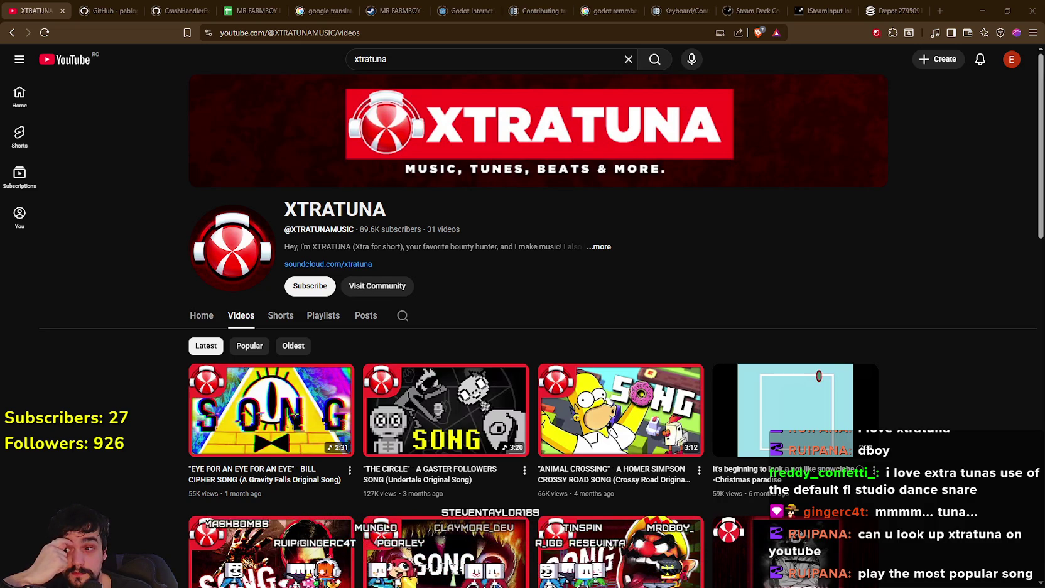
{"action": "left_click", "coordinate": [255, 352]}
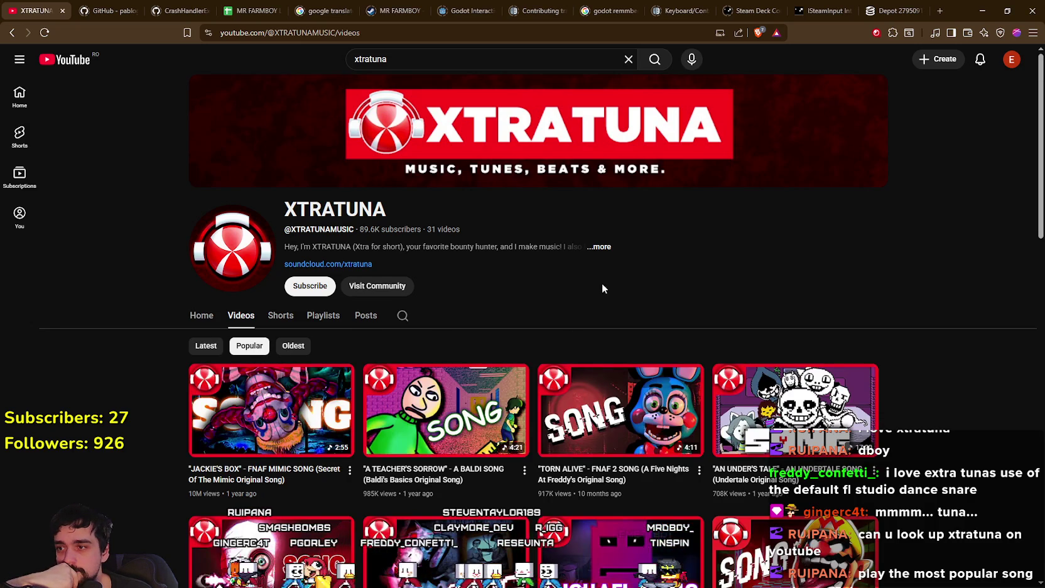
{"action": "scroll", "coordinate": [601, 280], "scroll_direction": "down", "scroll_amount": 1}
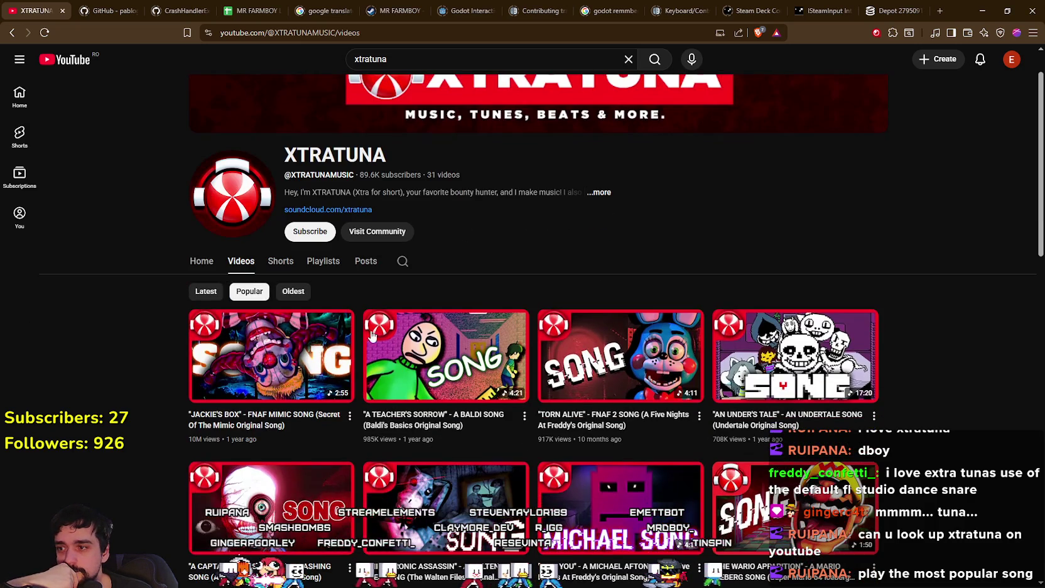
{"action": "left_click", "coordinate": [237, 386]}
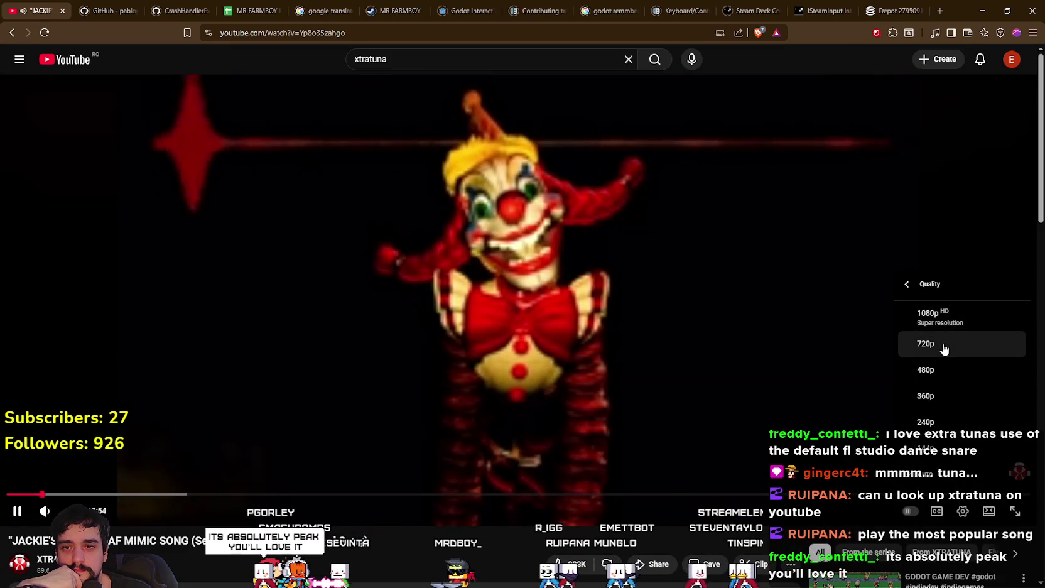
Set the Jackie's Box video's playback quality to 720p
{"action": "left_click", "coordinate": [944, 349]}
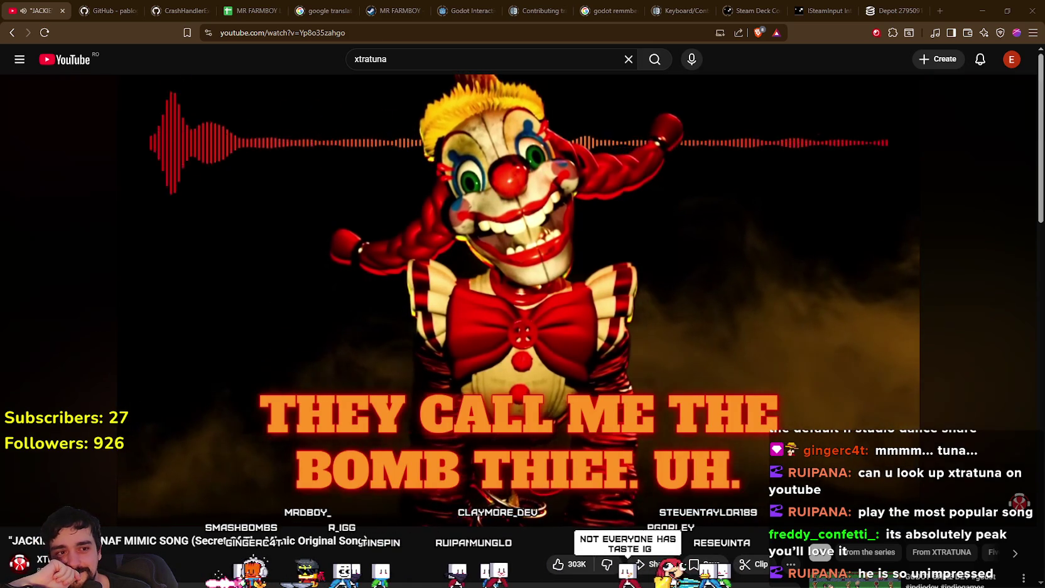
{"action": "mouse_move", "coordinate": [539, 288]}
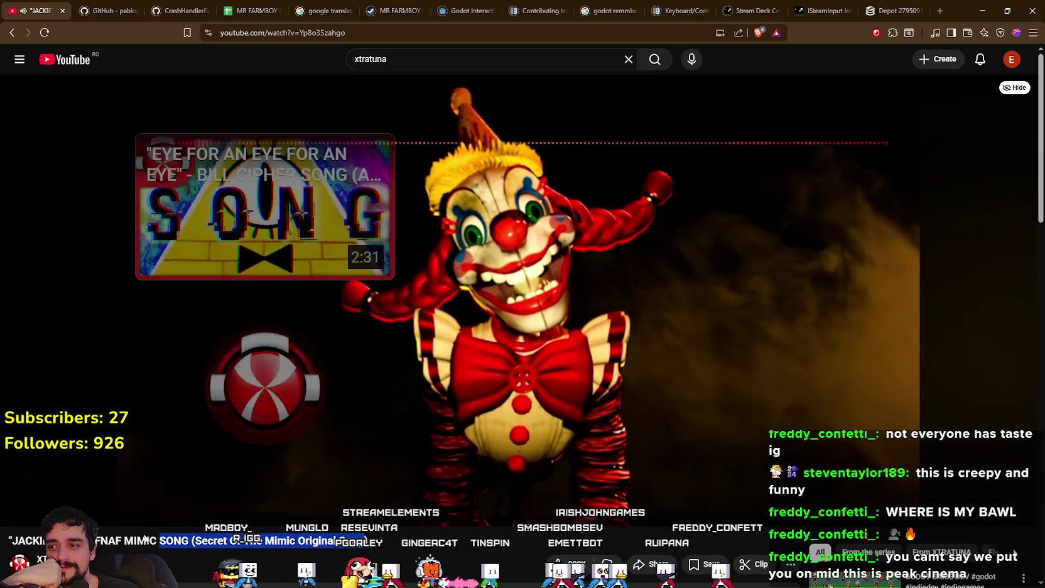
Pause the clown music video in the YouTube player
{"action": "left_click", "coordinate": [455, 378]}
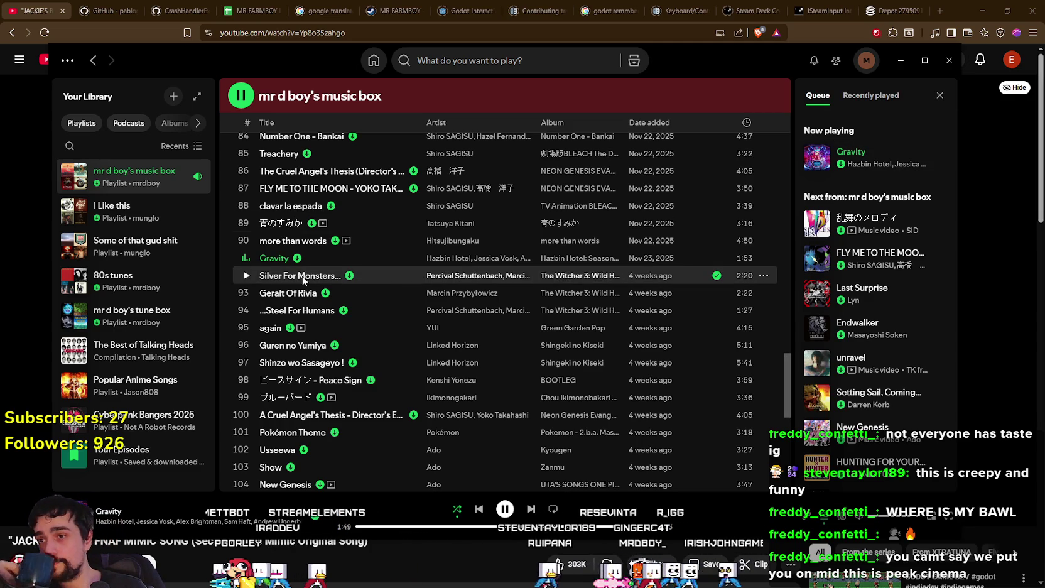
Scroll down through the mr d boy's music box playlist in Spotify
{"action": "scroll", "coordinate": [320, 336], "scroll_direction": "down", "scroll_amount": 3}
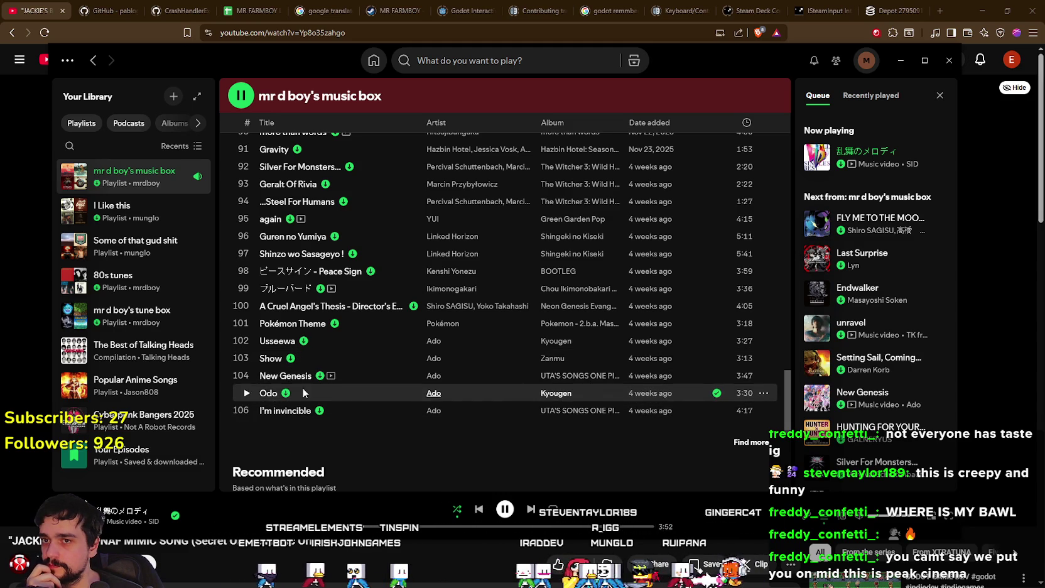
Find the Gravity row in the playlist and open its album, Hazbin Hotel: Season Two
{"action": "scroll", "coordinate": [268, 381], "scroll_direction": "up", "scroll_amount": 3}
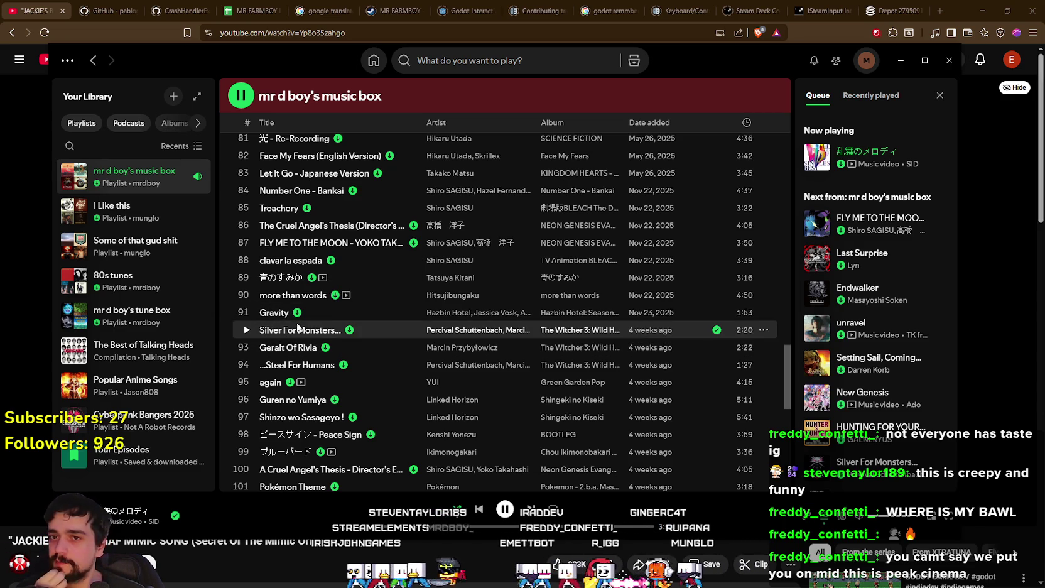
{"action": "scroll", "coordinate": [295, 328], "scroll_direction": "up", "scroll_amount": 5}
{"action": "scroll", "coordinate": [269, 330], "scroll_direction": "down", "scroll_amount": 3}
{"action": "scroll", "coordinate": [269, 330], "scroll_direction": "up", "scroll_amount": 10}
{"action": "scroll", "coordinate": [326, 406], "scroll_direction": "up", "scroll_amount": 12}
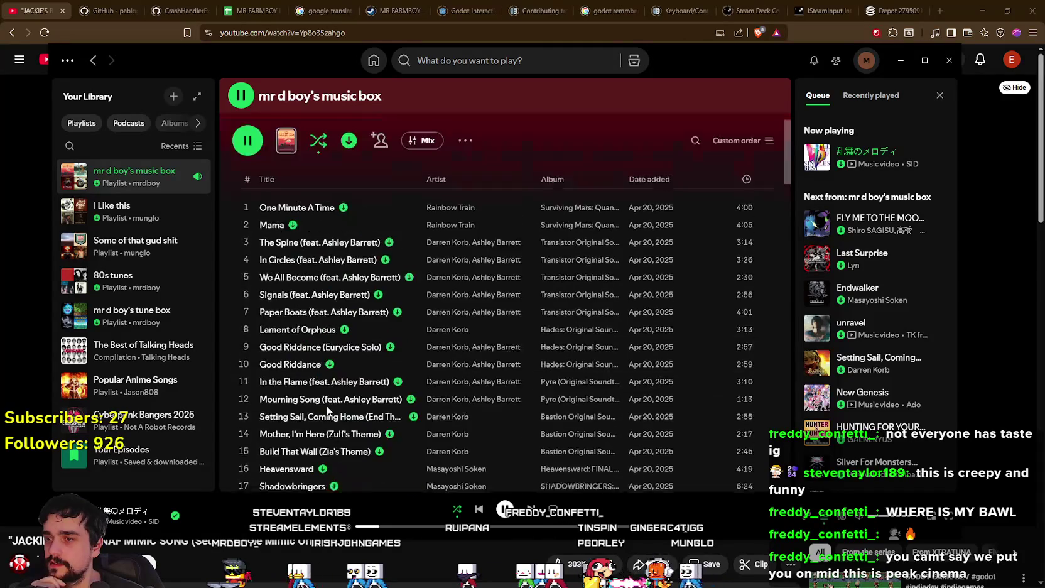
{"action": "scroll", "coordinate": [326, 409], "scroll_direction": "up", "scroll_amount": 3}
{"action": "scroll", "coordinate": [295, 326], "scroll_direction": "down", "scroll_amount": 4}
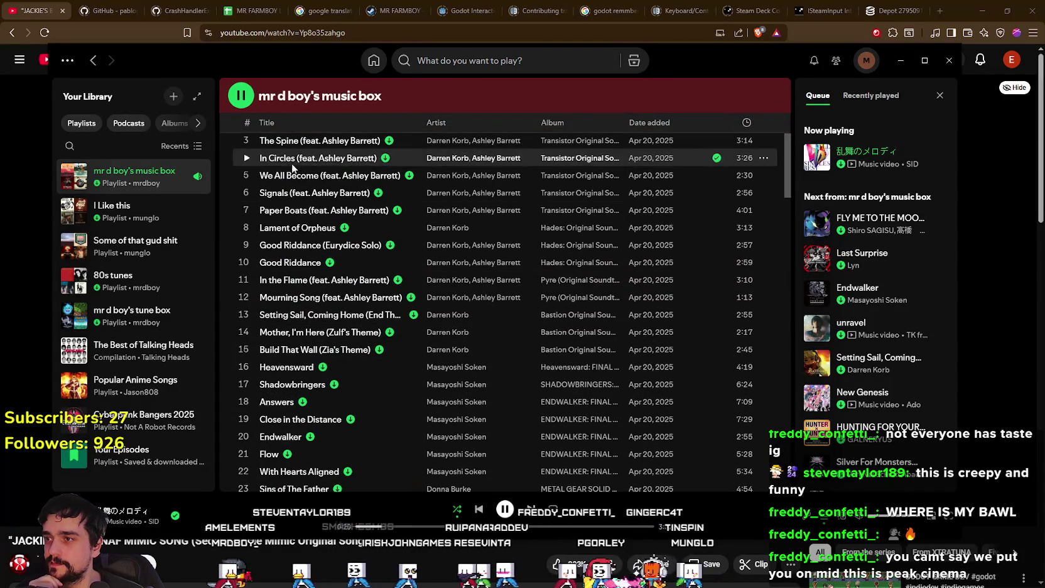
{"action": "scroll", "coordinate": [575, 352], "scroll_direction": "down", "scroll_amount": 5}
{"action": "scroll", "coordinate": [572, 350], "scroll_direction": "down", "scroll_amount": 3}
{"action": "scroll", "coordinate": [574, 295], "scroll_direction": "down", "scroll_amount": 4}
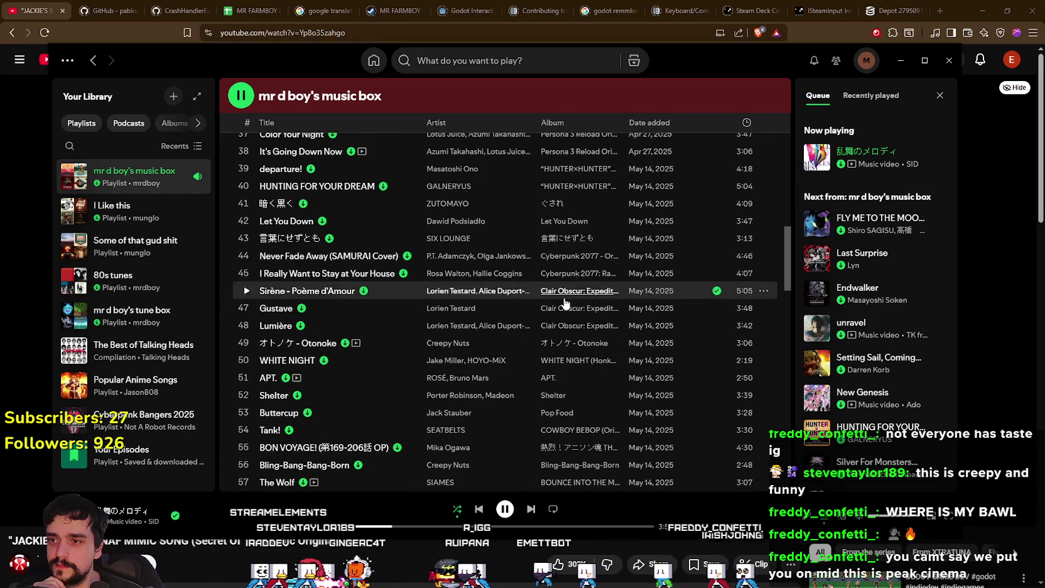
{"action": "scroll", "coordinate": [563, 296], "scroll_direction": "down", "scroll_amount": 2}
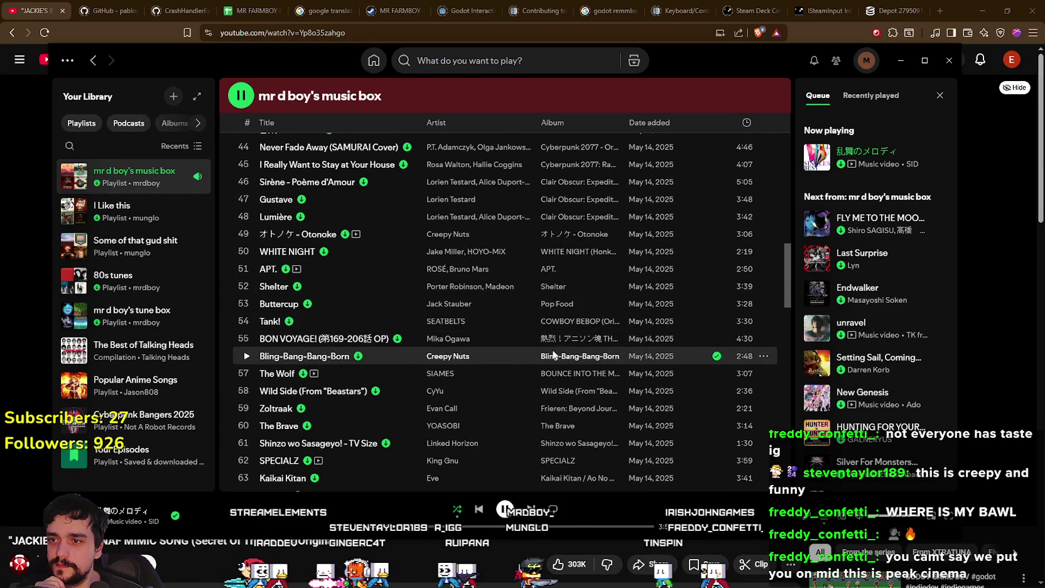
{"action": "scroll", "coordinate": [561, 327], "scroll_direction": "down", "scroll_amount": 2}
{"action": "scroll", "coordinate": [570, 371], "scroll_direction": "down", "scroll_amount": 2}
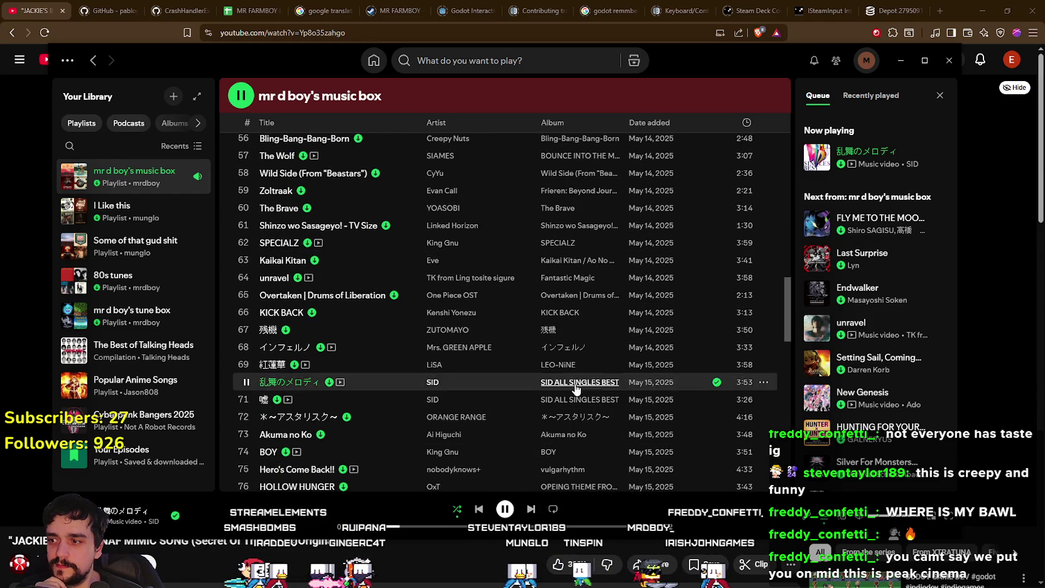
{"action": "scroll", "coordinate": [576, 388], "scroll_direction": "down", "scroll_amount": 1}
{"action": "scroll", "coordinate": [565, 405], "scroll_direction": "down", "scroll_amount": 2}
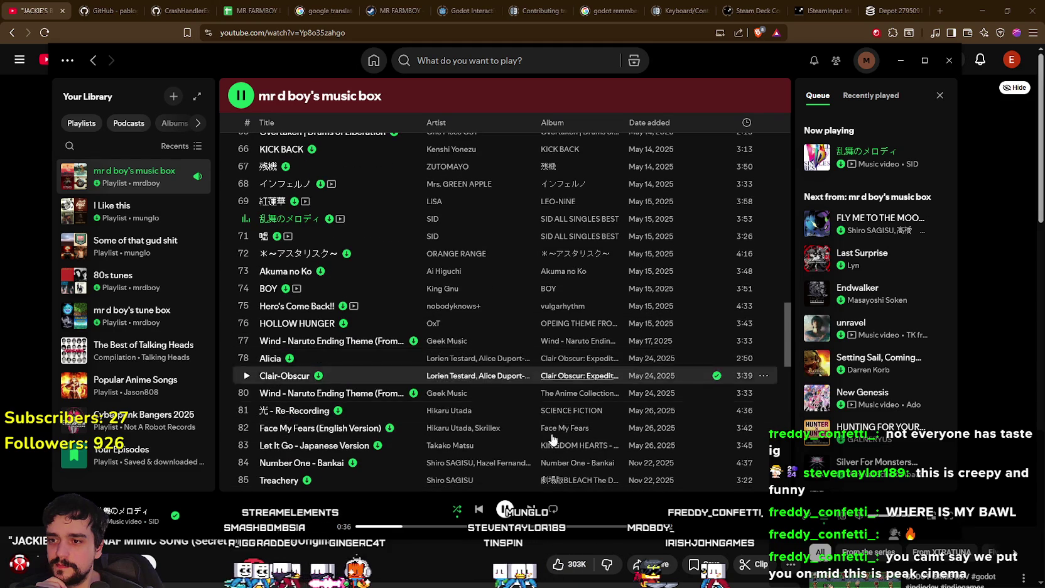
{"action": "scroll", "coordinate": [557, 420], "scroll_direction": "down", "scroll_amount": 2}
{"action": "scroll", "coordinate": [571, 406], "scroll_direction": "down", "scroll_amount": 2}
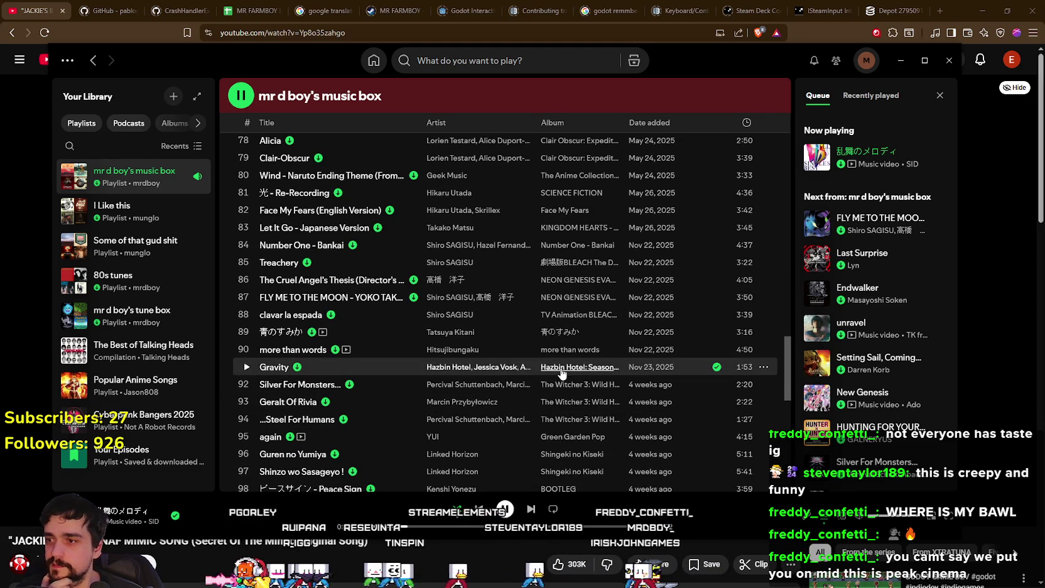
{"action": "left_click", "coordinate": [581, 372]}
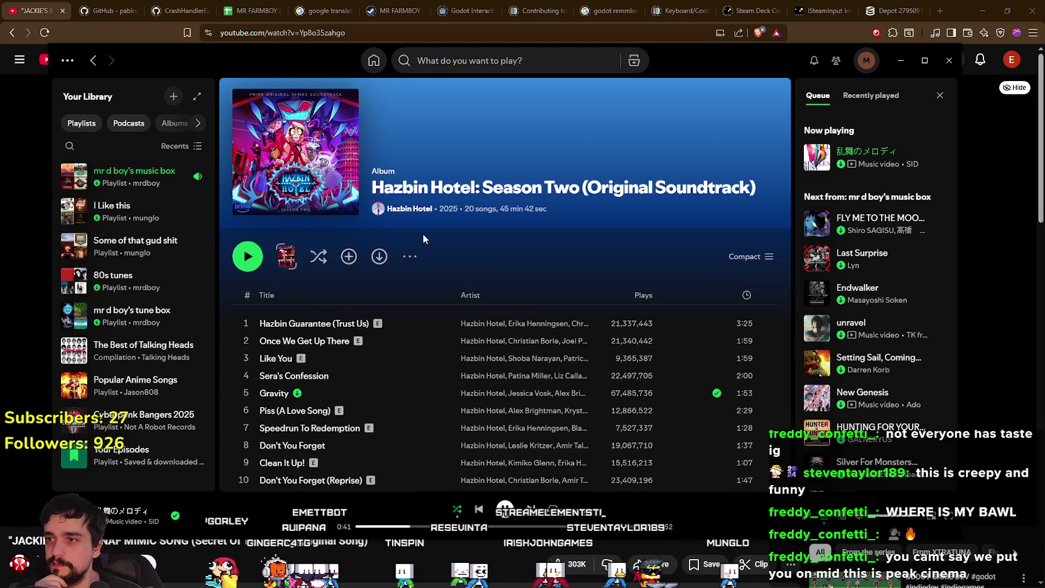
From 'More by Hazbin Hotel', open the 2024 Hazbin Hotel (Original Soundtrack) album and browse its tracks
{"action": "scroll", "coordinate": [537, 198], "scroll_direction": "down", "scroll_amount": 1}
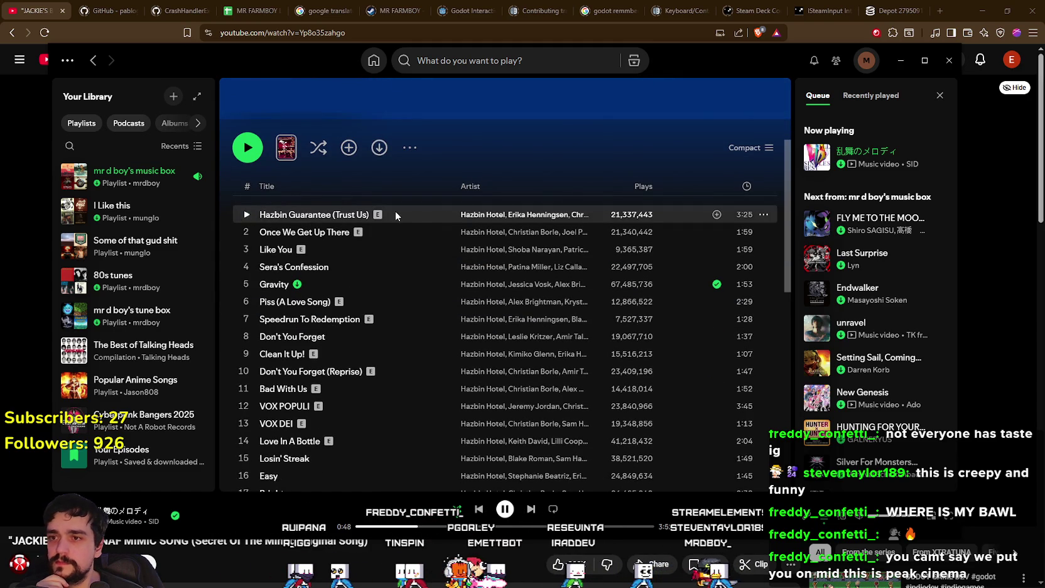
{"action": "scroll", "coordinate": [395, 280], "scroll_direction": "down", "scroll_amount": 1}
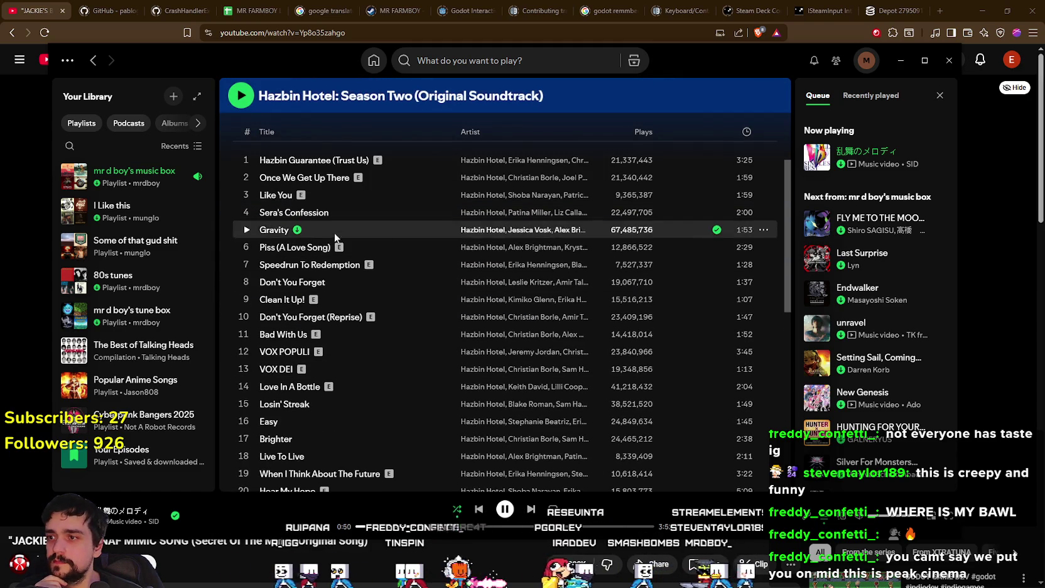
{"action": "scroll", "coordinate": [540, 248], "scroll_direction": "down", "scroll_amount": 2}
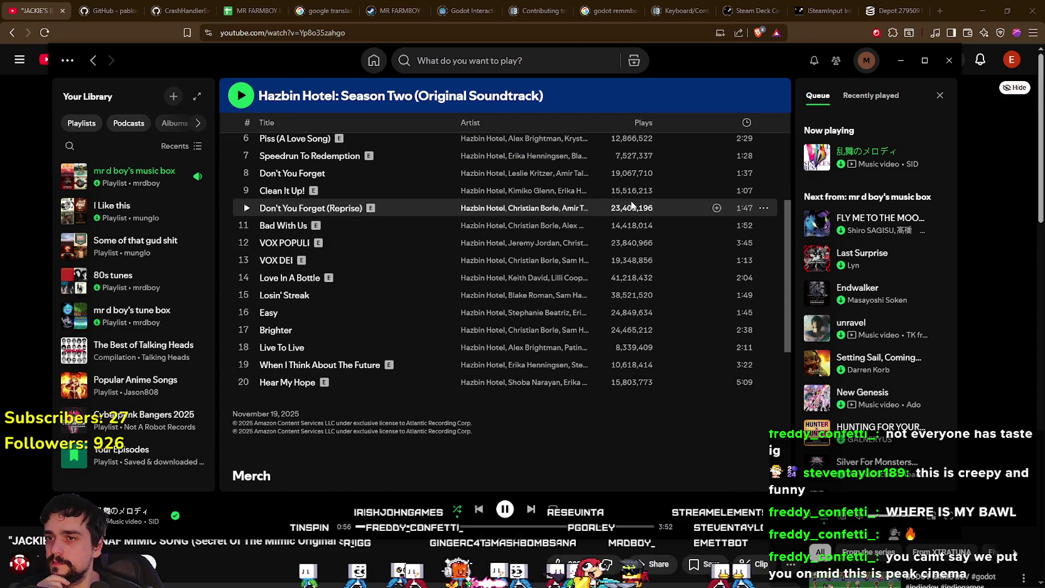
{"action": "scroll", "coordinate": [631, 212], "scroll_direction": "up", "scroll_amount": 2}
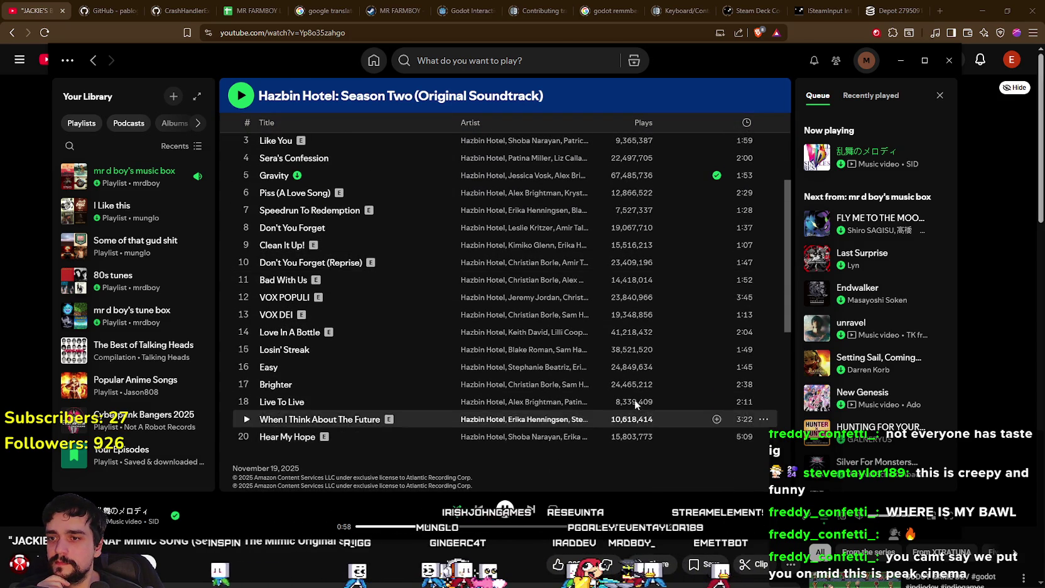
{"action": "scroll", "coordinate": [626, 408], "scroll_direction": "up", "scroll_amount": 1}
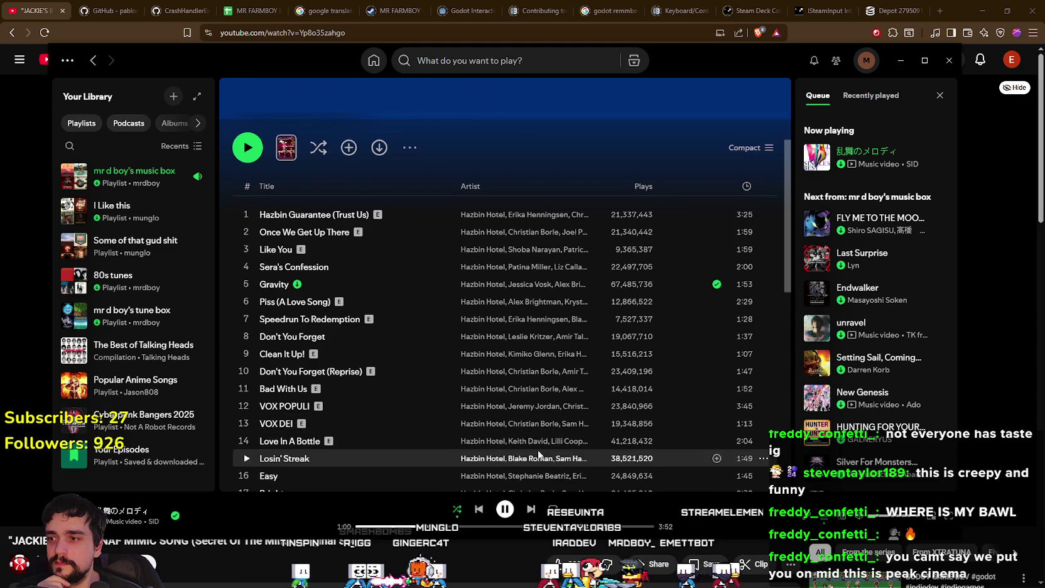
{"action": "scroll", "coordinate": [296, 443], "scroll_direction": "down", "scroll_amount": 5}
{"action": "scroll", "coordinate": [284, 341], "scroll_direction": "down", "scroll_amount": 2}
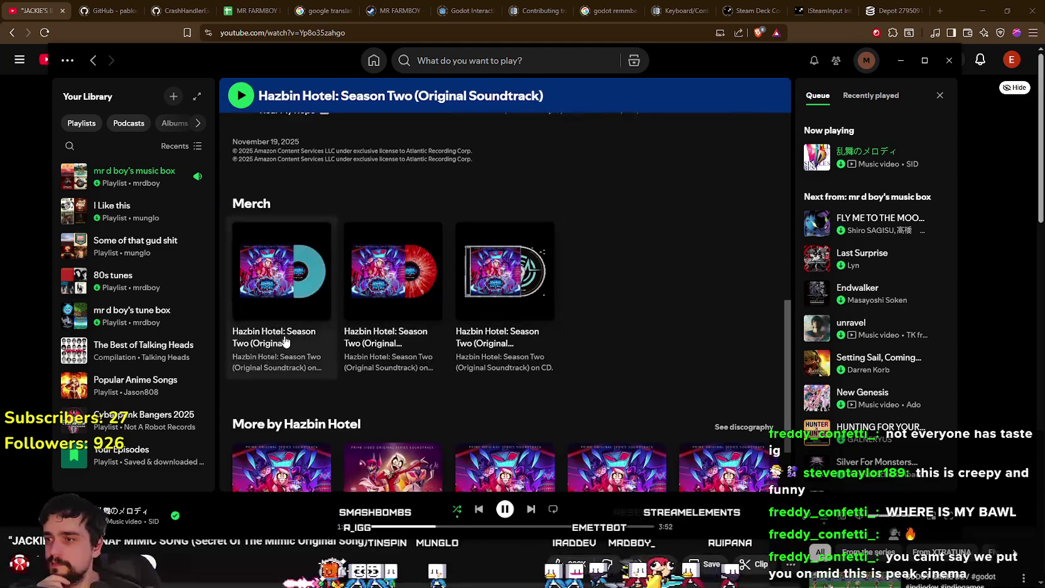
{"action": "scroll", "coordinate": [586, 367], "scroll_direction": "up", "scroll_amount": 7}
{"action": "scroll", "coordinate": [581, 368], "scroll_direction": "down", "scroll_amount": 3}
{"action": "scroll", "coordinate": [475, 333], "scroll_direction": "down", "scroll_amount": 5}
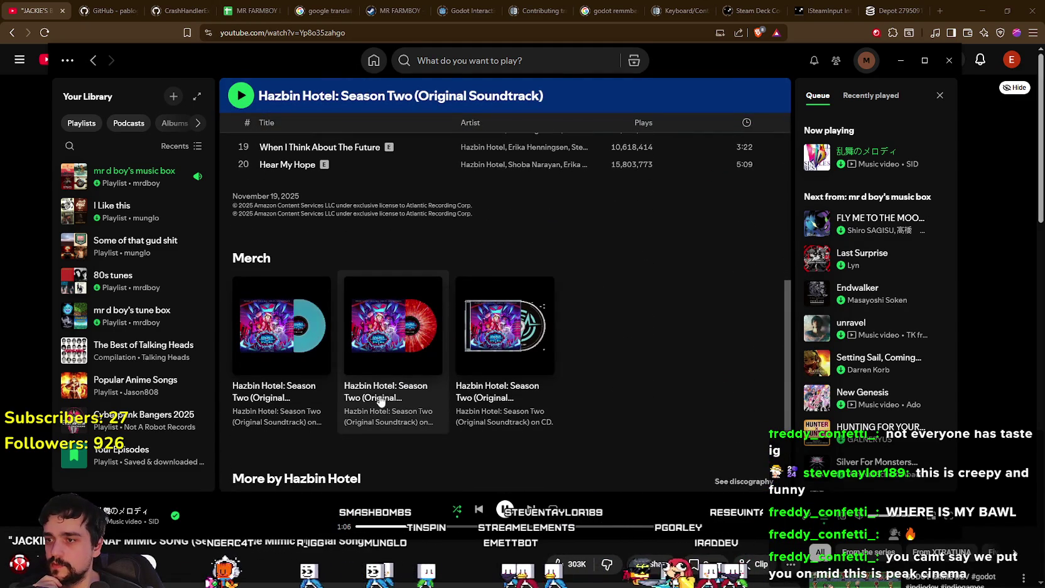
{"action": "scroll", "coordinate": [590, 406], "scroll_direction": "down", "scroll_amount": 3}
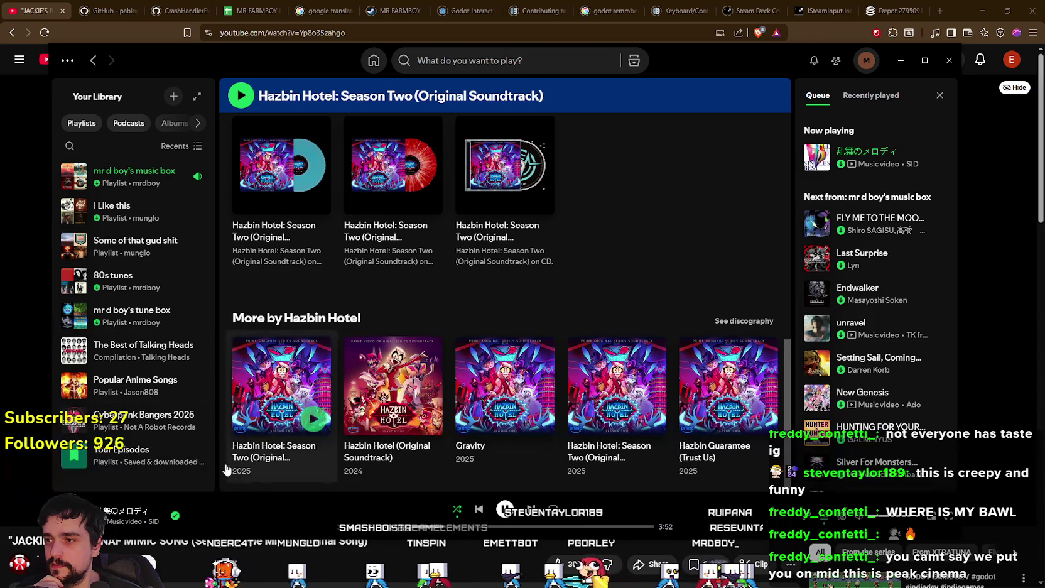
{"action": "left_click", "coordinate": [388, 460]}
{"action": "scroll", "coordinate": [655, 333], "scroll_direction": "down", "scroll_amount": 2}
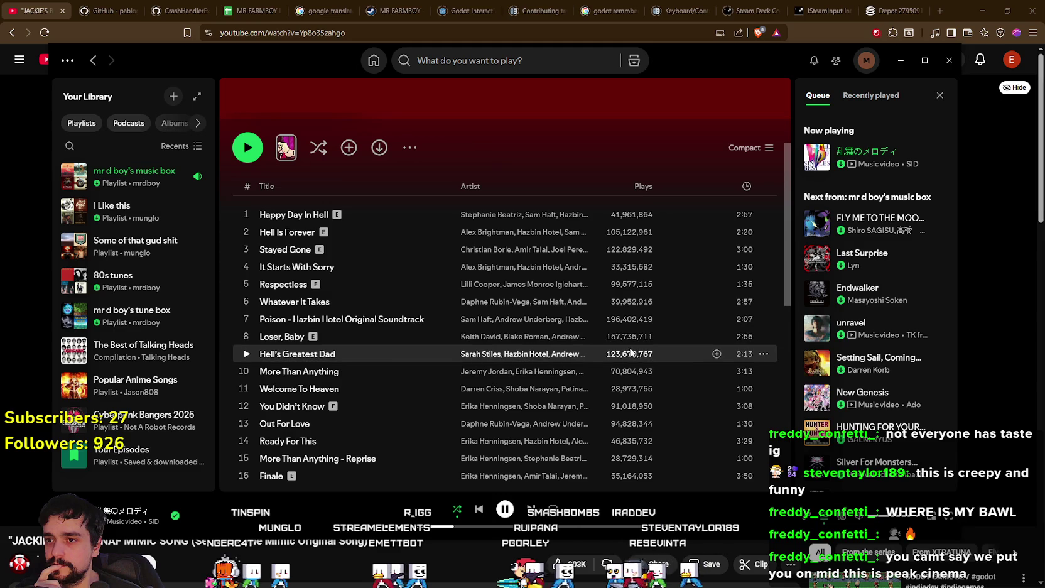
{"action": "scroll", "coordinate": [625, 337], "scroll_direction": "down", "scroll_amount": 3}
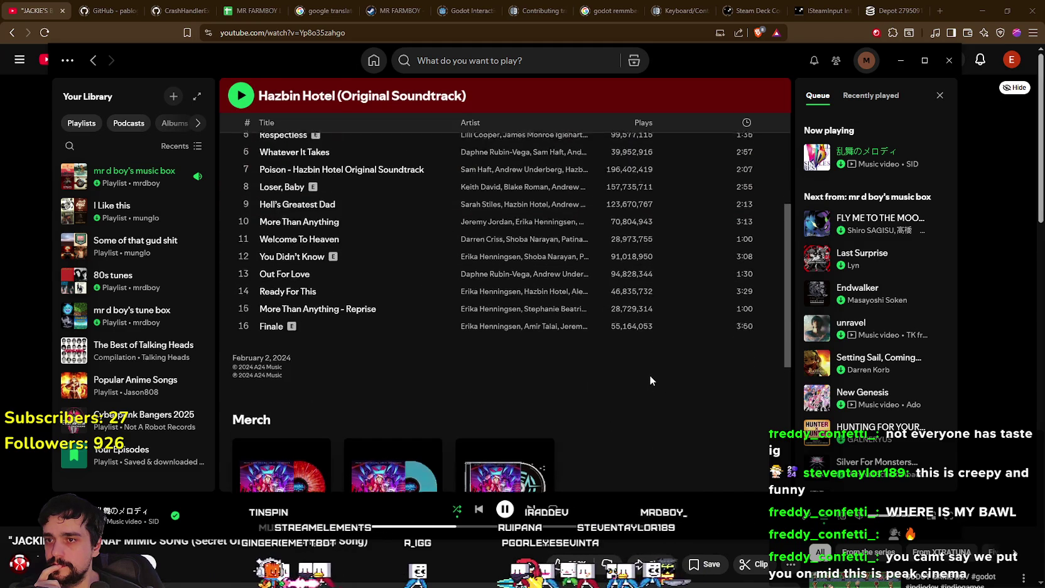
{"action": "scroll", "coordinate": [650, 375], "scroll_direction": "up", "scroll_amount": 2}
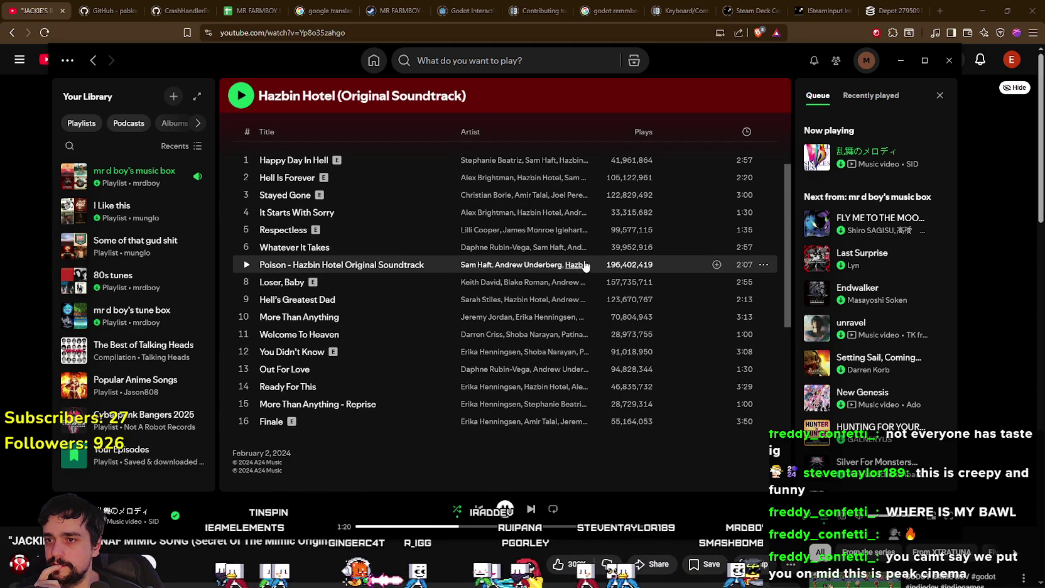
Sample Poison and Stayed Gone by seeking ahead, then play Hell Is Forever
{"action": "left_click", "coordinate": [246, 264]}
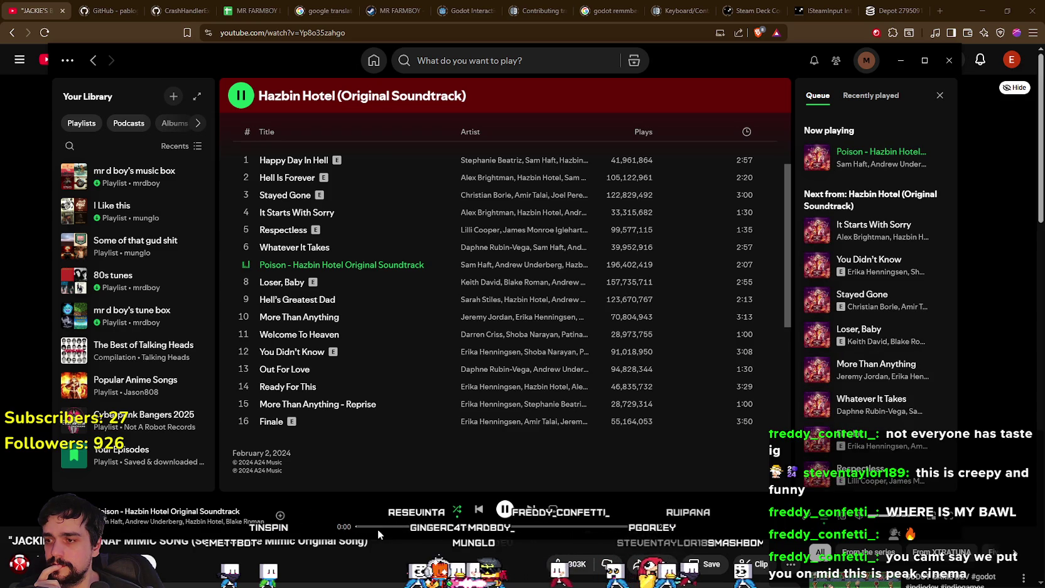
{"action": "left_click", "coordinate": [378, 528]}
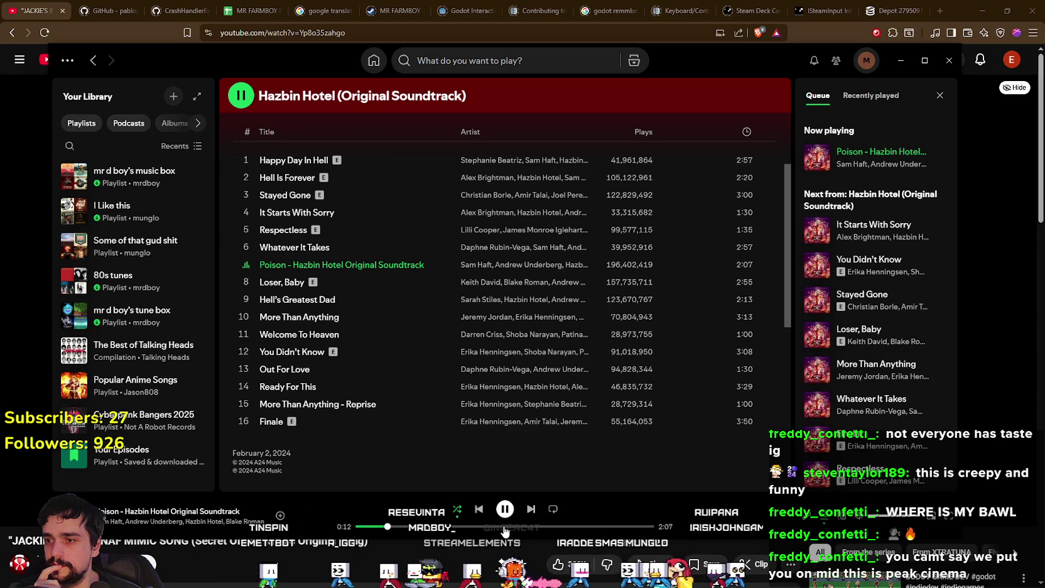
{"action": "left_click", "coordinate": [506, 528]}
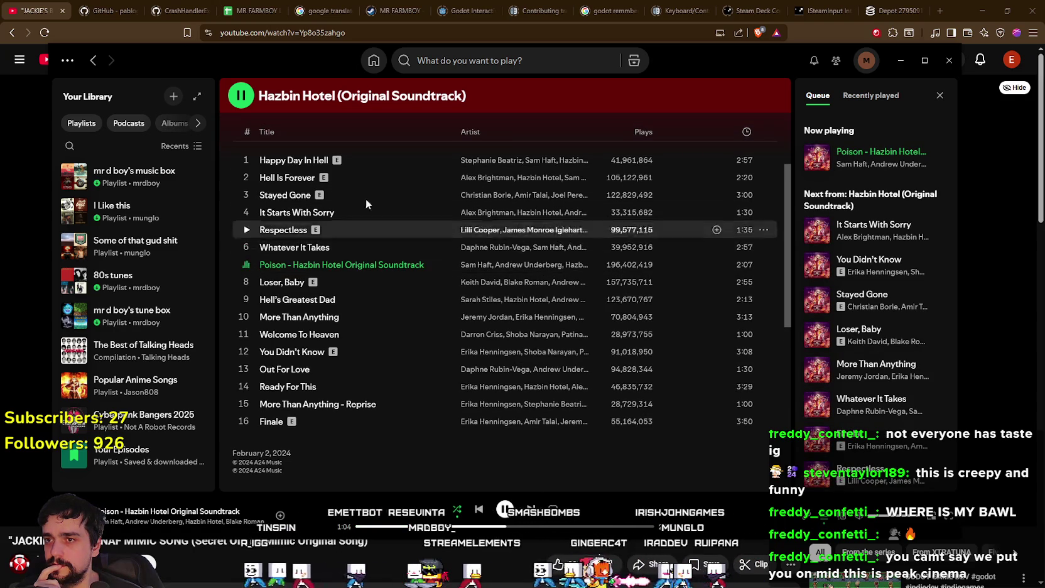
{"action": "left_click", "coordinate": [247, 192]}
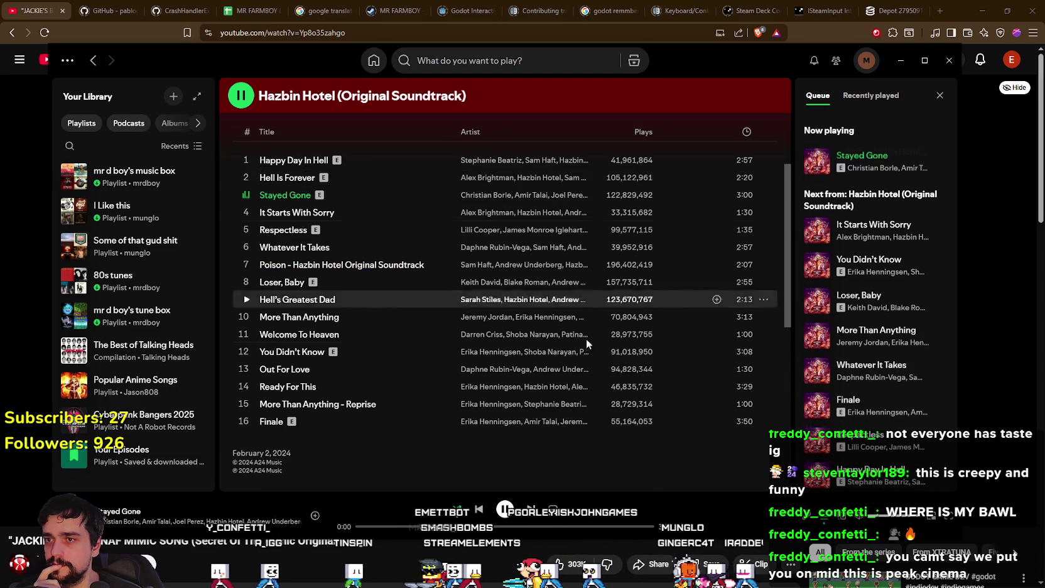
{"action": "scroll", "coordinate": [505, 323], "scroll_direction": "up", "scroll_amount": 2}
{"action": "left_click", "coordinate": [454, 527]}
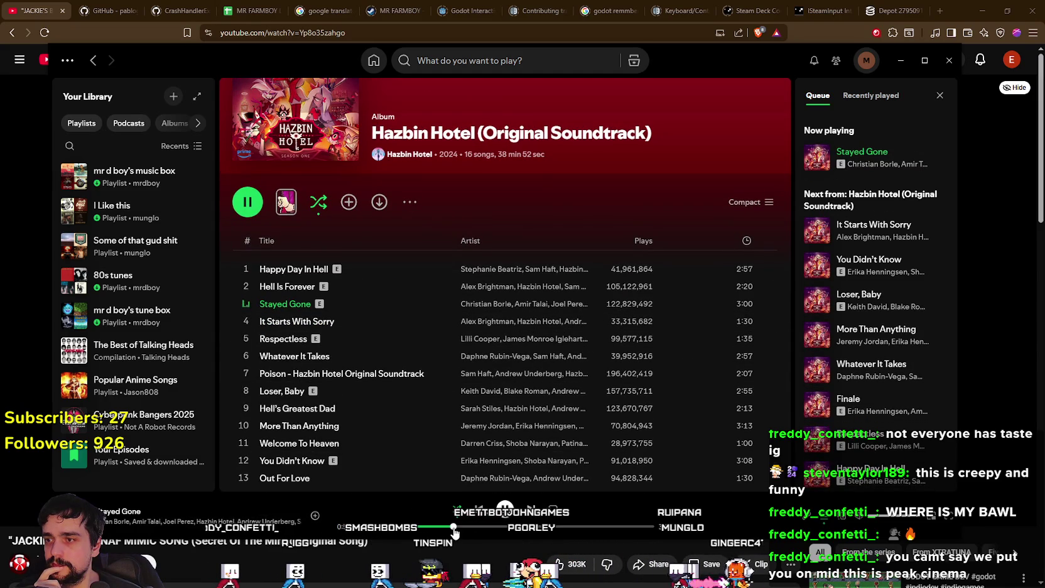
{"action": "left_click", "coordinate": [246, 286]}
{"action": "left_click", "coordinate": [416, 526]}
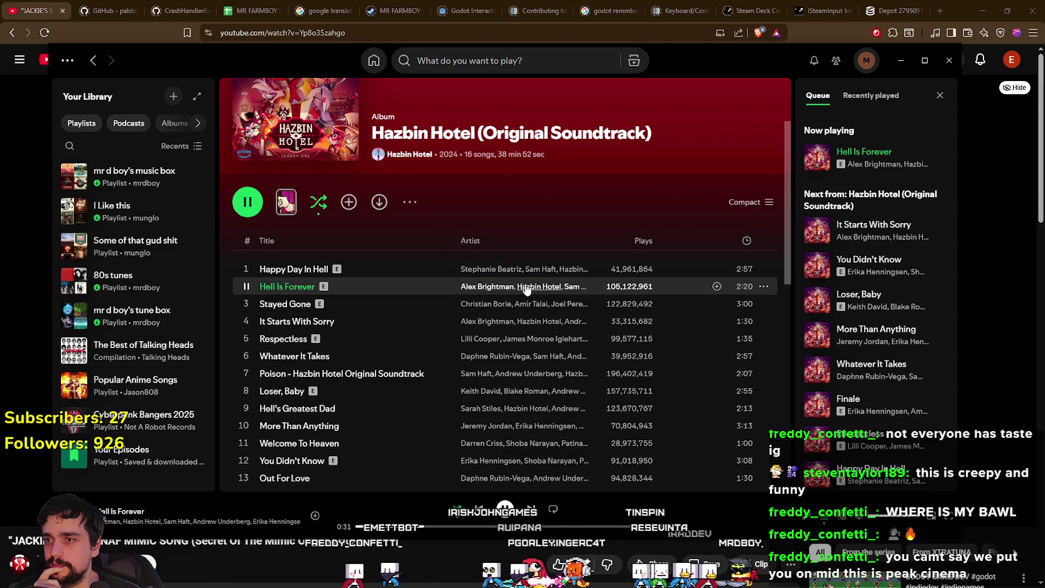
{"action": "scroll", "coordinate": [641, 305], "scroll_direction": "down", "scroll_amount": 3}
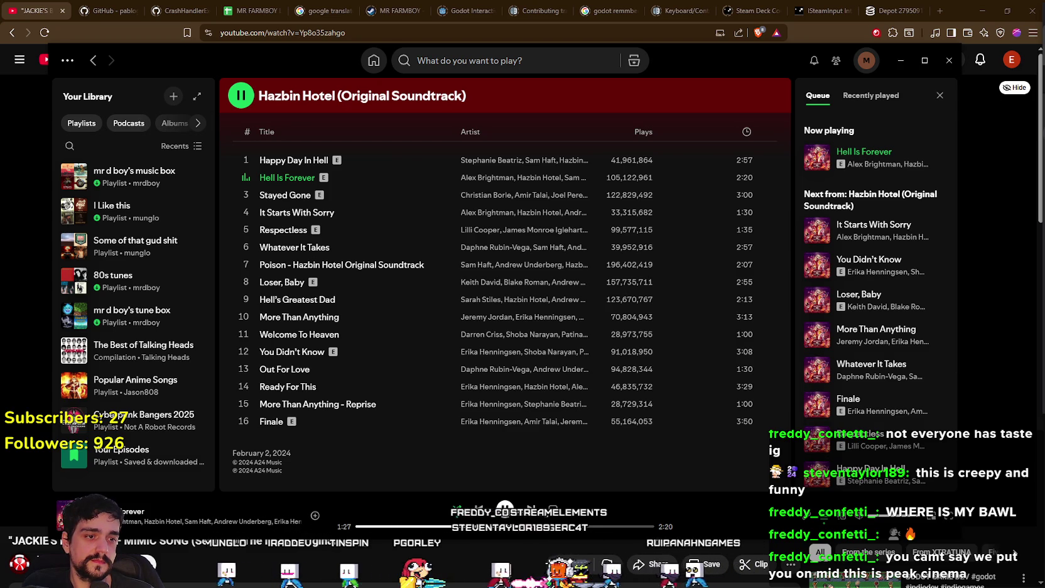
Alt+Tab to the MR FARMBOY (DEBUG) game window while Hell Is Forever keeps playing
{"action": "key", "text": "alt+Tab"}
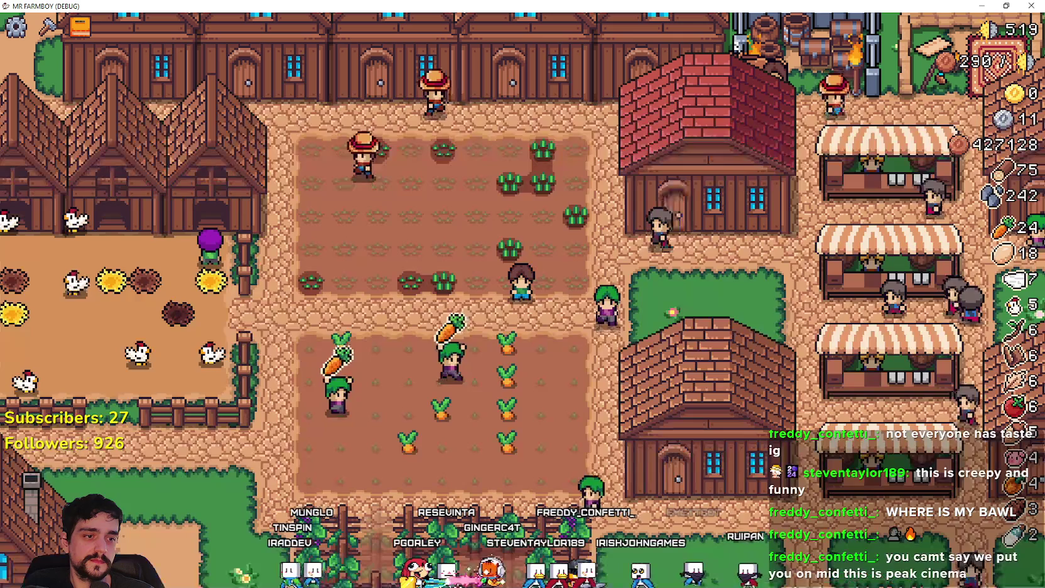